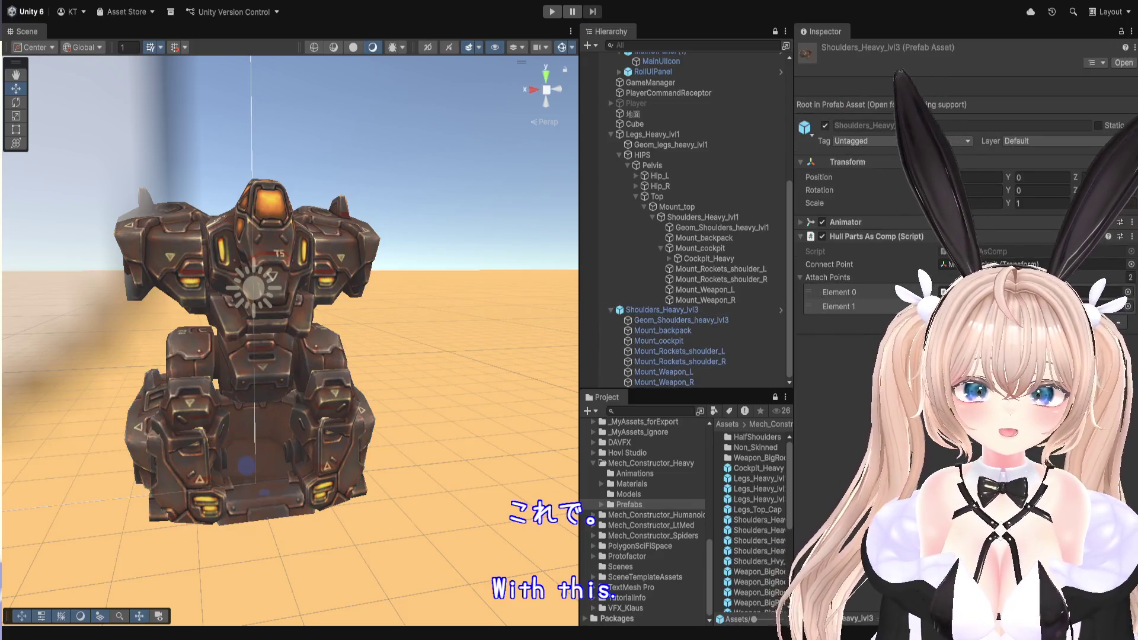
Delete the extra Shoulders_Heavy_lvl3 from the scene and orbit to face the mech head-on.
{"action": "left_click", "coordinate": [677, 313]}
{"action": "key", "text": "Delete"}
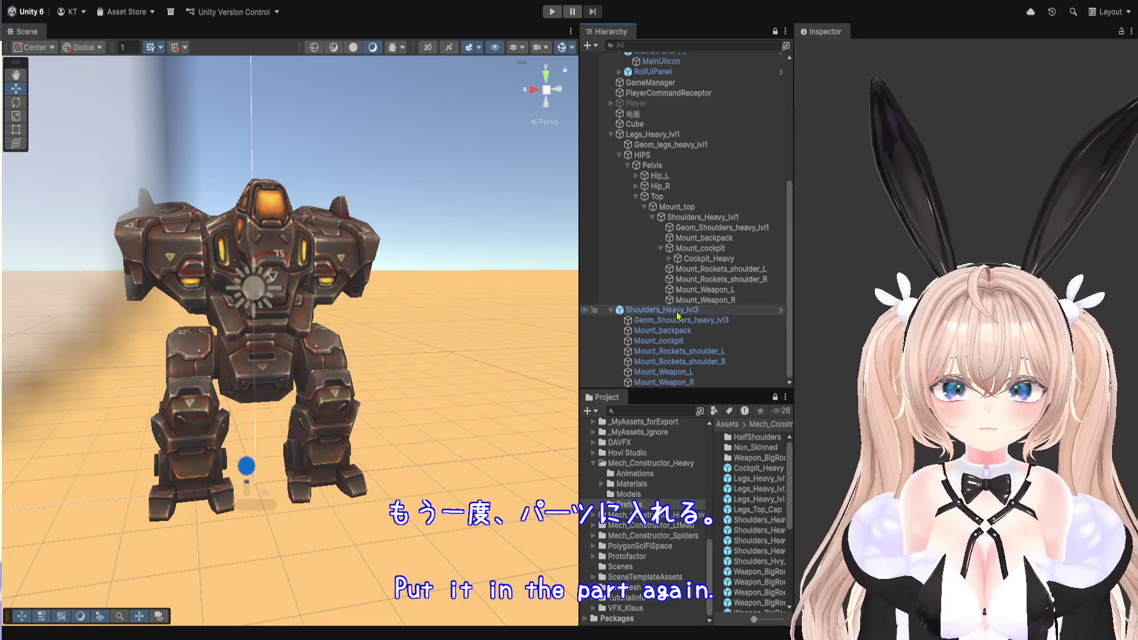
{"action": "scroll", "coordinate": [261, 341], "scroll_direction": "up", "scroll_amount": 5}
{"action": "left_click_drag", "start_coordinate": [261, 341], "coordinate": [234, 342]}
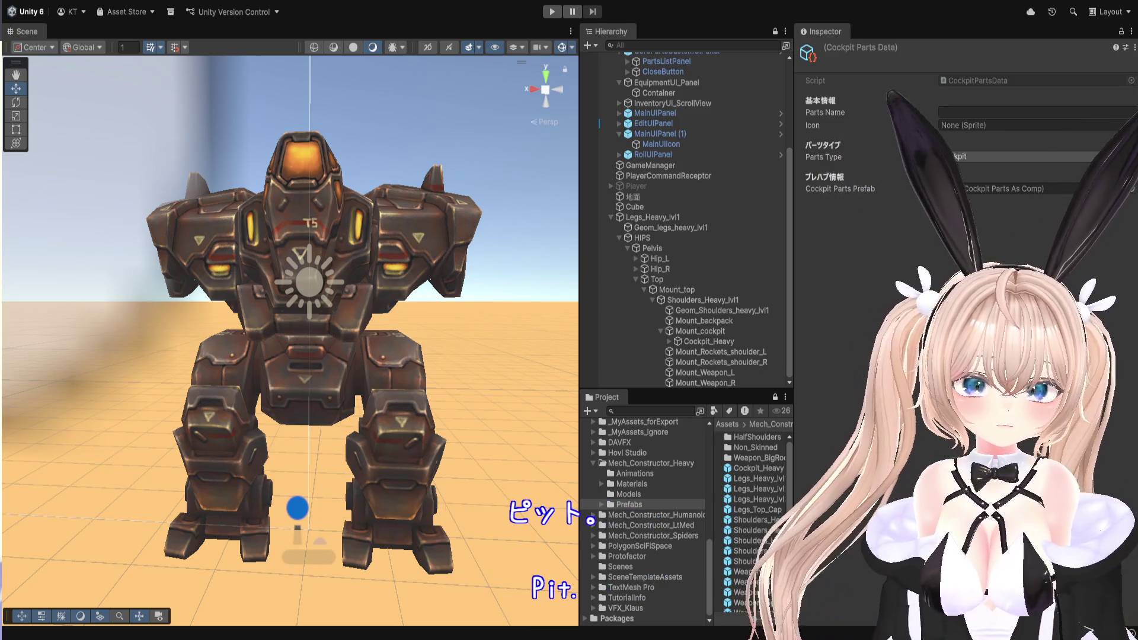
Confirm the asset name Heaby Cockpit and open Legs_Heavy_lvl1's Leg Parts As Comp script.
{"action": "key", "text": "Return"}
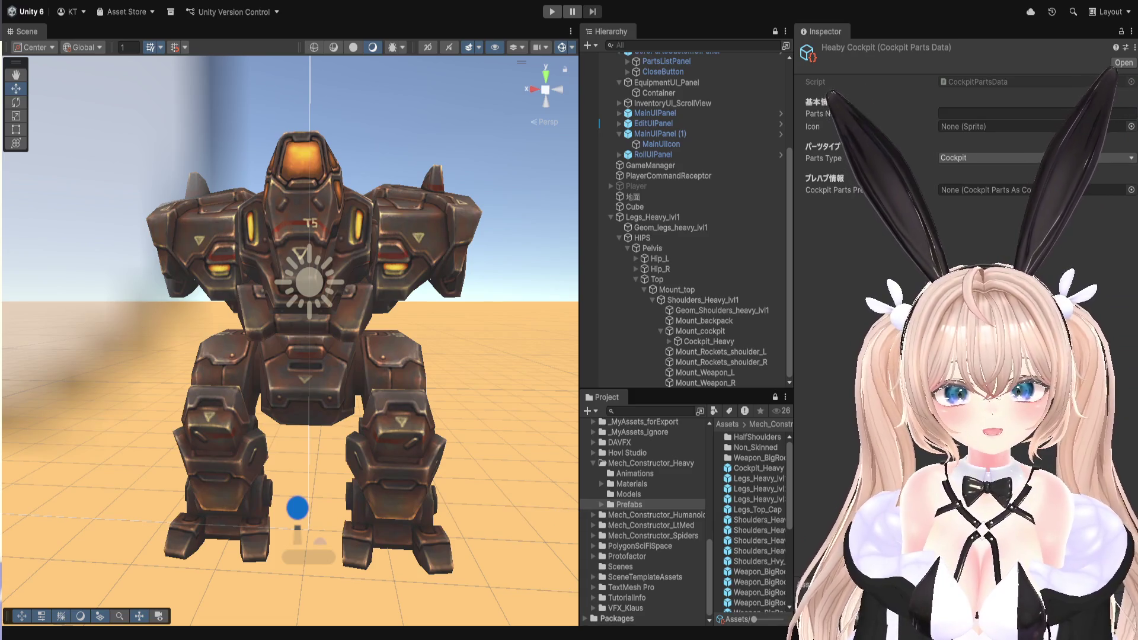
{"action": "left_click", "coordinate": [705, 218]}
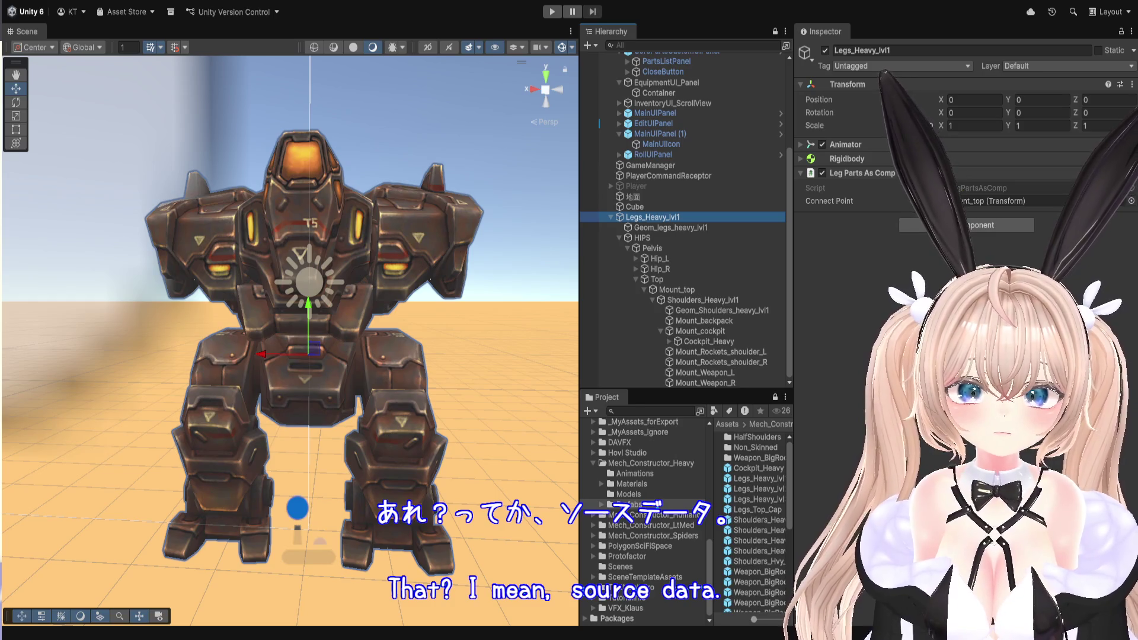
{"action": "double_click", "coordinate": [1008, 187]}
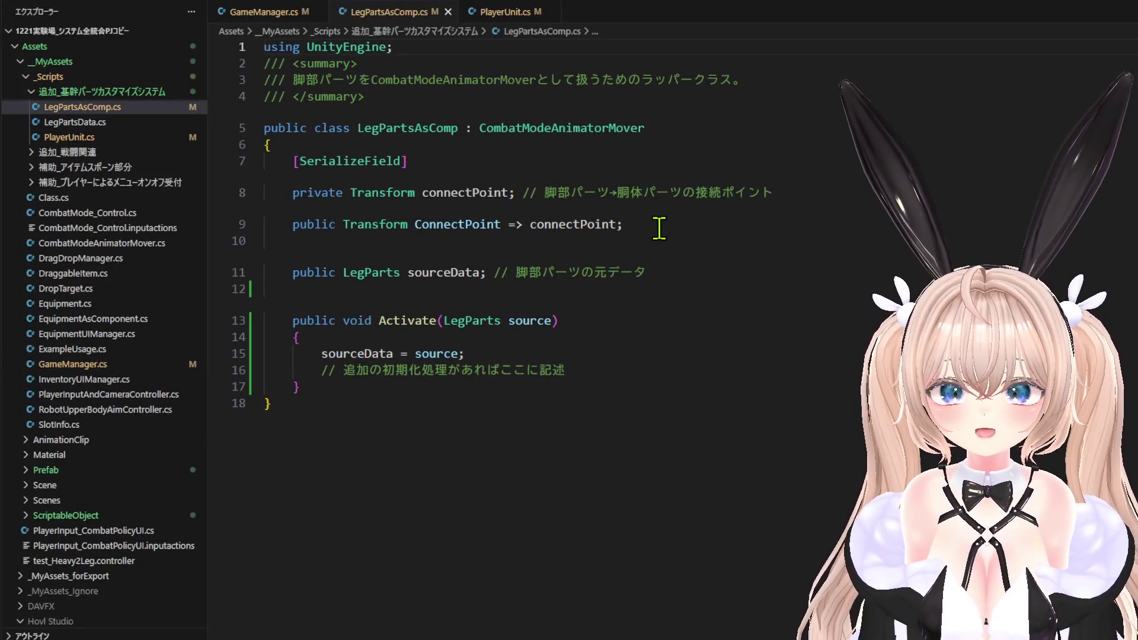
Navigate from the sourceData declaration to the LegParts class definition.
{"action": "left_click", "coordinate": [660, 273]}
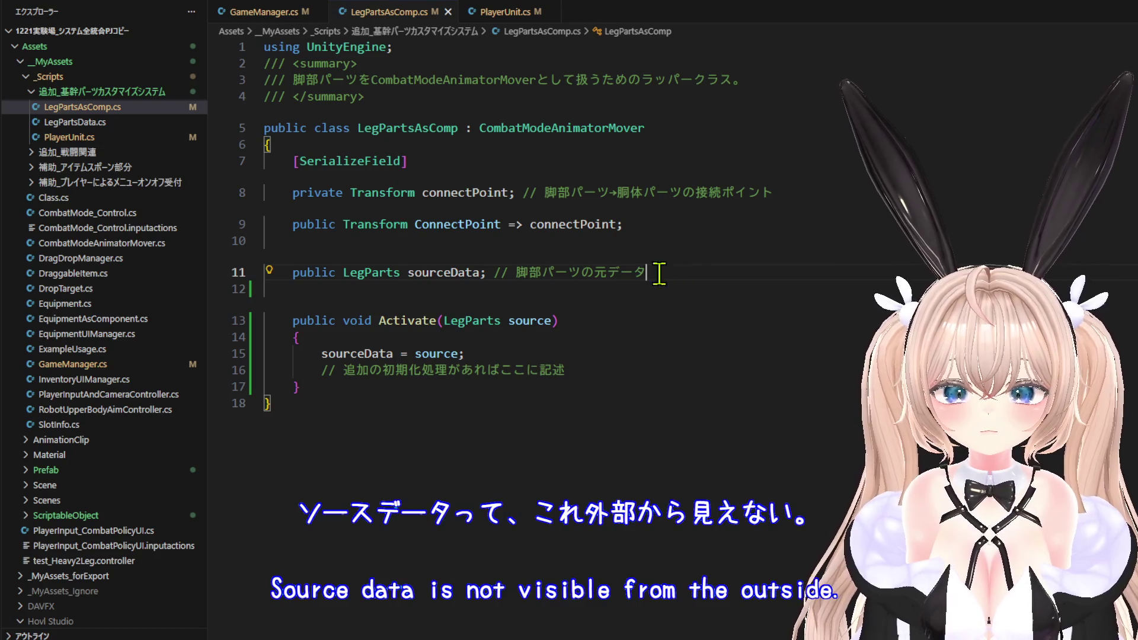
{"action": "mouse_move", "coordinate": [385, 272]}
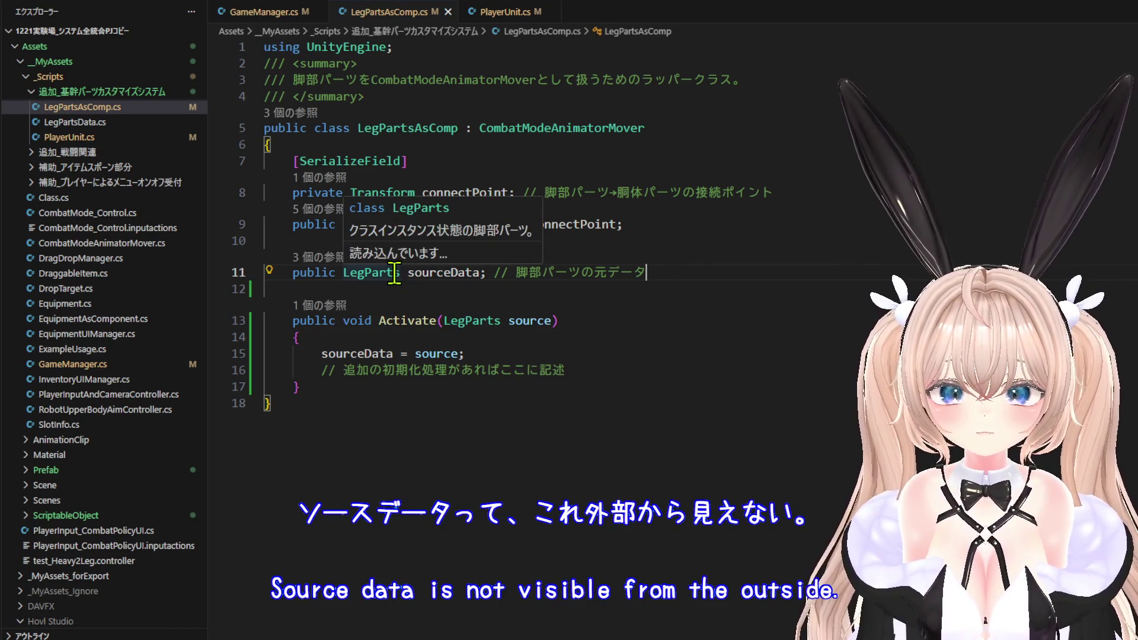
{"action": "right_click", "coordinate": [391, 272]}
{"action": "left_click", "coordinate": [417, 189]}
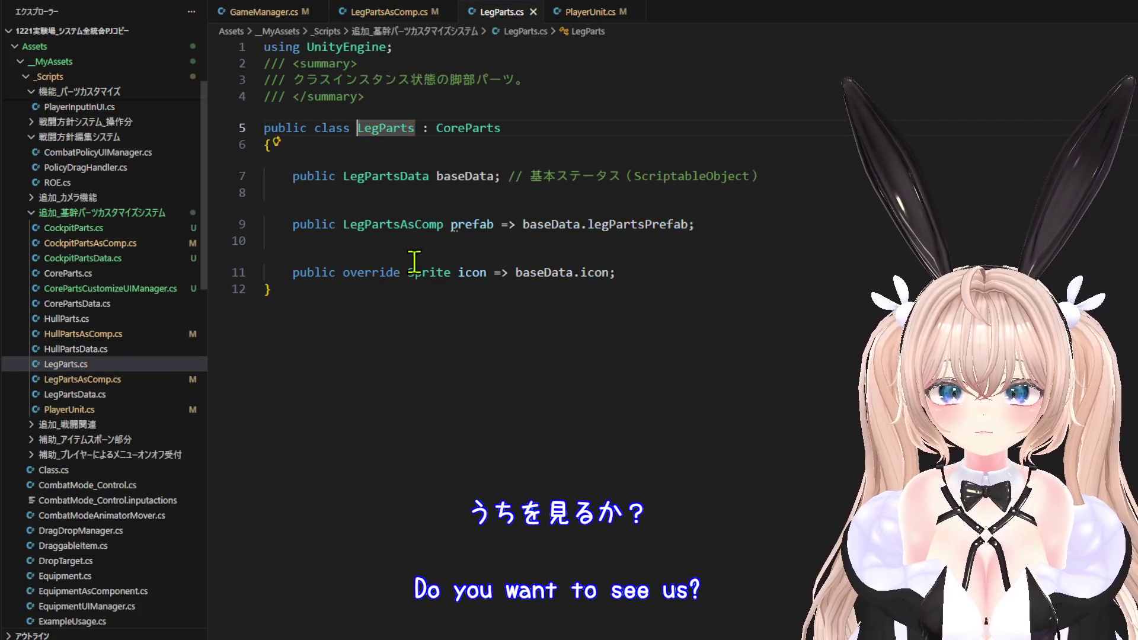
Add a [System.Serializable] attribute line above the LegParts class declaration.
{"action": "left_click", "coordinate": [473, 94]}
{"action": "key", "text": "Return"}
{"action": "type", "text": "///"}
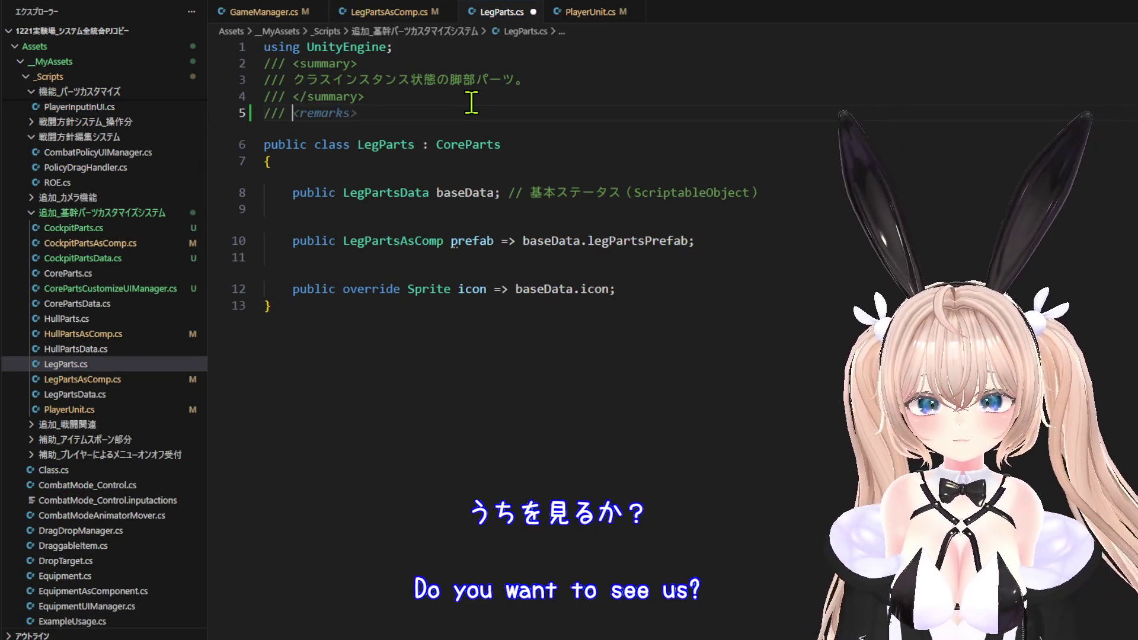
{"action": "key", "text": "BackSpace"}
{"action": "key", "text": "BackSpace"}
{"action": "key", "text": "BackSpace"}
{"action": "type", "text": "「"}
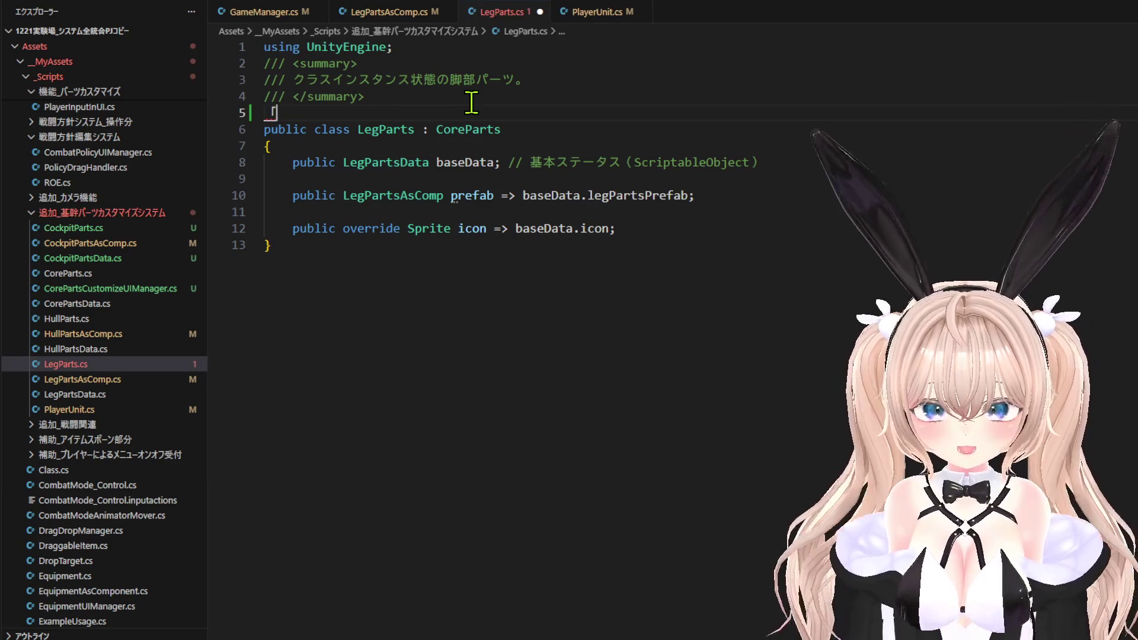
{"action": "key", "text": "BackSpace"}
{"action": "type", "text": "["}
{"action": "key", "text": "Tab"}
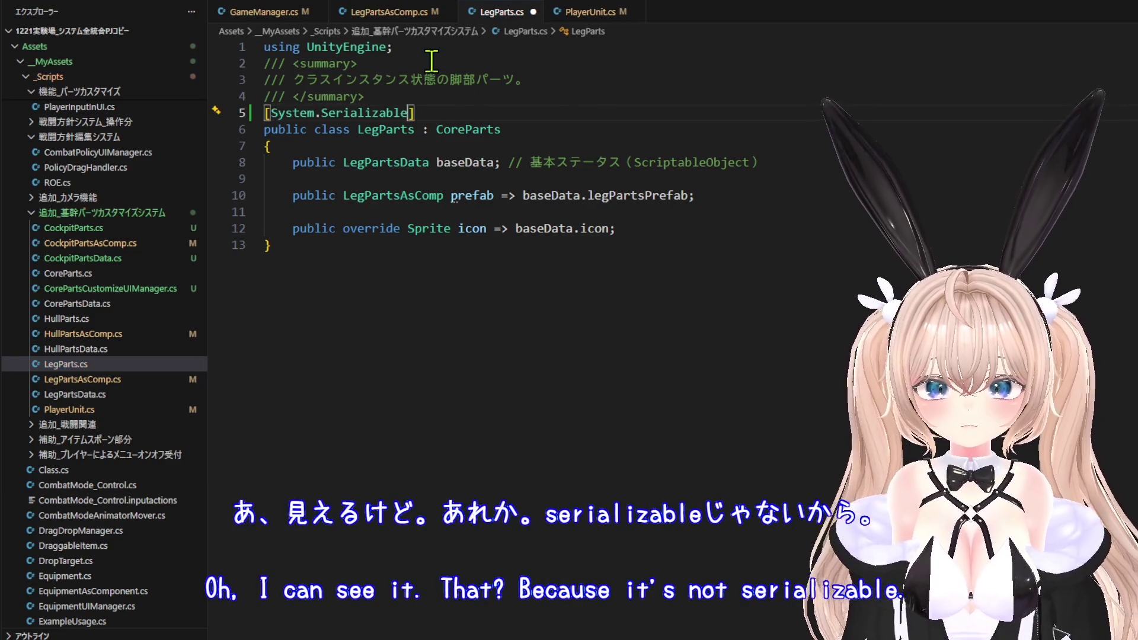
Save LegParts.cs from the File menu.
{"action": "mouse_move", "coordinate": [453, 127]}
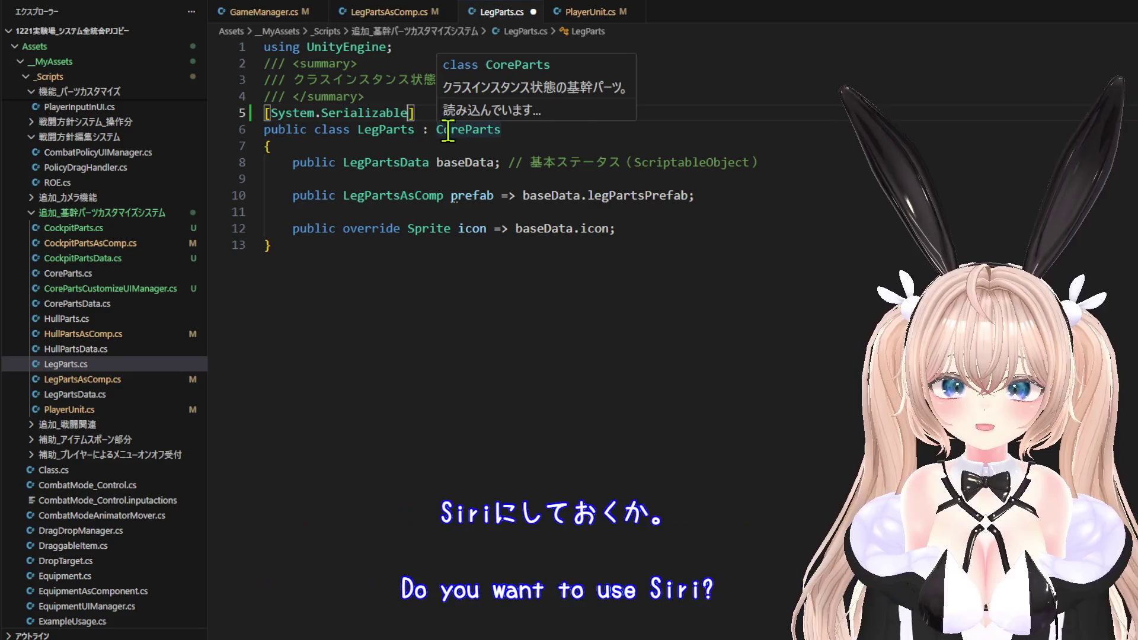
{"action": "left_click", "coordinate": [18, 1]}
{"action": "left_click", "coordinate": [89, 201]}
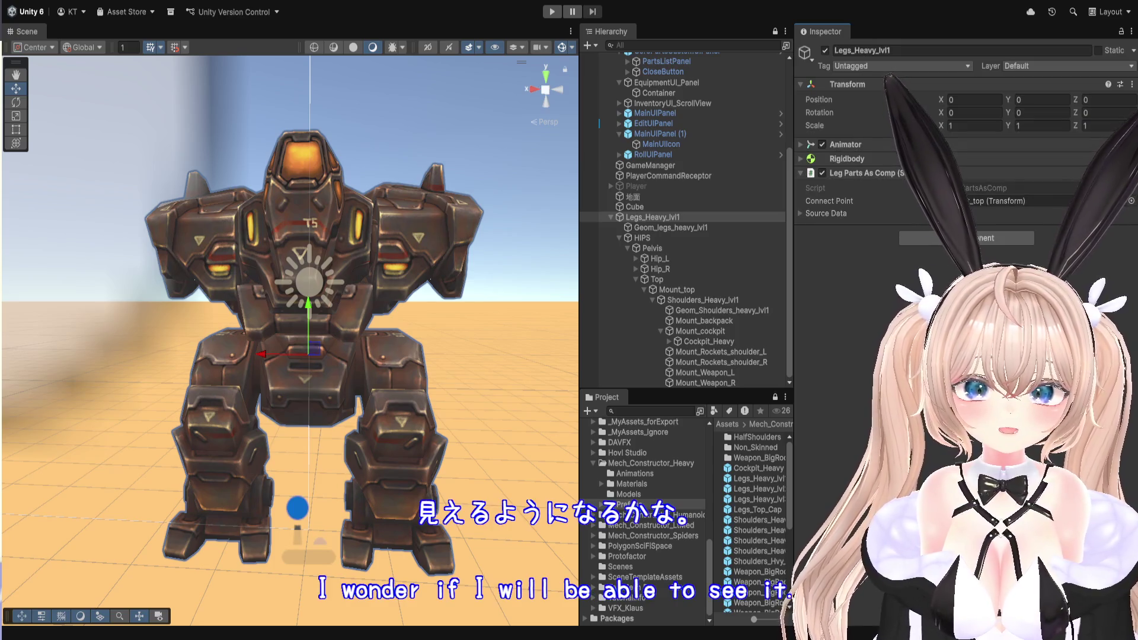
Expand Source Data to show its empty Base Data field and make the Project browser taller.
{"action": "left_click", "coordinate": [825, 215]}
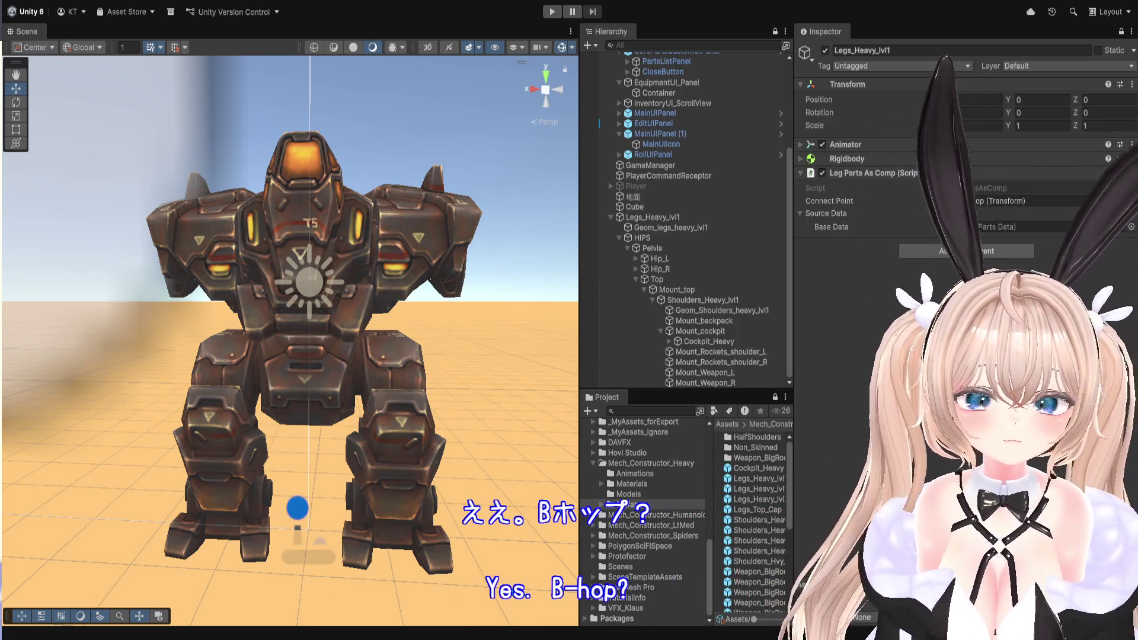
{"action": "left_click_drag", "start_coordinate": [649, 391], "coordinate": [648, 244]}
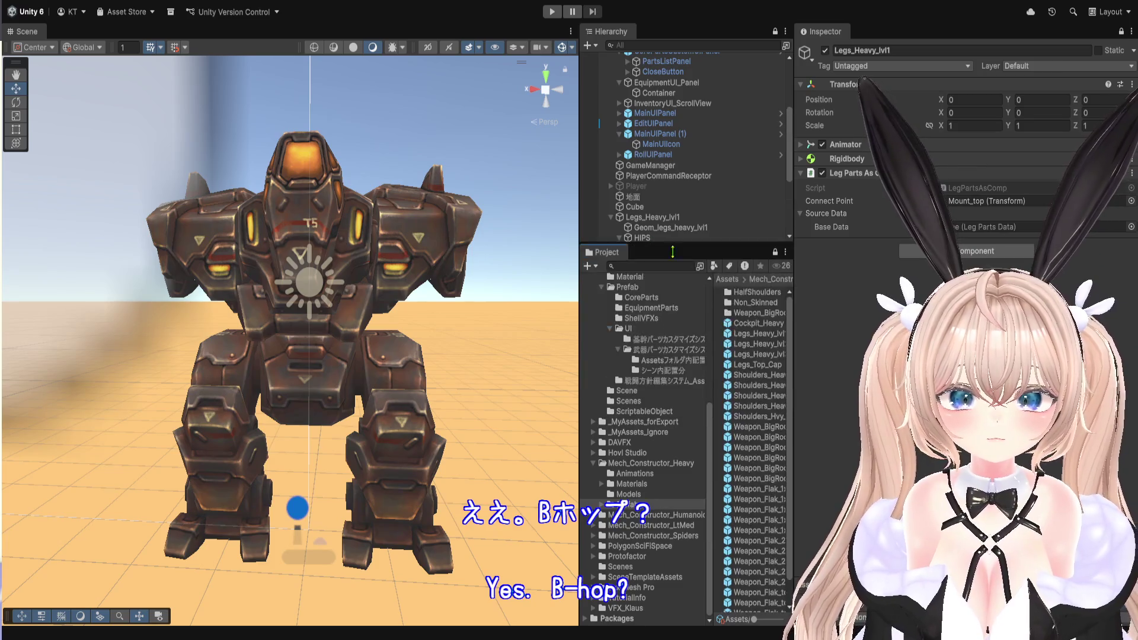
Browse to Assets > _MyAssets > Prefab > CoreParts and open Cockpit_Heavy in prefab mode.
{"action": "left_click_drag", "start_coordinate": [580, 335], "coordinate": [407, 355]}
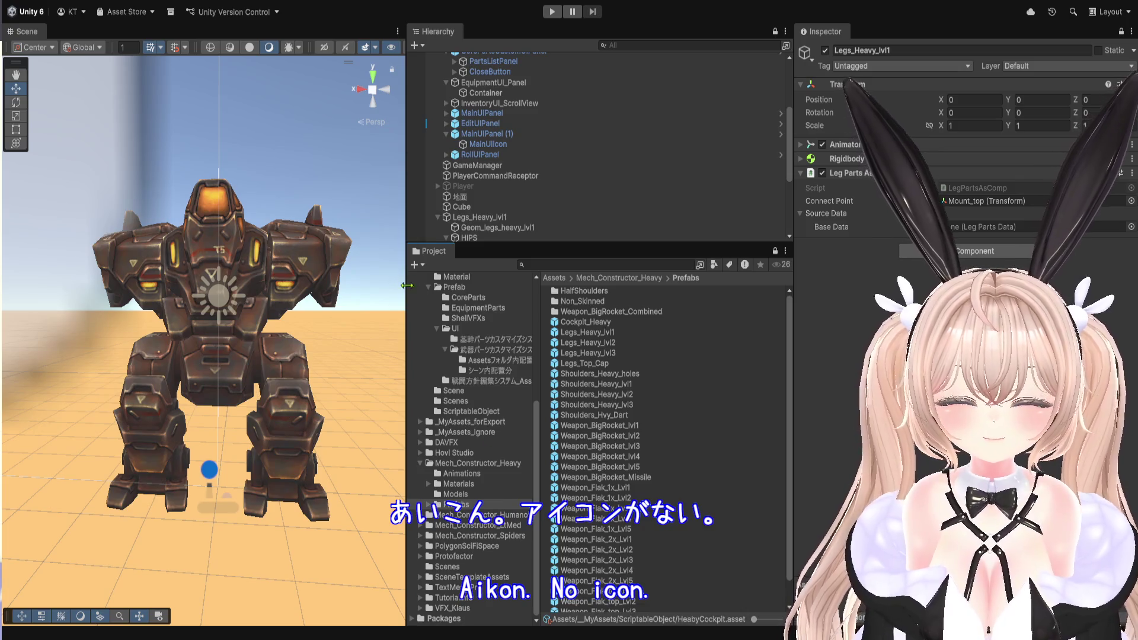
{"action": "scroll", "coordinate": [652, 414], "scroll_direction": "down", "scroll_amount": 1}
{"action": "scroll", "coordinate": [631, 464], "scroll_direction": "up", "scroll_amount": 1}
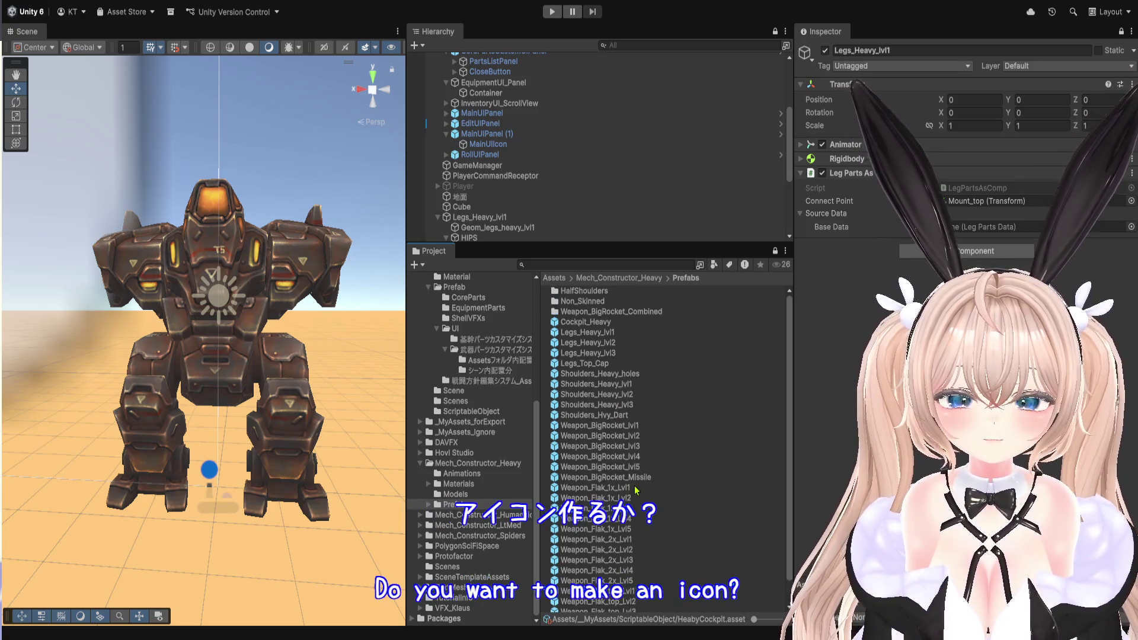
{"action": "left_click", "coordinate": [619, 278]}
{"action": "left_click", "coordinate": [554, 278]}
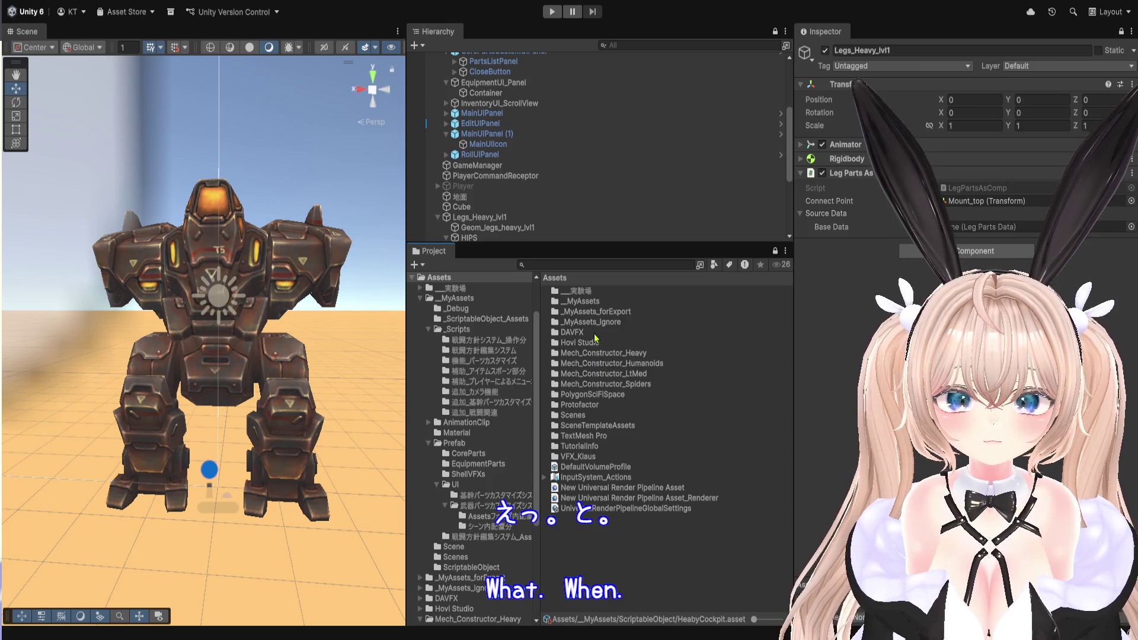
{"action": "double_click", "coordinate": [595, 302]}
{"action": "double_click", "coordinate": [594, 344]}
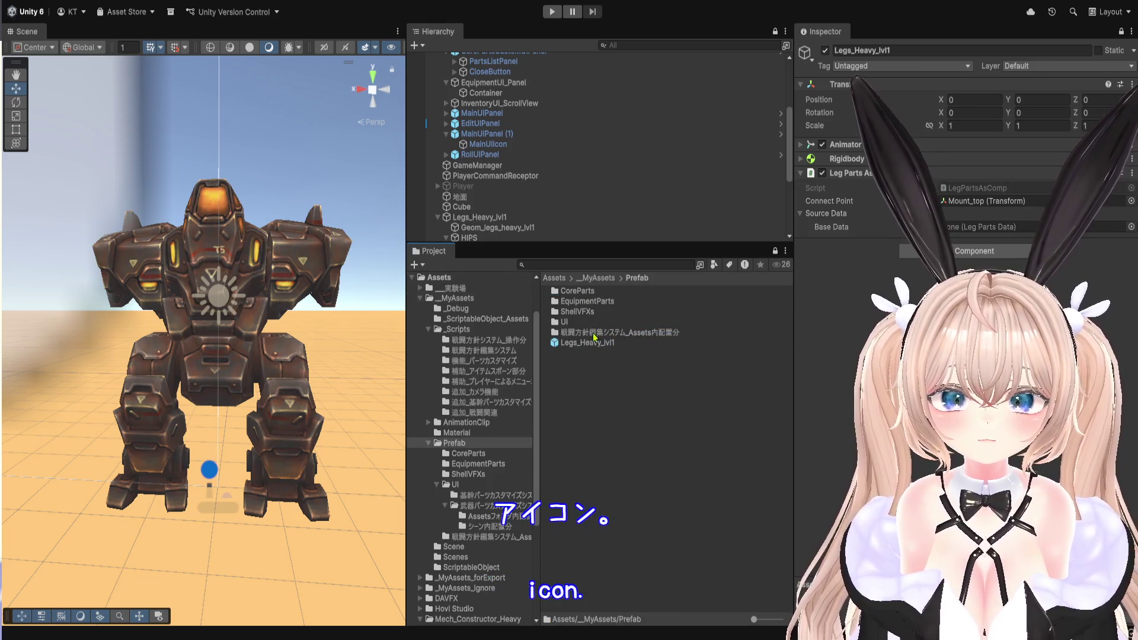
{"action": "double_click", "coordinate": [601, 292]}
{"action": "double_click", "coordinate": [605, 291]}
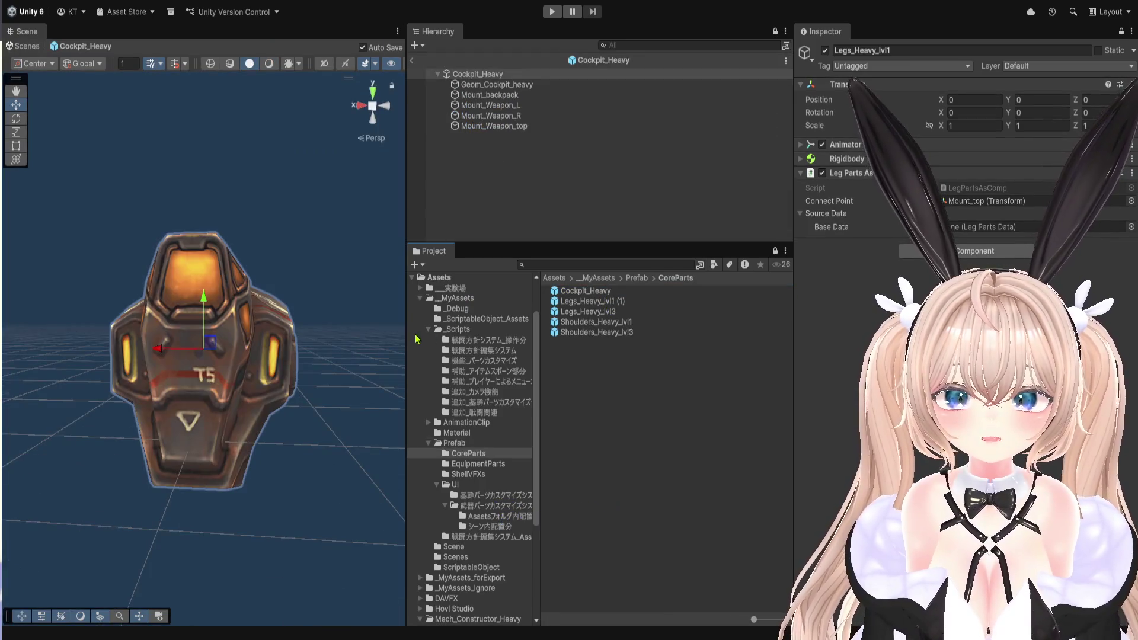
Enlarge the Scene view, orbit to face Cockpit_Heavy head-on, and deselect it.
{"action": "left_click_drag", "start_coordinate": [407, 339], "coordinate": [662, 363]}
{"action": "left_click_drag", "start_coordinate": [507, 399], "coordinate": [508, 394]}
{"action": "left_click", "coordinate": [545, 172]}
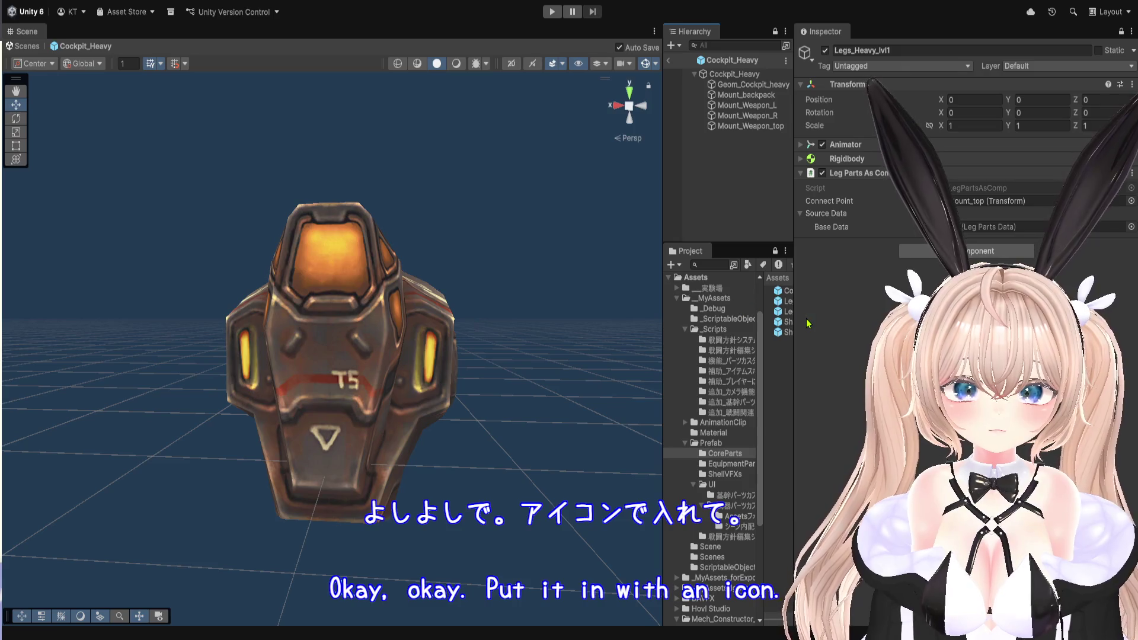
Widen the panels and create a new folder inside _MyAssets_Ignore/Sprite.
{"action": "left_click_drag", "start_coordinate": [794, 326], "coordinate": [946, 332]}
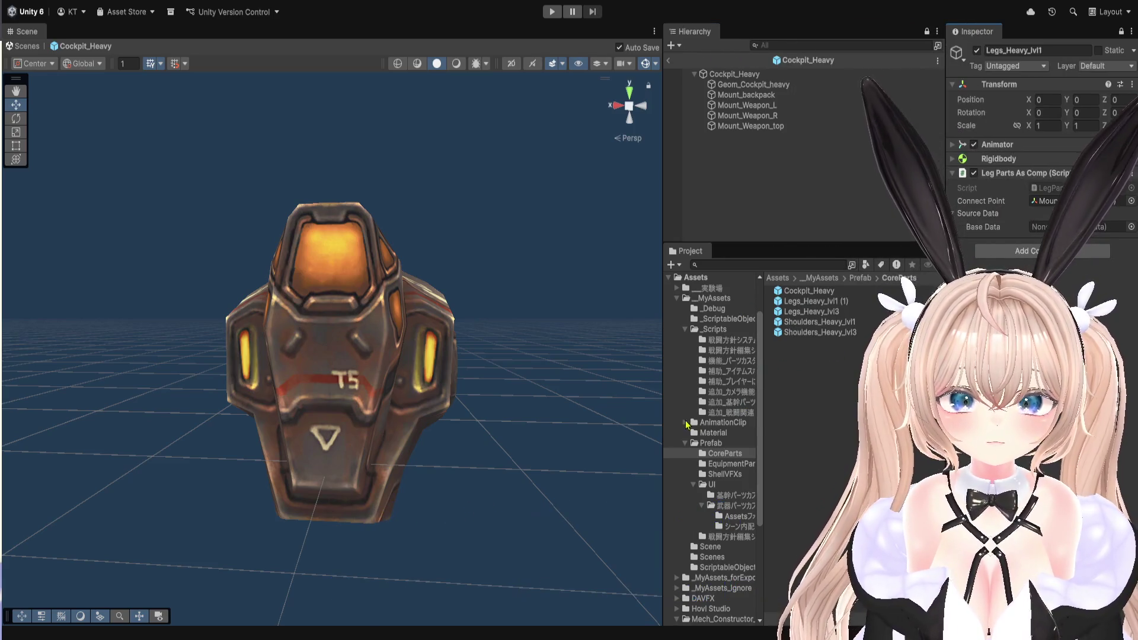
{"action": "left_click_drag", "start_coordinate": [662, 420], "coordinate": [517, 422]}
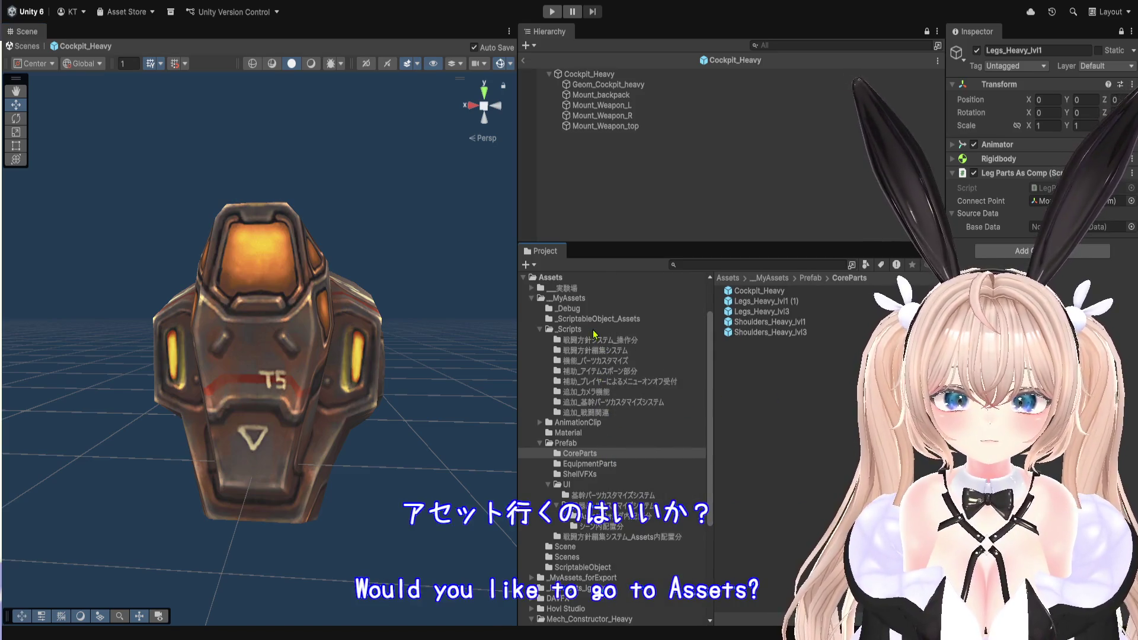
{"action": "scroll", "coordinate": [583, 532], "scroll_direction": "down", "scroll_amount": 3}
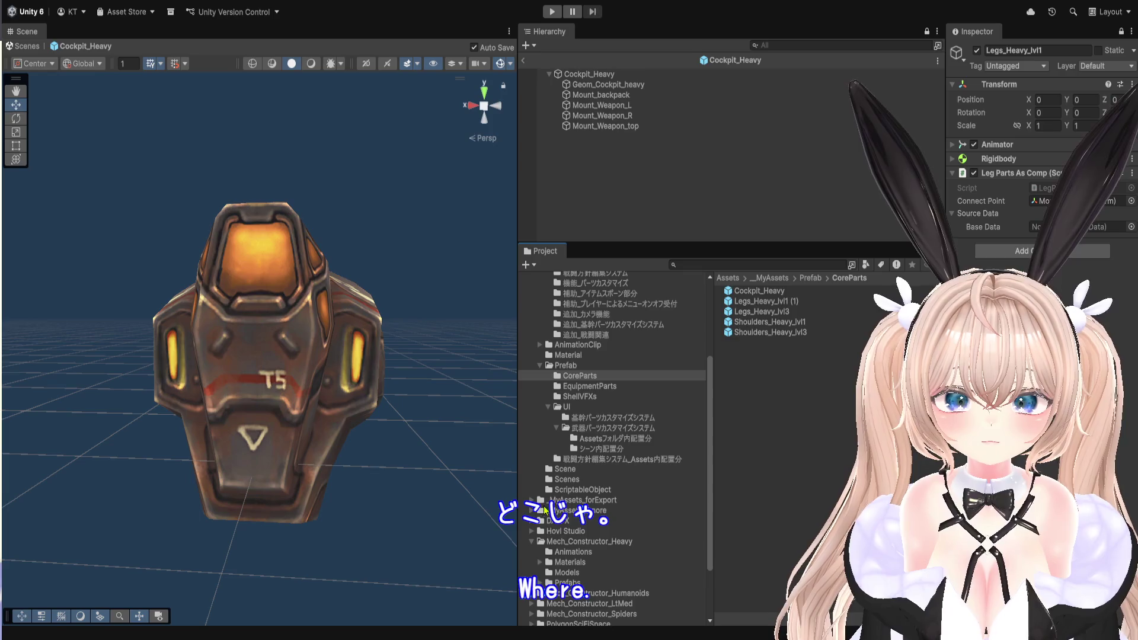
{"action": "left_click", "coordinate": [567, 520]}
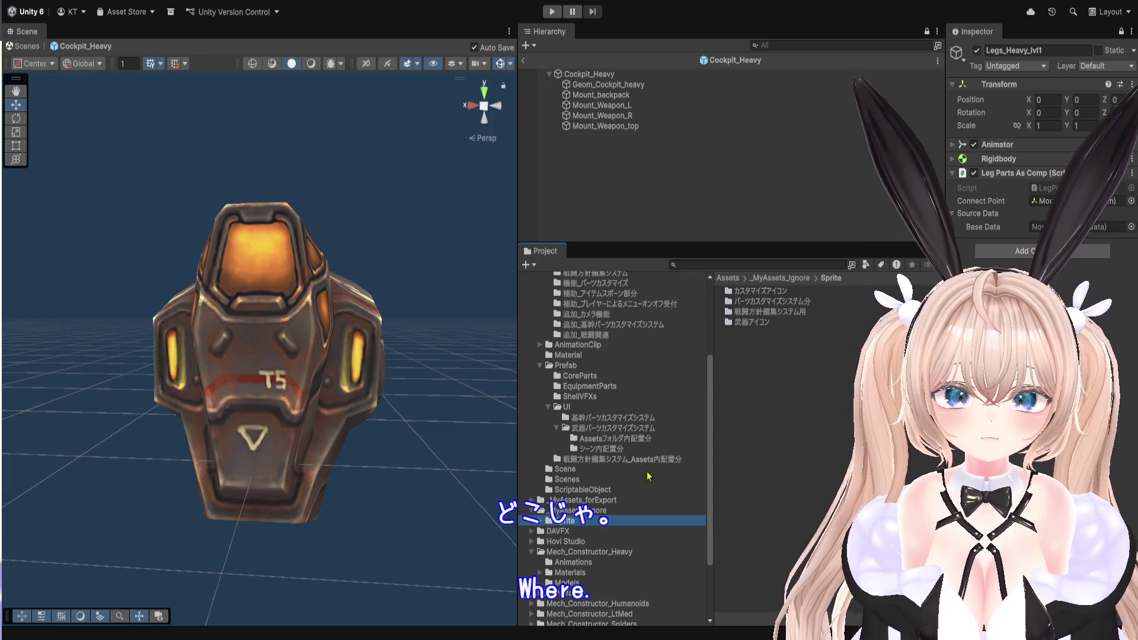
{"action": "left_click", "coordinate": [755, 379]}
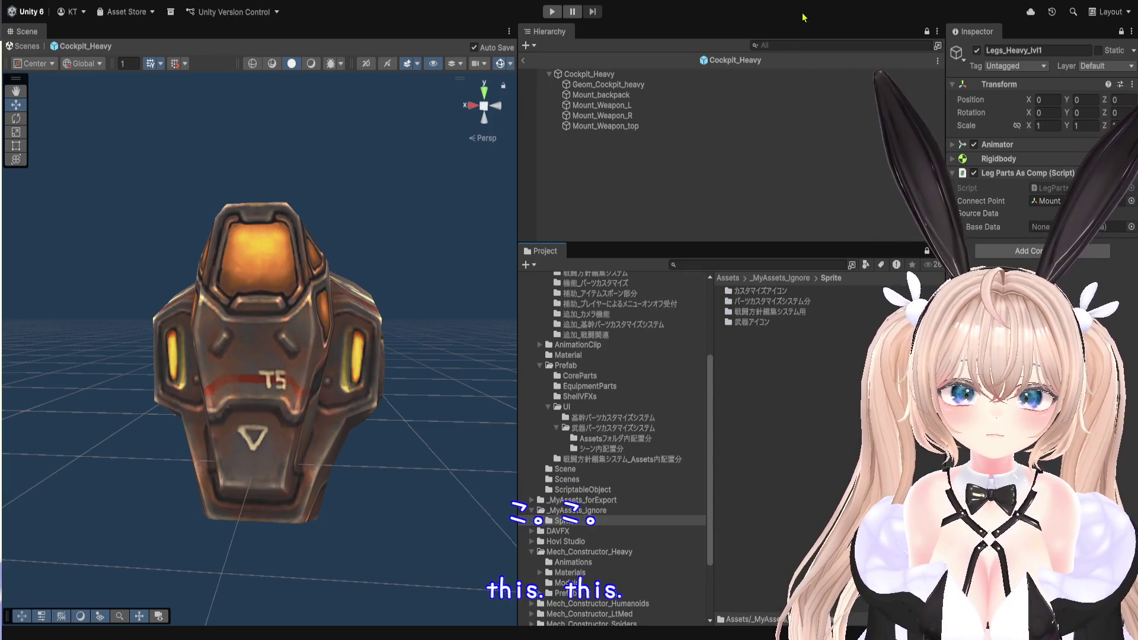
Name the new folder 基幹パーツアイコン.
{"action": "key", "text": "ctrl+shift+n"}
{"action": "key", "text": "BackSpace"}
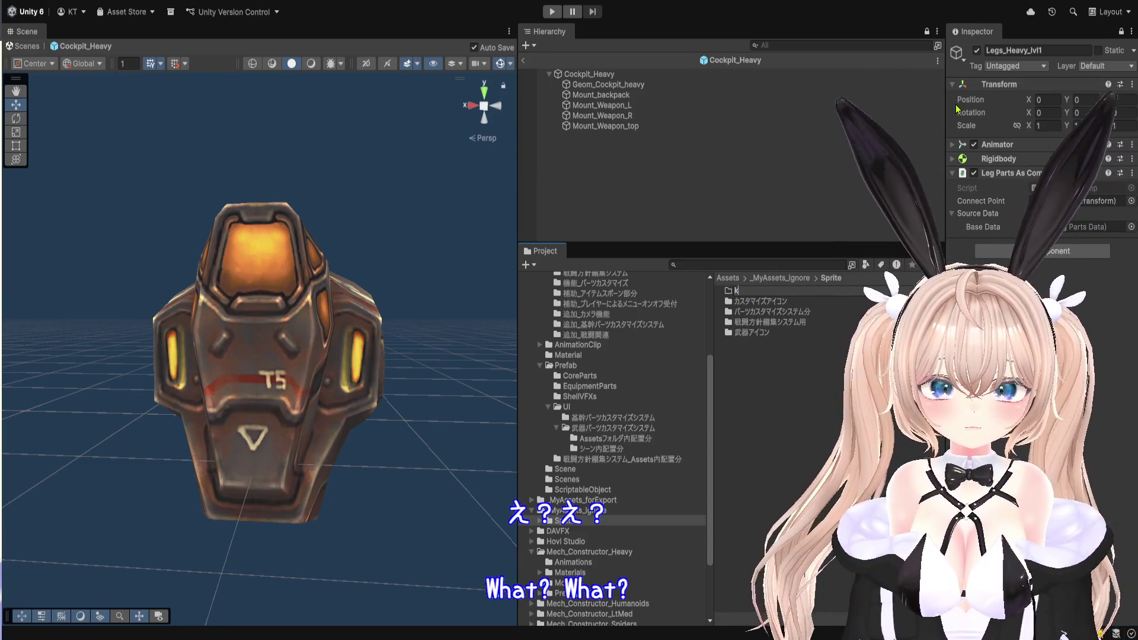
{"action": "type", "text": "基幹パーツカスタマイズシス"}
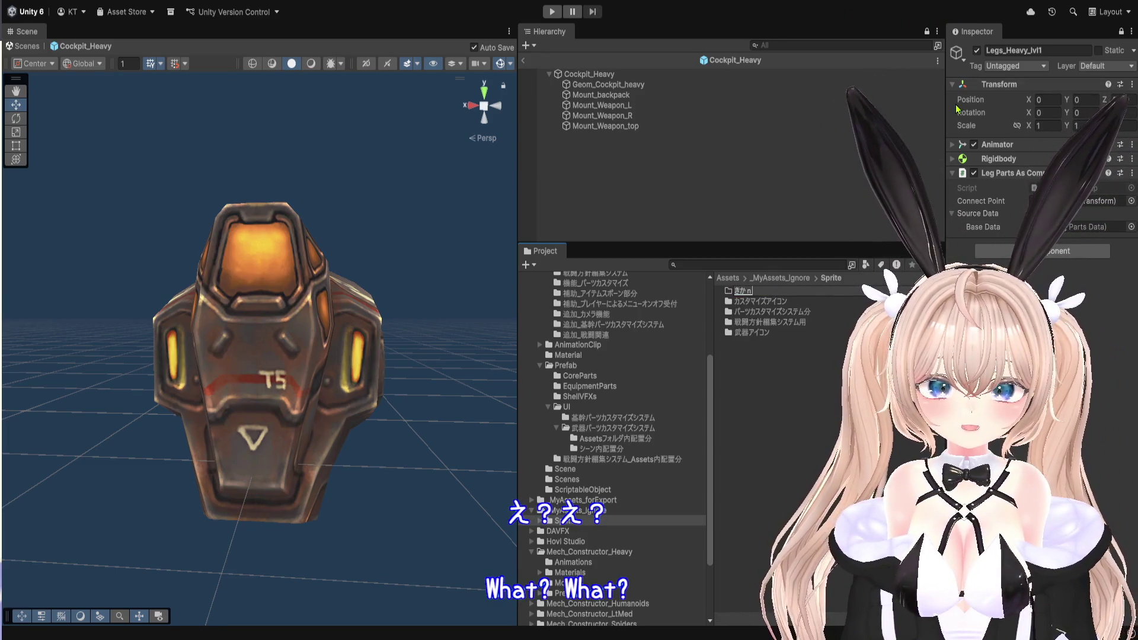
{"action": "key", "text": "BackSpace"}
{"action": "key", "text": "BackSpace"}
{"action": "key", "text": "BackSpace"}
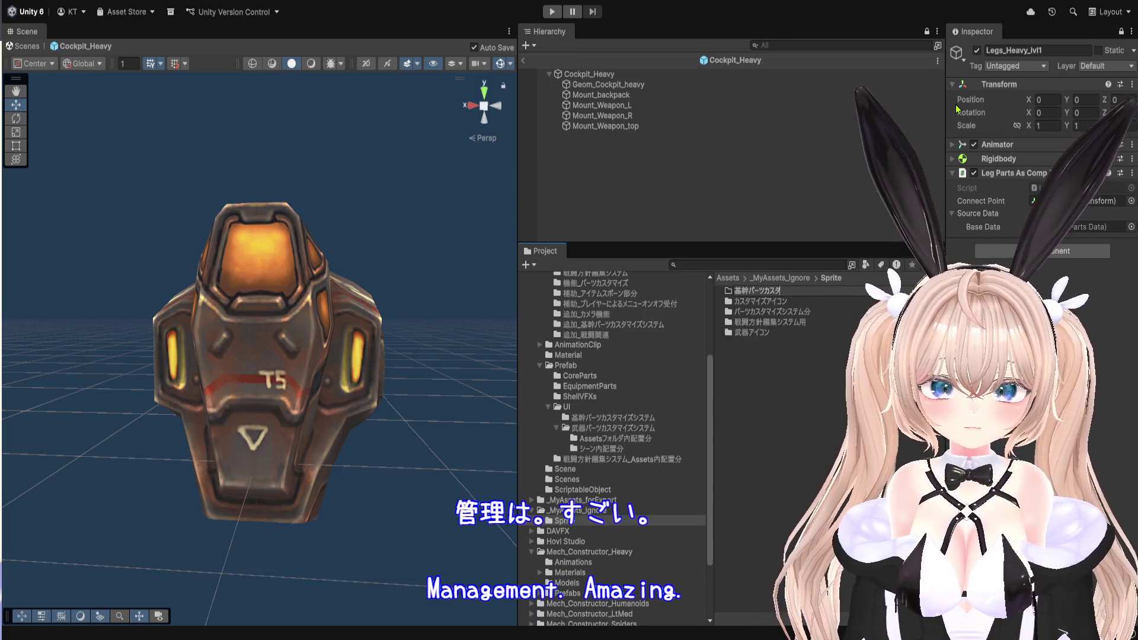
{"action": "type", "text": "あイコン"}
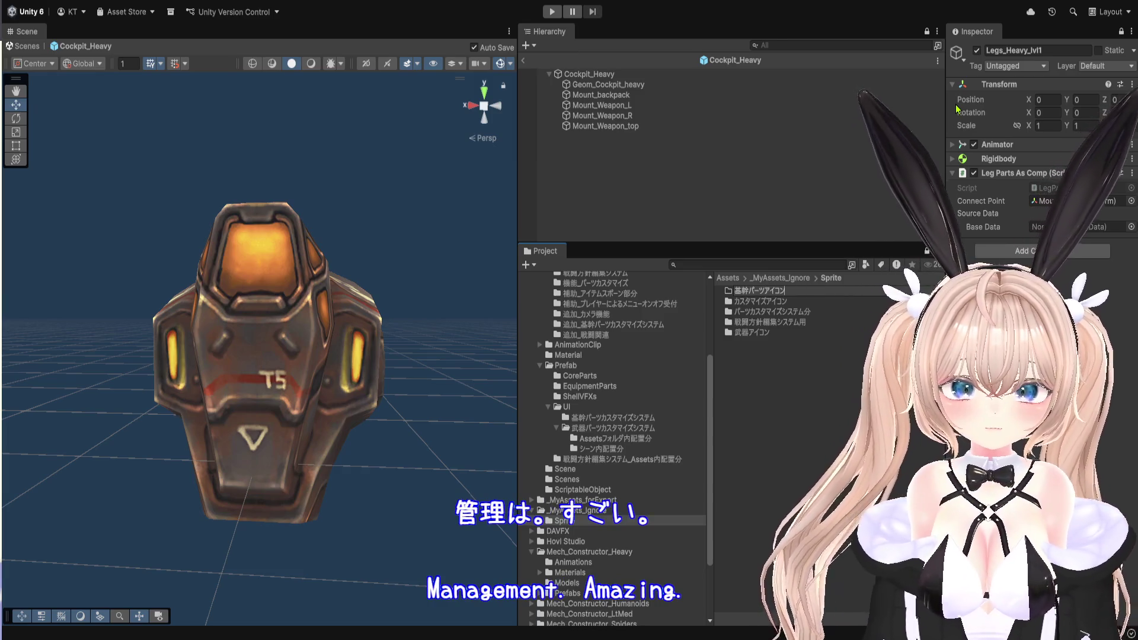
{"action": "key", "text": "Return"}
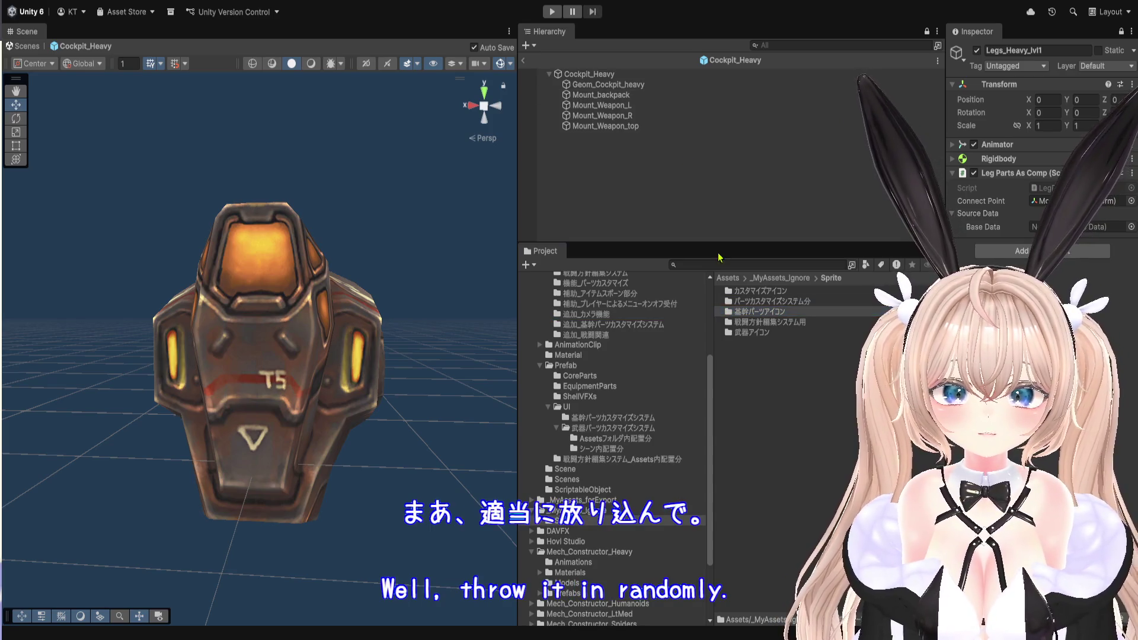
Open 基幹パーツアイコン, inspect the heavyCockpit icon, and collapse the legs prefab's tree.
{"action": "double_click", "coordinate": [741, 312]}
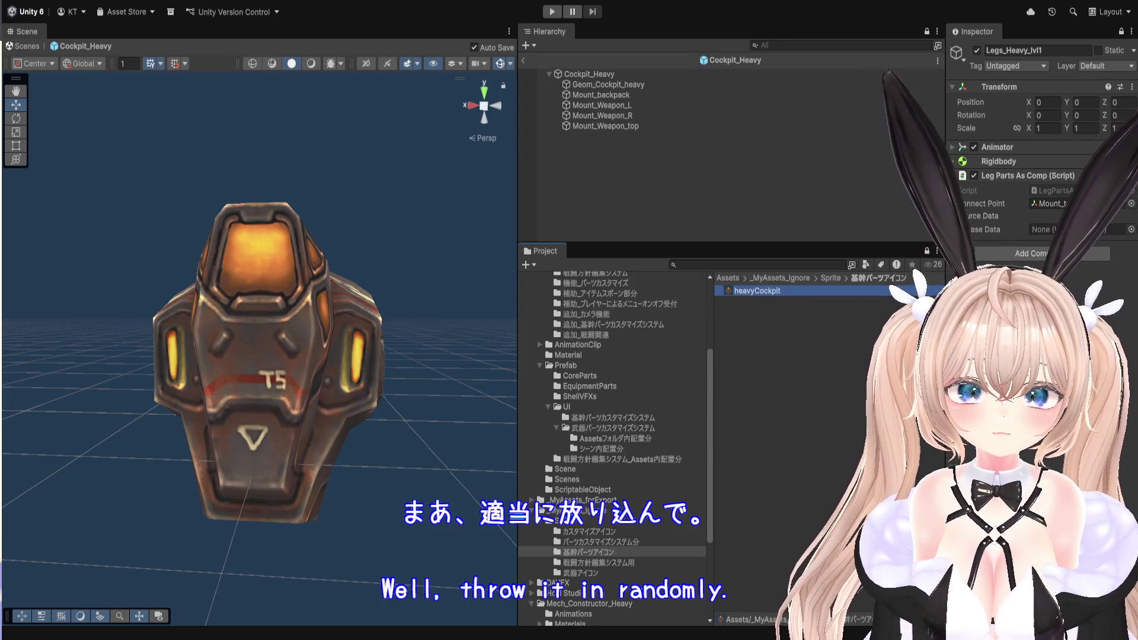
{"action": "left_click_drag", "start_coordinate": [946, 204], "coordinate": [877, 204]}
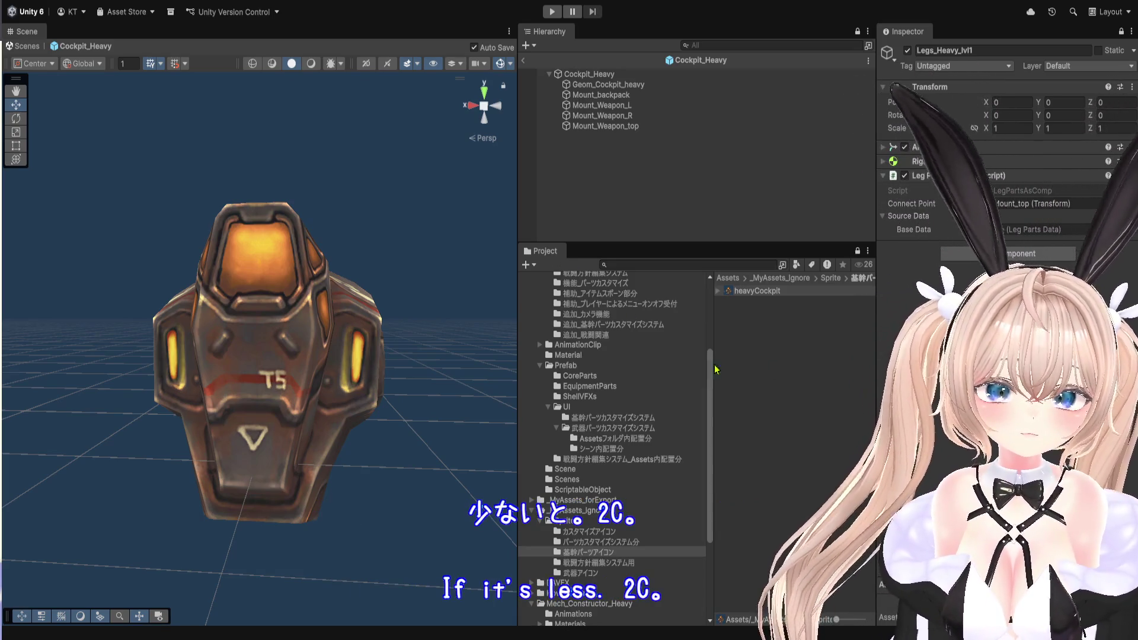
{"action": "left_click", "coordinate": [868, 292]}
{"action": "left_click_drag", "start_coordinate": [875, 304], "coordinate": [959, 304]}
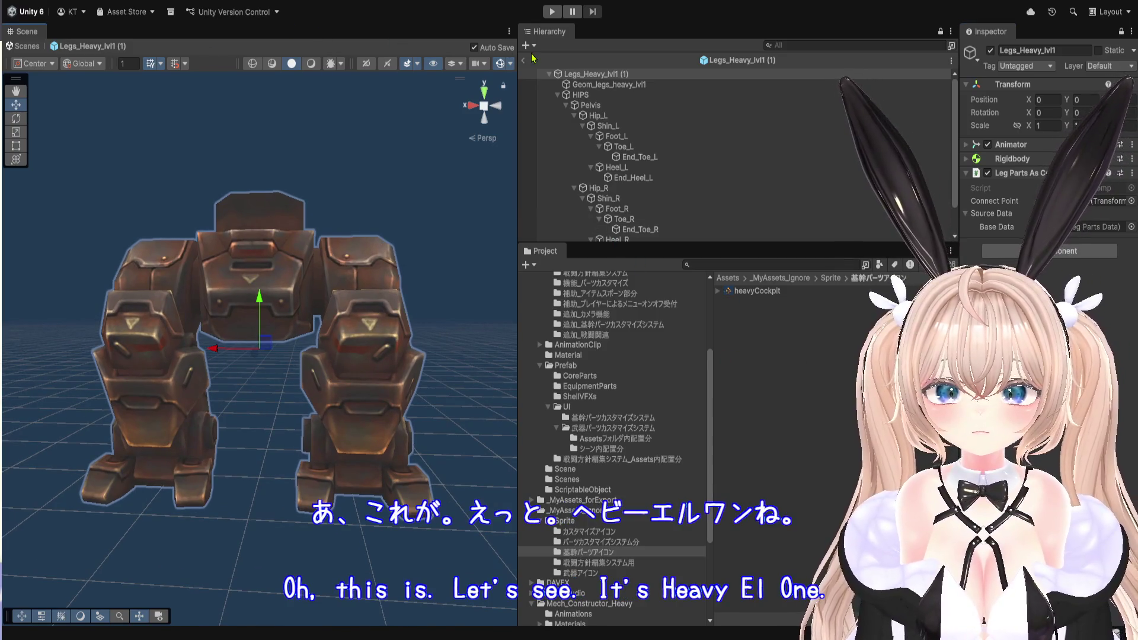
{"action": "left_click", "coordinate": [549, 75]}
Deselect the legs for a clean render and select the new heavyLeglv1 icon.
{"action": "left_click", "coordinate": [605, 158]}
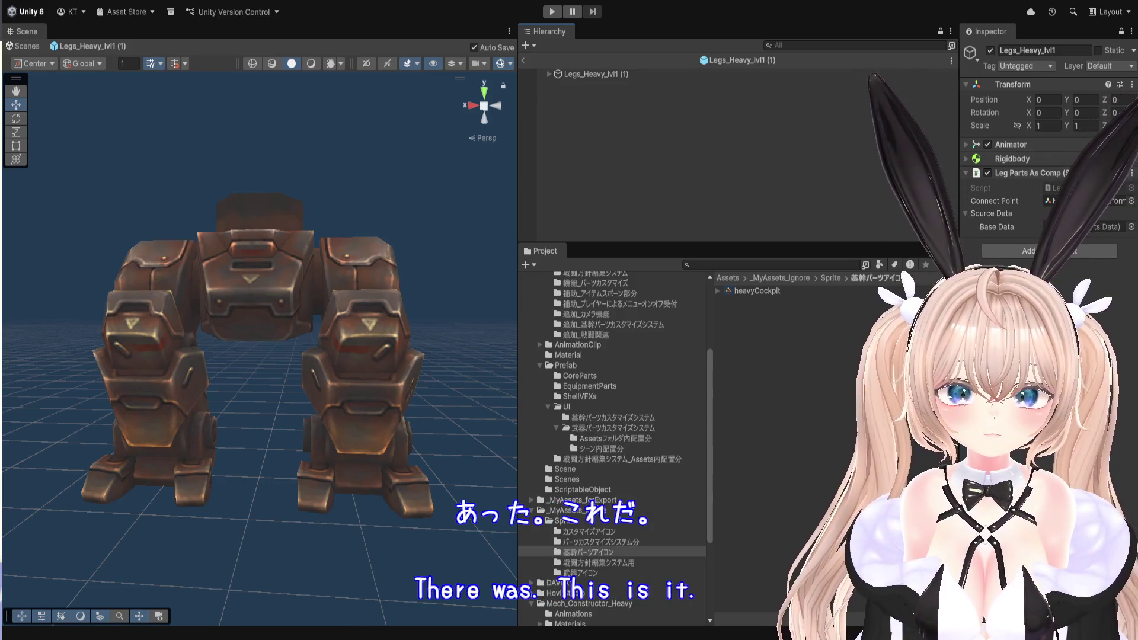
{"action": "left_click", "coordinate": [754, 301]}
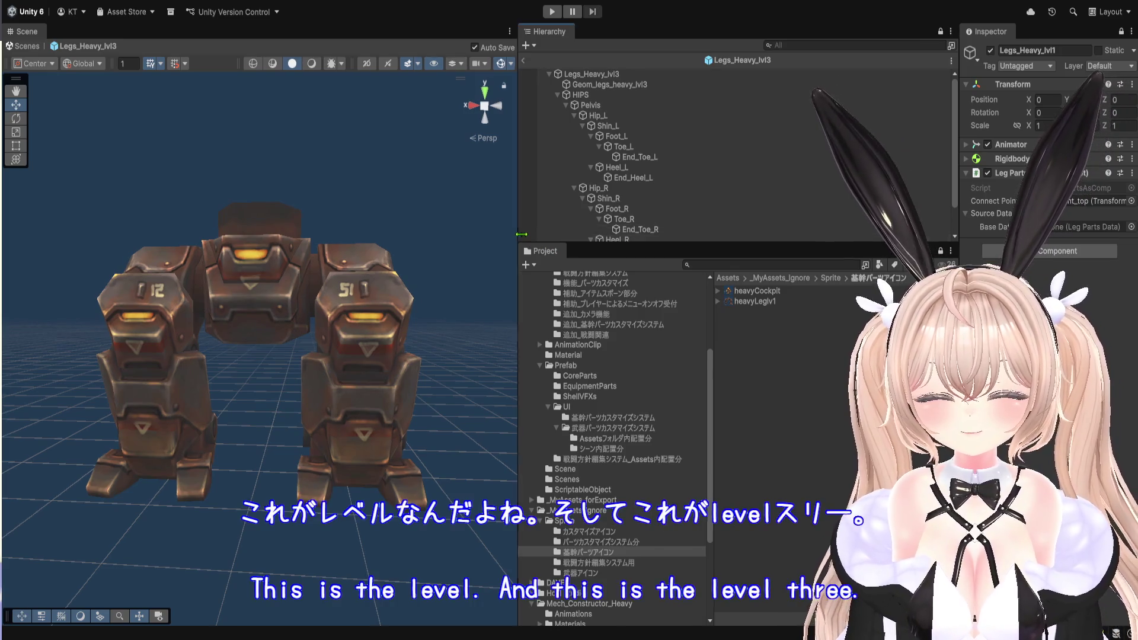
Widen the Scene view around Legs_Heavy_lvl3 and show more of the asset list.
{"action": "left_click_drag", "start_coordinate": [518, 244], "coordinate": [631, 245]}
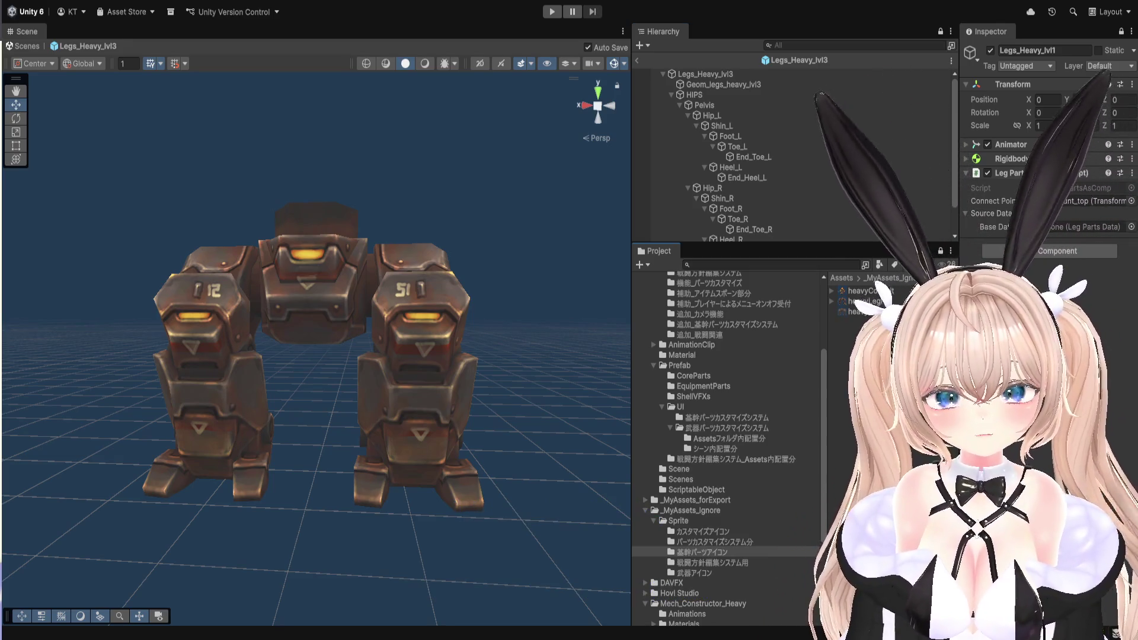
{"action": "left_click_drag", "start_coordinate": [958, 273], "coordinate": [995, 273]}
Resize the Project panels, select the heavyLeglv3 icon, and slightly widen the 3D view.
{"action": "mouse_move", "coordinate": [824, 356]}
{"action": "left_mouse_down"}
{"action": "mouse_move", "coordinate": [652, 365]}
{"action": "mouse_move", "coordinate": [461, 334]}
{"action": "left_mouse_up"}
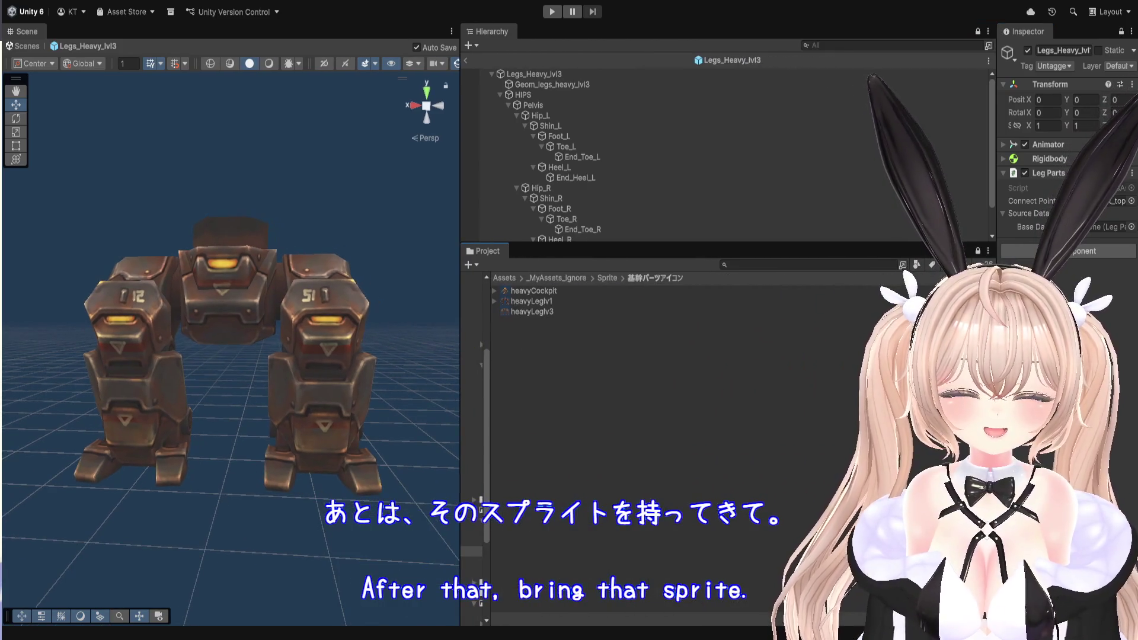
{"action": "left_click_drag", "start_coordinate": [997, 237], "coordinate": [828, 237]}
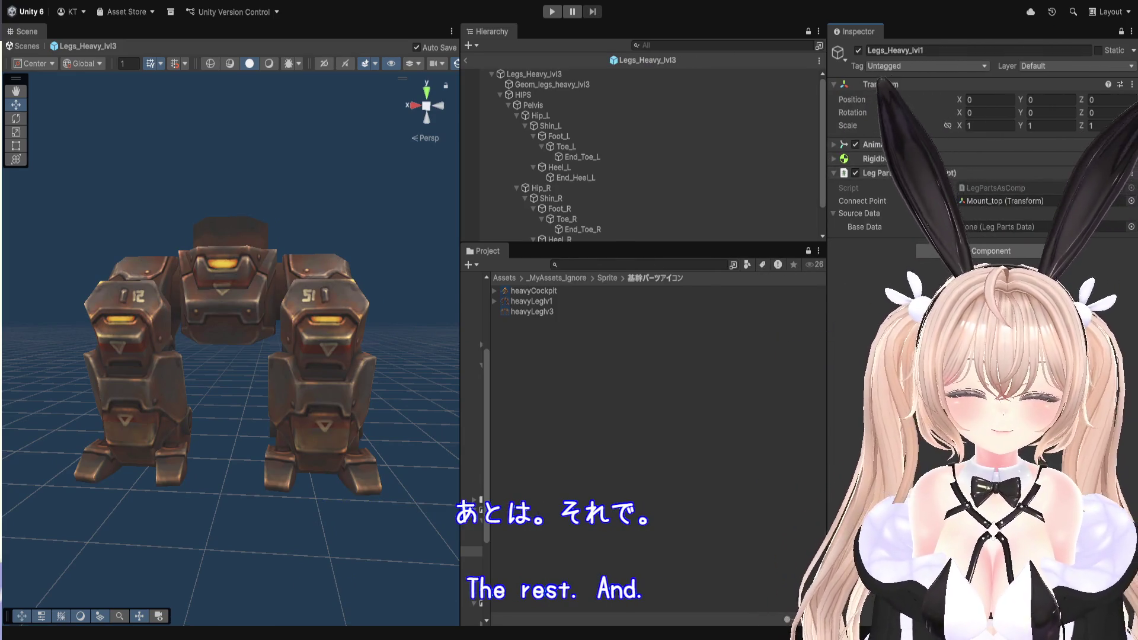
{"action": "left_click", "coordinate": [595, 311]}
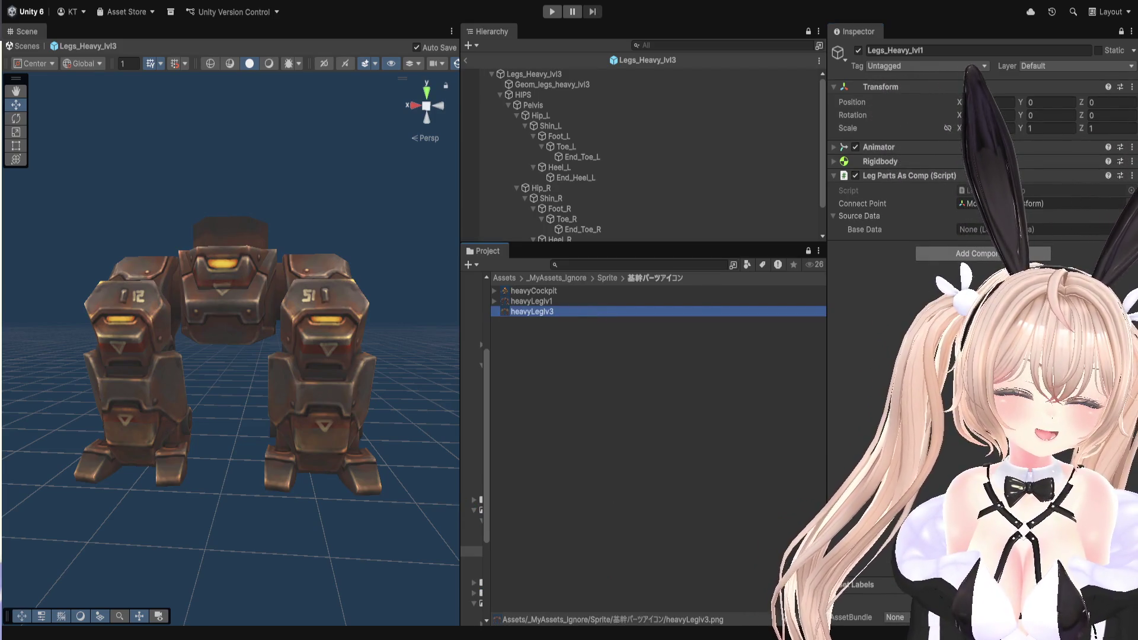
{"action": "key", "text": "alt+Tab"}
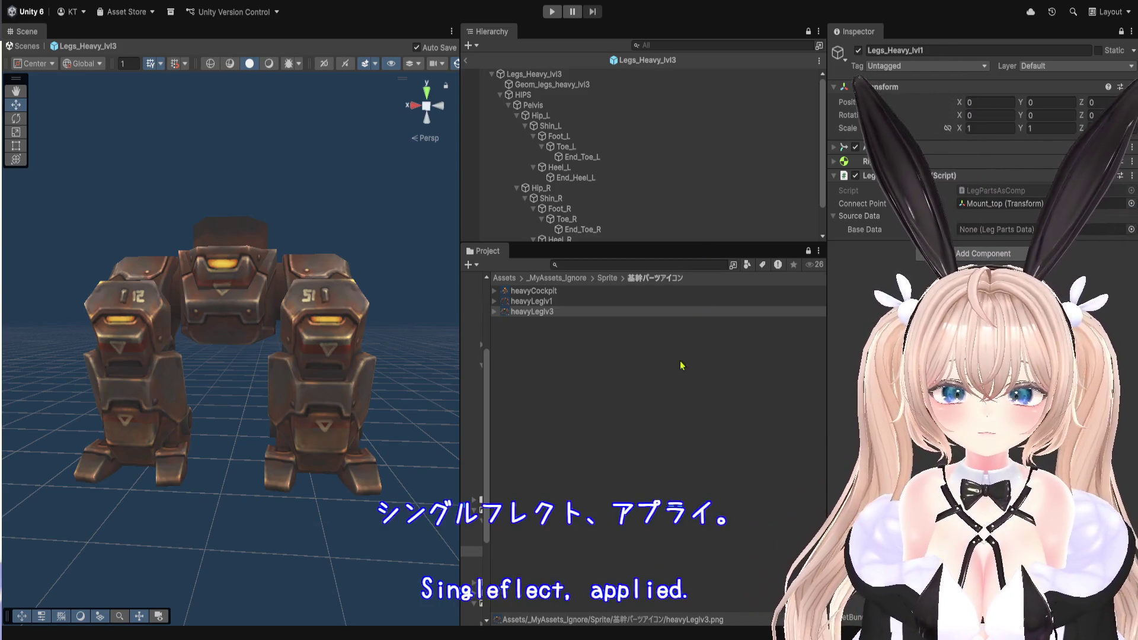
{"action": "left_click_drag", "start_coordinate": [462, 343], "coordinate": [487, 342]}
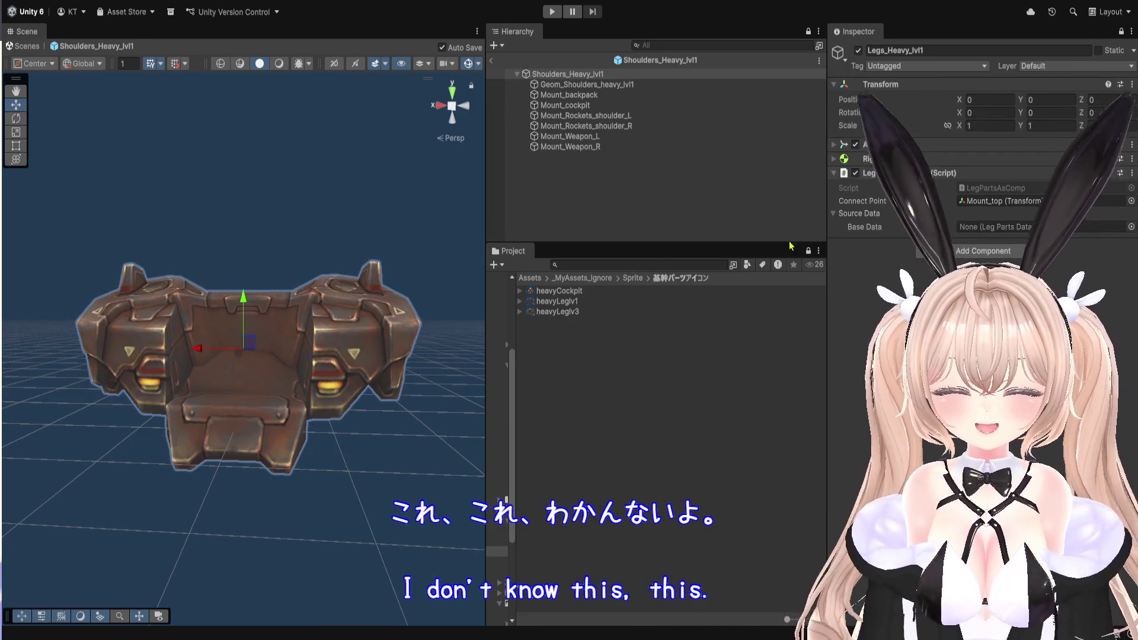
Widen the Scene view and clear the shoulders selection so the model renders cleanly.
{"action": "left_click_drag", "start_coordinate": [488, 212], "coordinate": [597, 213]}
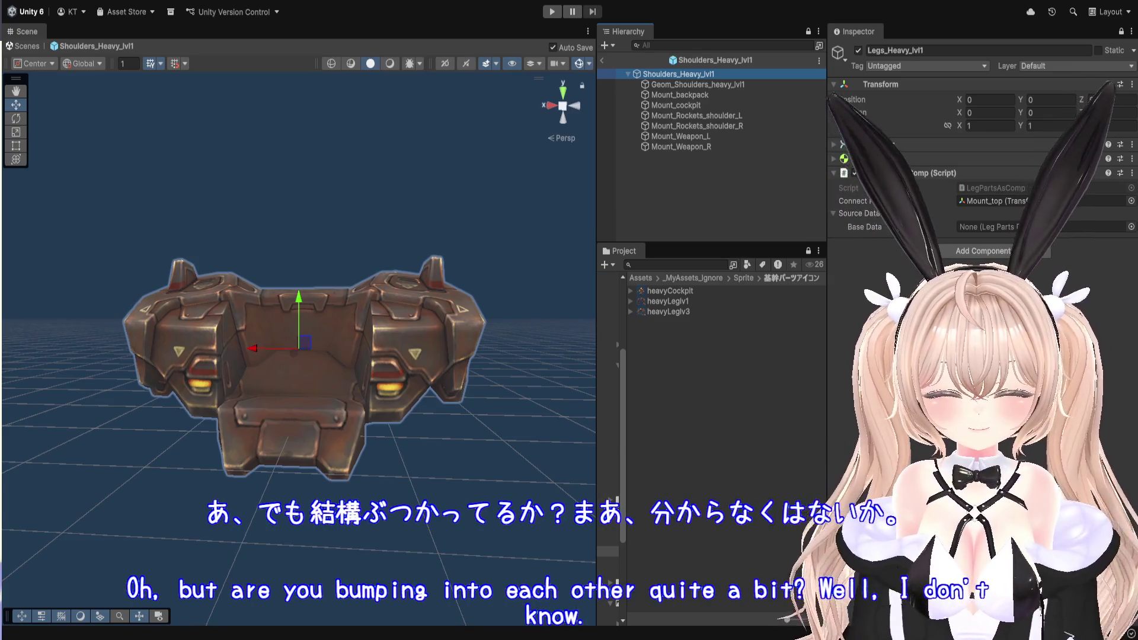
{"action": "left_click", "coordinate": [693, 228]}
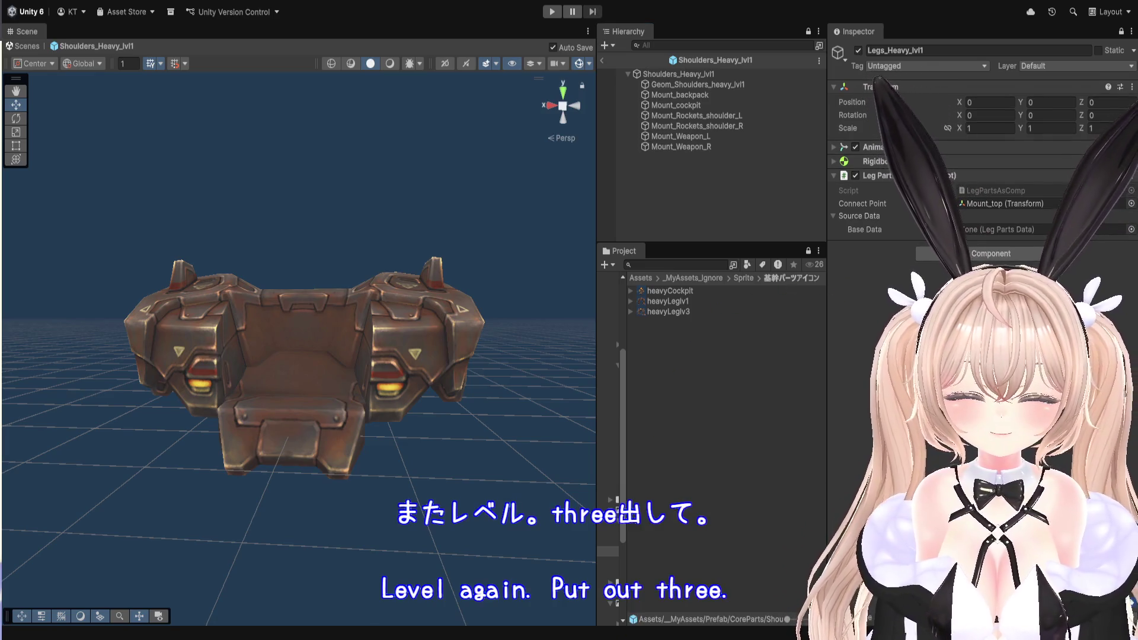
Deselect Shoulders_Heavy_lvl3 from an empty Hierarchy spot to hide its move handles.
{"action": "left_click", "coordinate": [738, 237]}
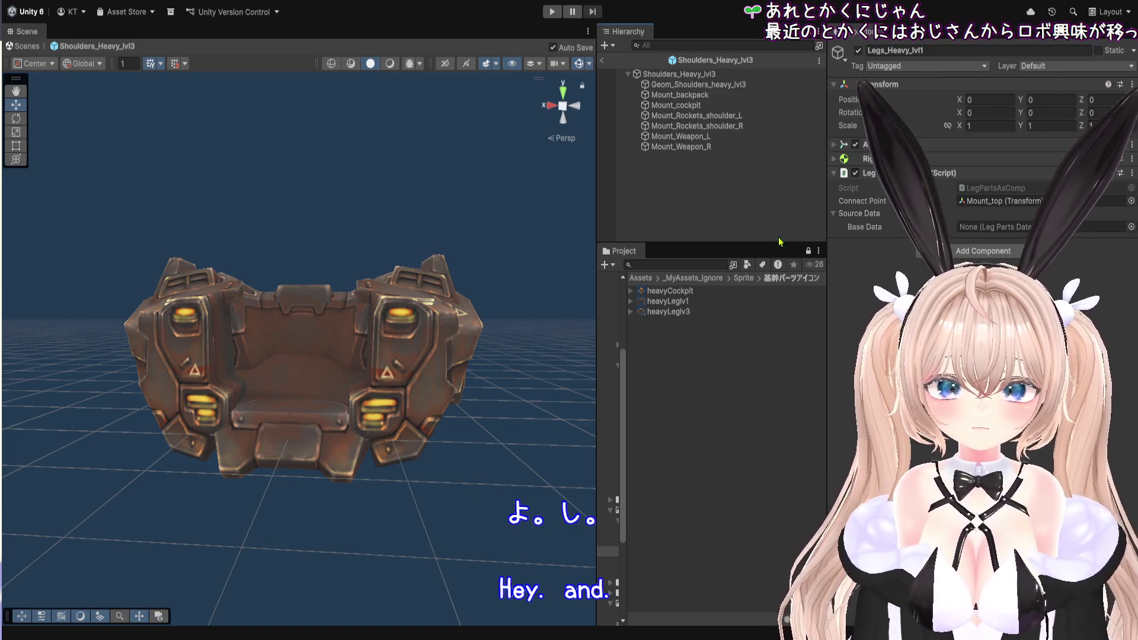
Exit prefab mode to the main scene and orbit around the heavy mech in a wider view.
{"action": "left_click", "coordinate": [25, 45]}
{"action": "left_click_drag", "start_coordinate": [597, 188], "coordinate": [640, 193]}
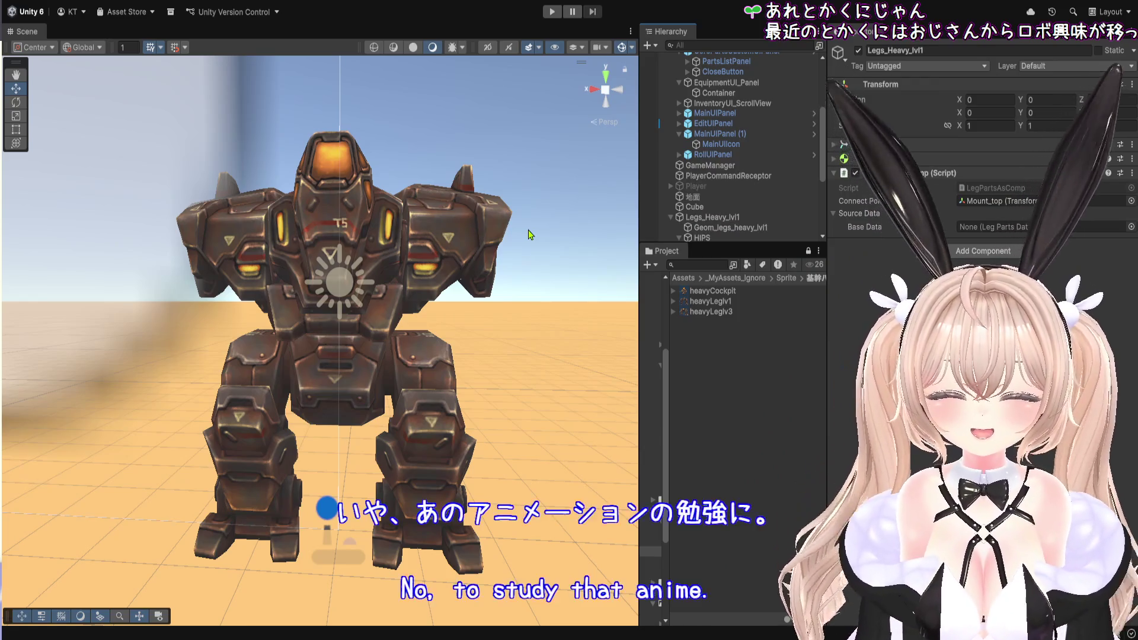
{"action": "mouse_move", "coordinate": [532, 234]}
{"action": "left_mouse_down"}
{"action": "mouse_move", "coordinate": [452, 241]}
{"action": "mouse_move", "coordinate": [437, 178]}
{"action": "mouse_move", "coordinate": [407, 189]}
{"action": "mouse_move", "coordinate": [367, 181]}
{"action": "left_mouse_up"}
Widen the Project panel and select the heavyHullv3 and heavyHullv1 sprites.
{"action": "left_click_drag", "start_coordinate": [828, 344], "coordinate": [960, 344]}
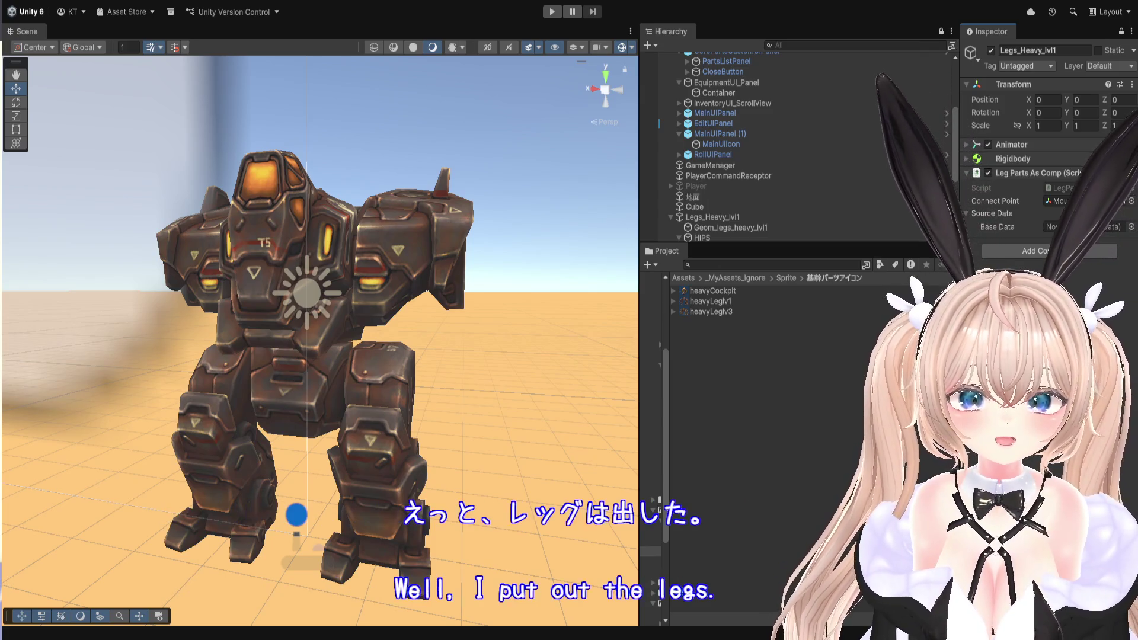
{"action": "left_click", "coordinate": [711, 301]}
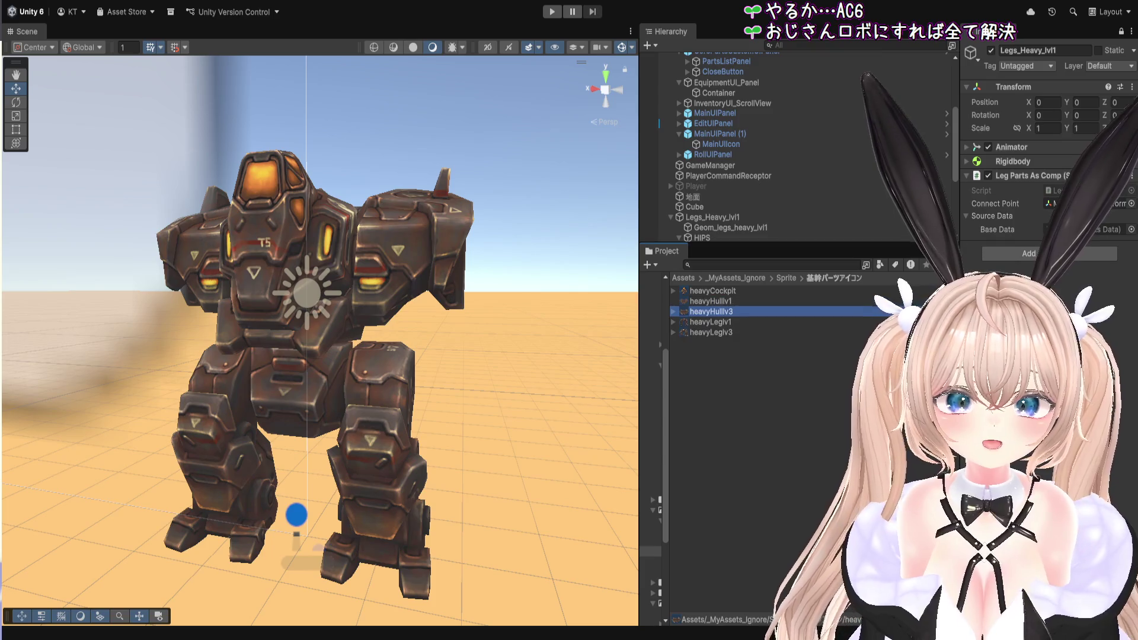
{"action": "left_click", "coordinate": [710, 301]}
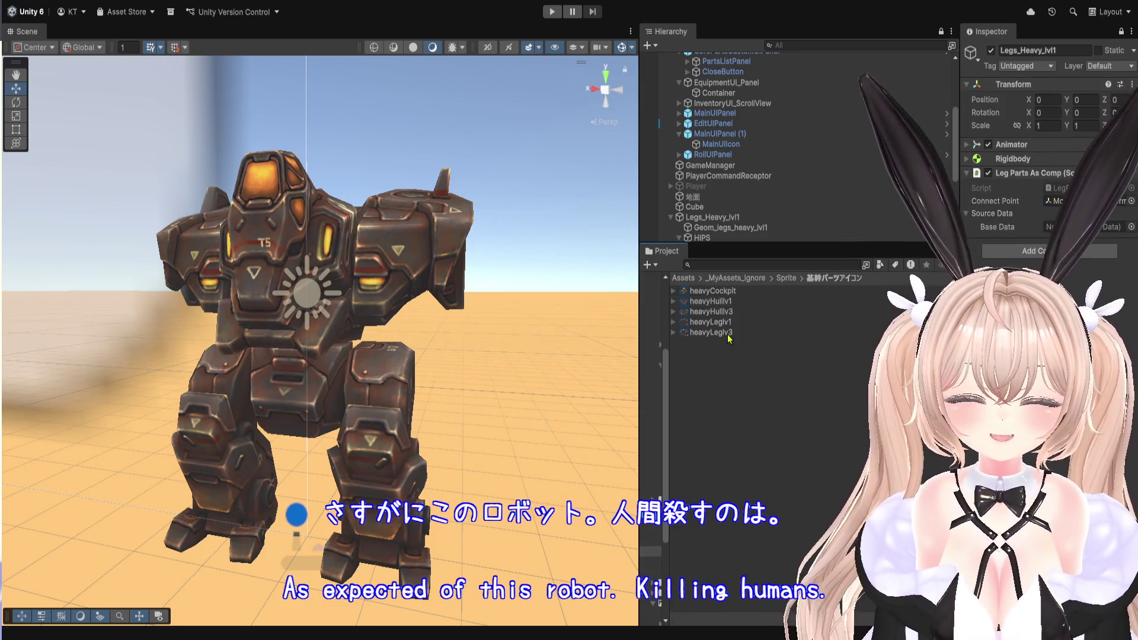
Enlarge the Hierarchy, re-expand Legs_Heavy_lvl1 to its shoulder and cockpit parts, and select heavyLeglv1.
{"action": "left_click_drag", "start_coordinate": [792, 243], "coordinate": [781, 404]}
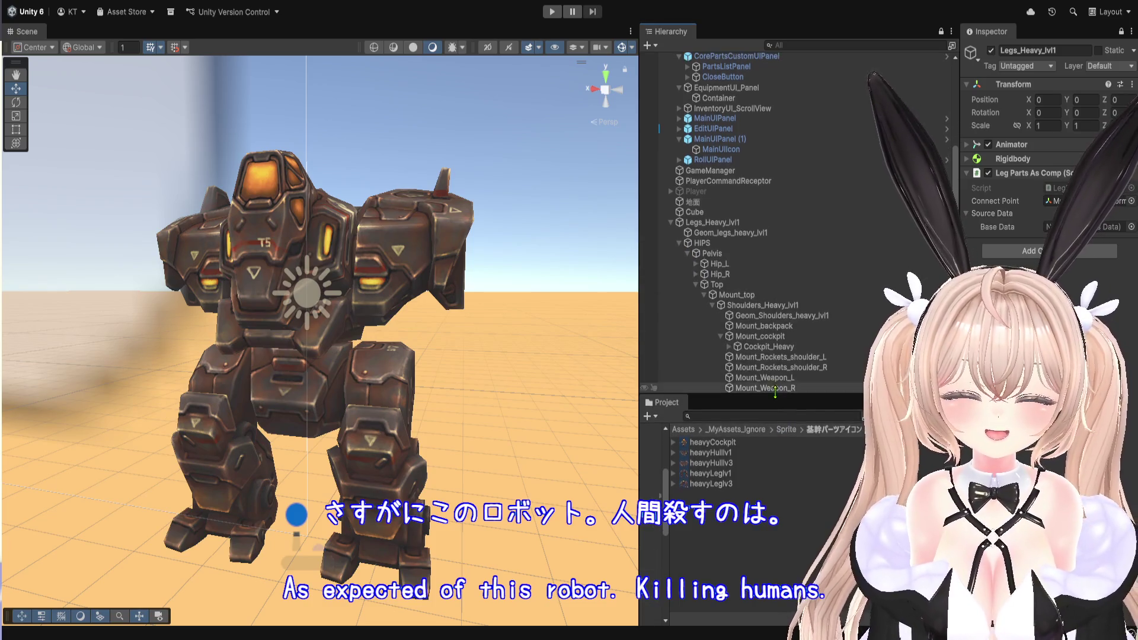
{"action": "scroll", "coordinate": [815, 268], "scroll_direction": "up", "scroll_amount": 5}
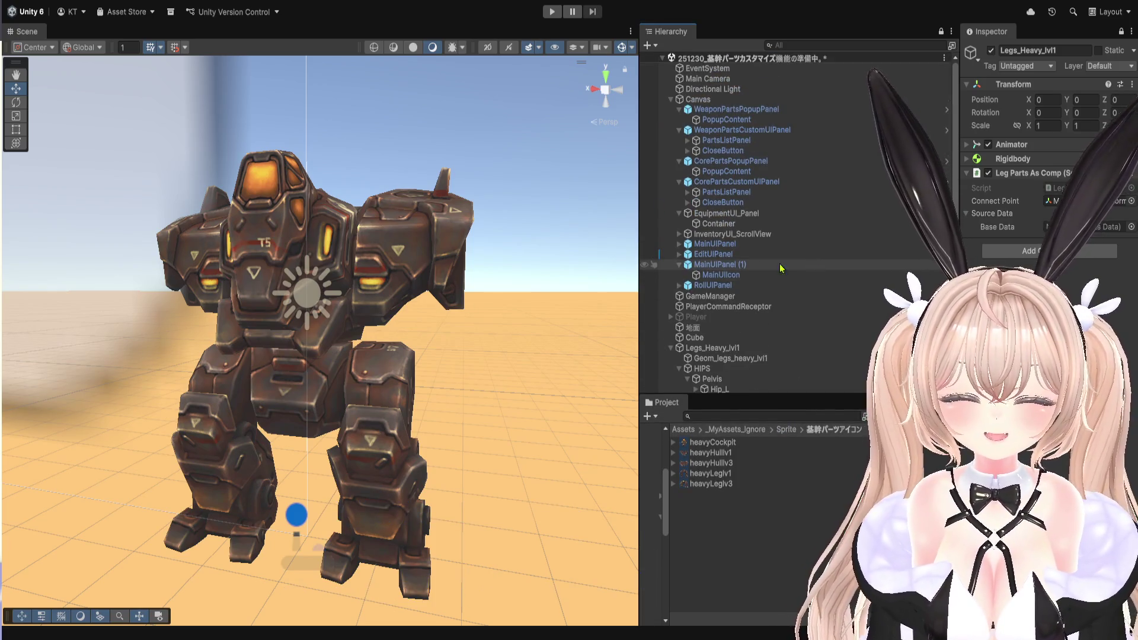
{"action": "scroll", "coordinate": [693, 296], "scroll_direction": "down", "scroll_amount": 5}
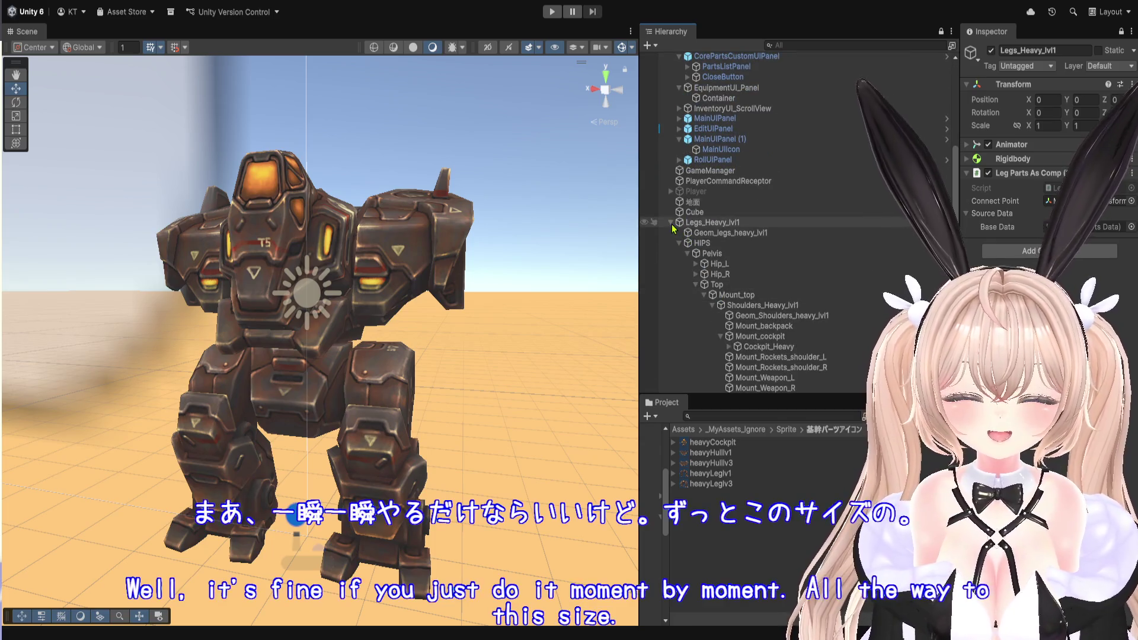
{"action": "left_click", "coordinate": [671, 223]}
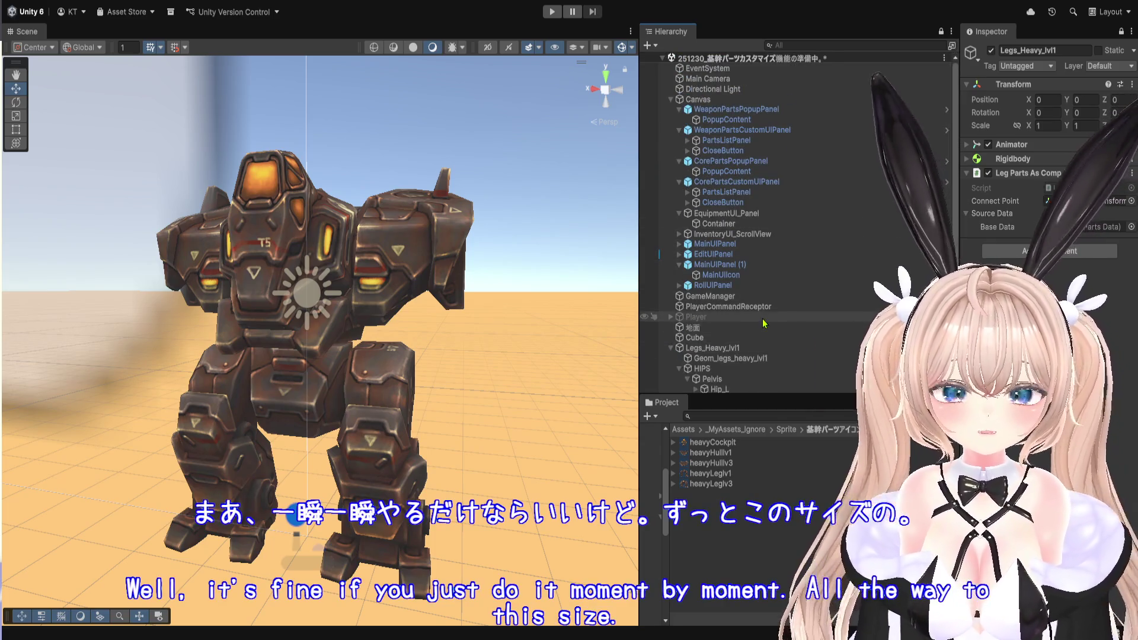
{"action": "left_click", "coordinate": [671, 348]}
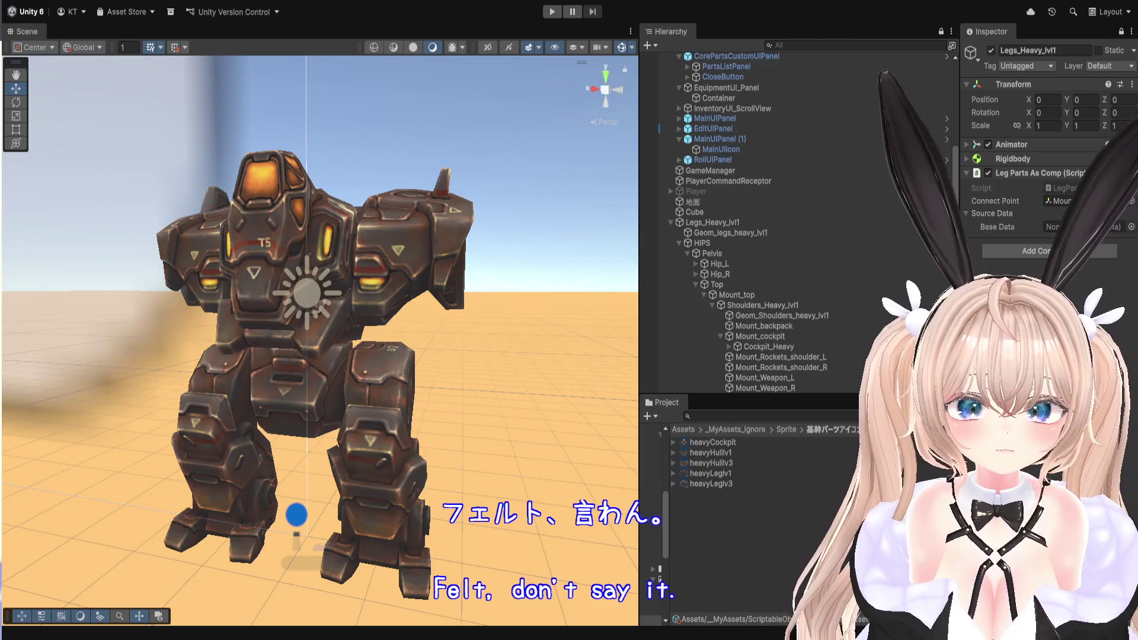
{"action": "left_click", "coordinate": [711, 473]}
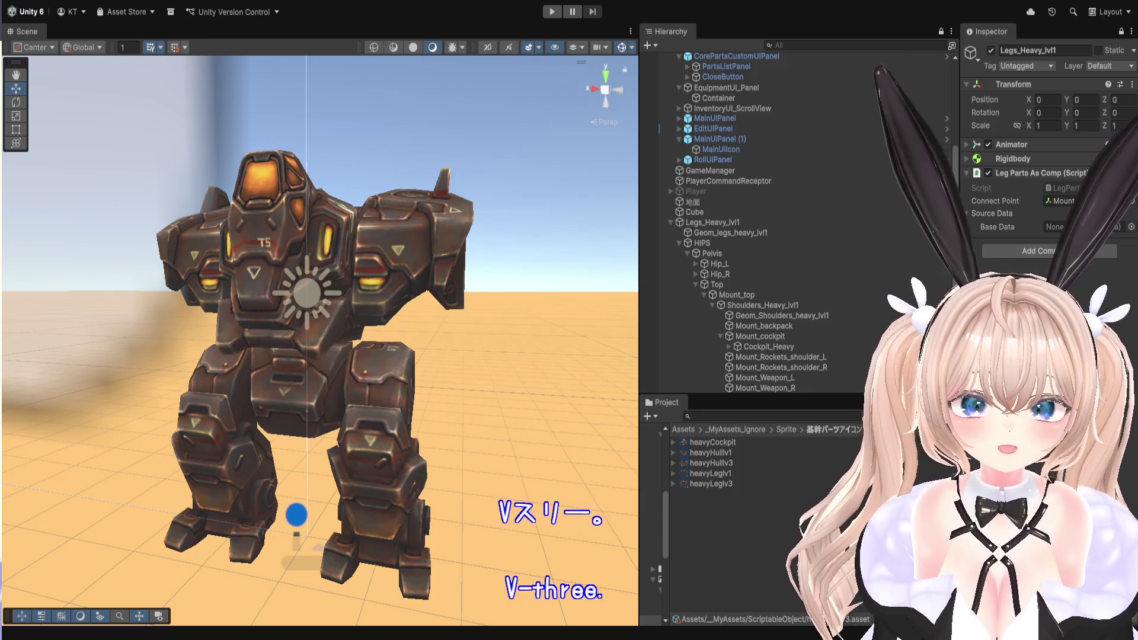
{"action": "left_click", "coordinate": [724, 484]}
{"action": "left_click_drag", "start_coordinate": [724, 489], "coordinate": [1067, 227]}
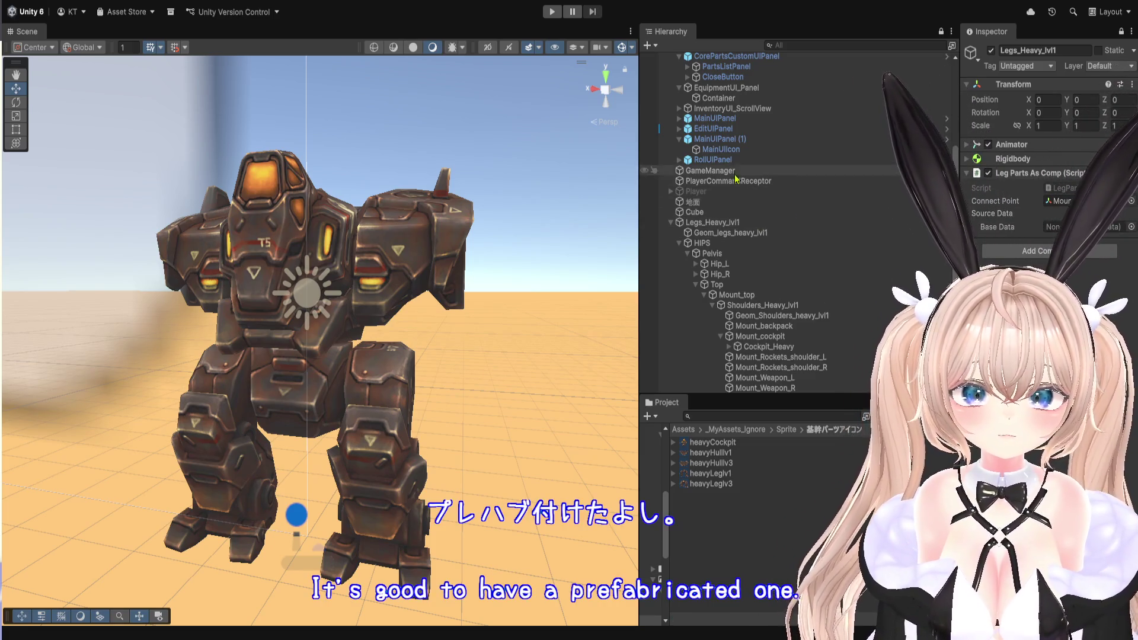
Select Legs_Heavy_lvl1 and assign heavyLeglv1 as its leg component's Base Data.
{"action": "scroll", "coordinate": [725, 268], "scroll_direction": "up", "scroll_amount": 5}
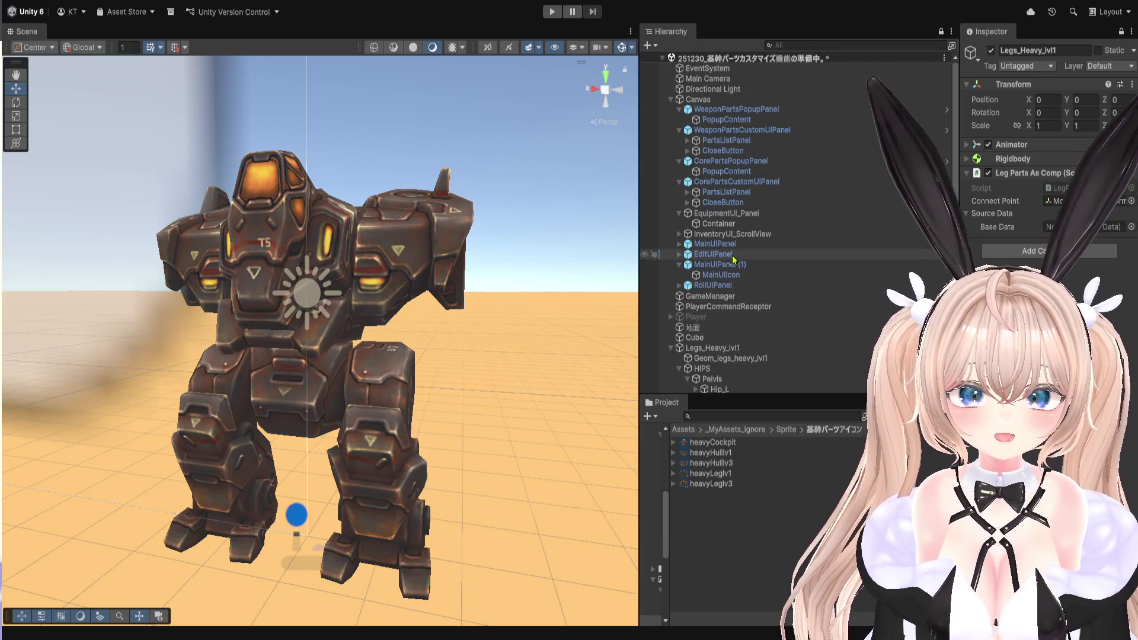
{"action": "left_click", "coordinate": [720, 348]}
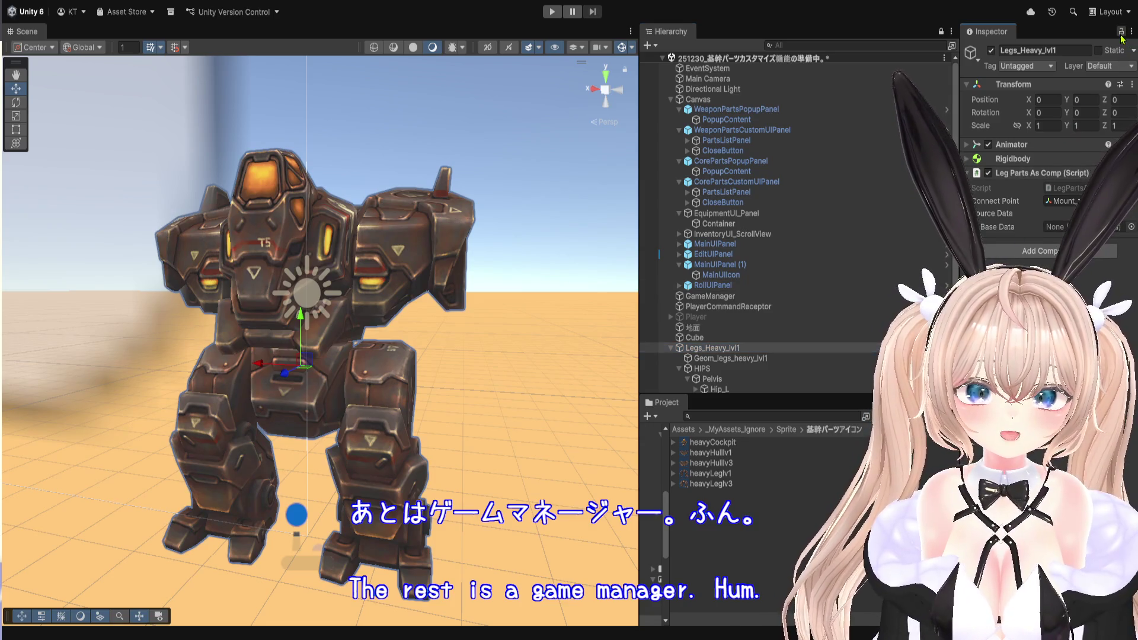
{"action": "left_click_drag", "start_coordinate": [956, 180], "coordinate": [736, 180]}
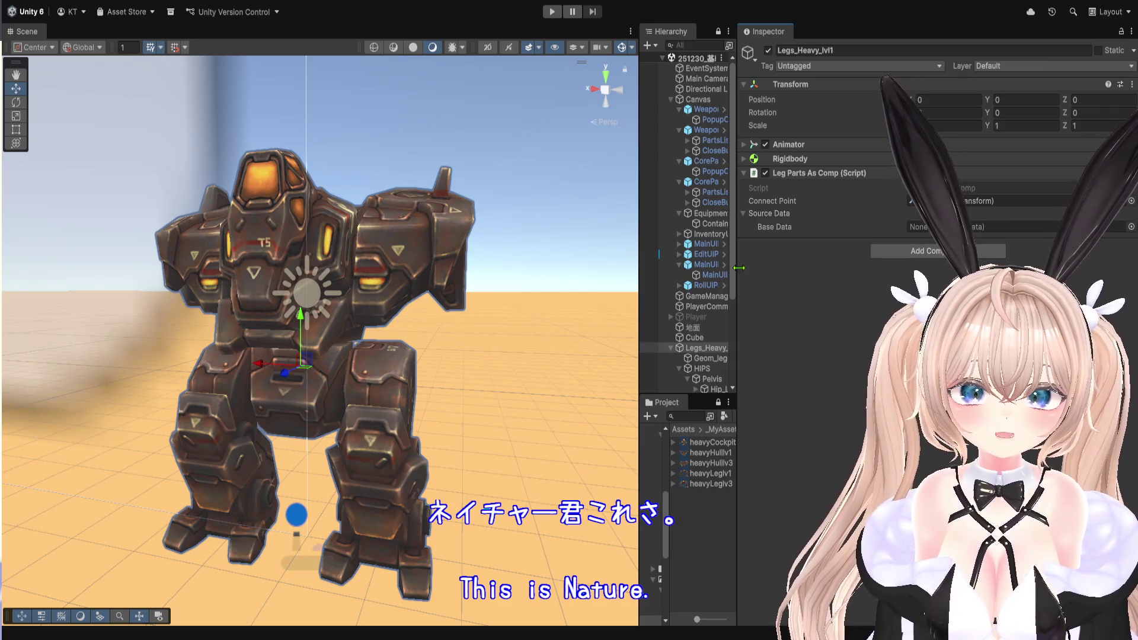
{"action": "left_click_drag", "start_coordinate": [736, 270], "coordinate": [768, 269]}
{"action": "left_click_drag", "start_coordinate": [1030, 232], "coordinate": [1030, 232]}
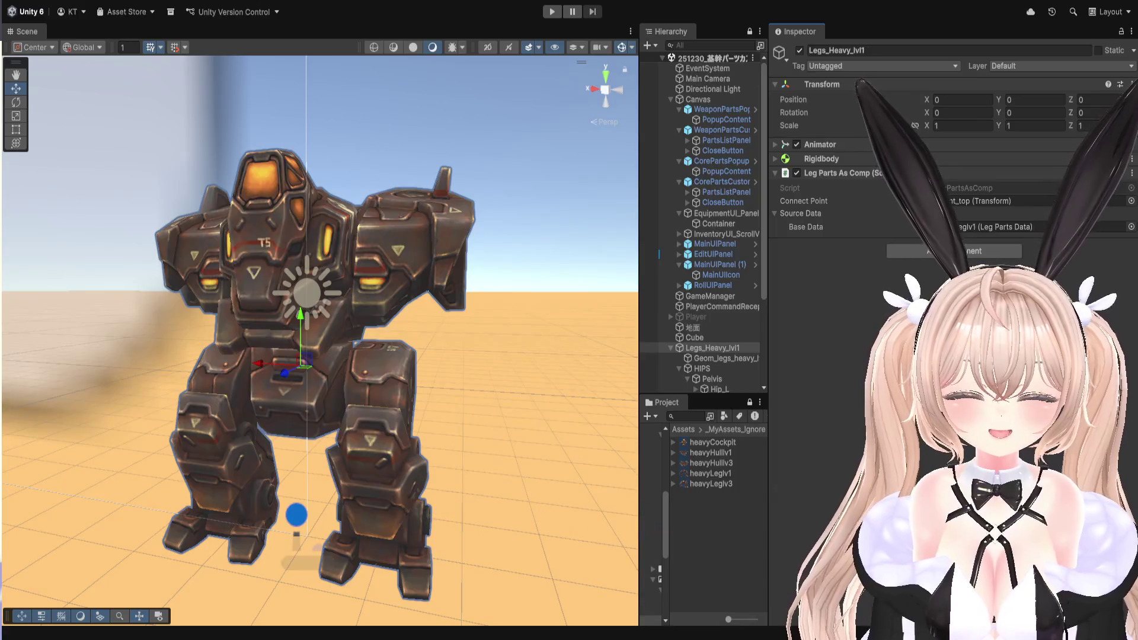
{"action": "left_click_drag", "start_coordinate": [770, 281], "coordinate": [859, 282]}
Open Shoulders_Heavy_lvl1's HullPartsAsComp script in the code editor.
{"action": "scroll", "coordinate": [747, 332], "scroll_direction": "down", "scroll_amount": 3}
{"action": "left_click", "coordinate": [696, 357], "text": "alt"}
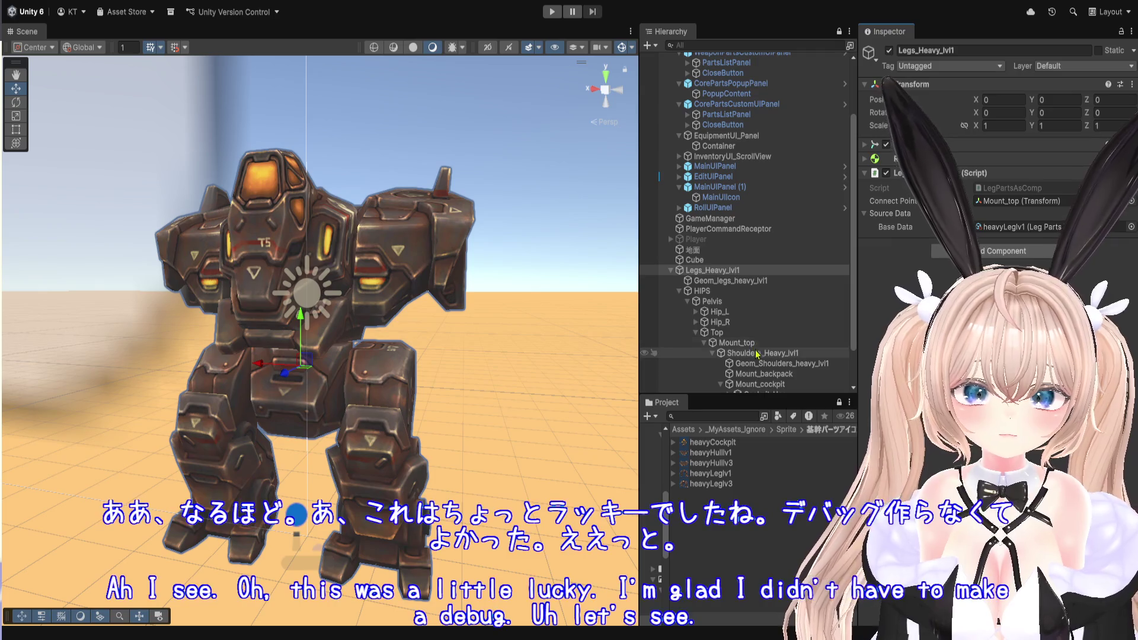
{"action": "left_click", "coordinate": [757, 352]}
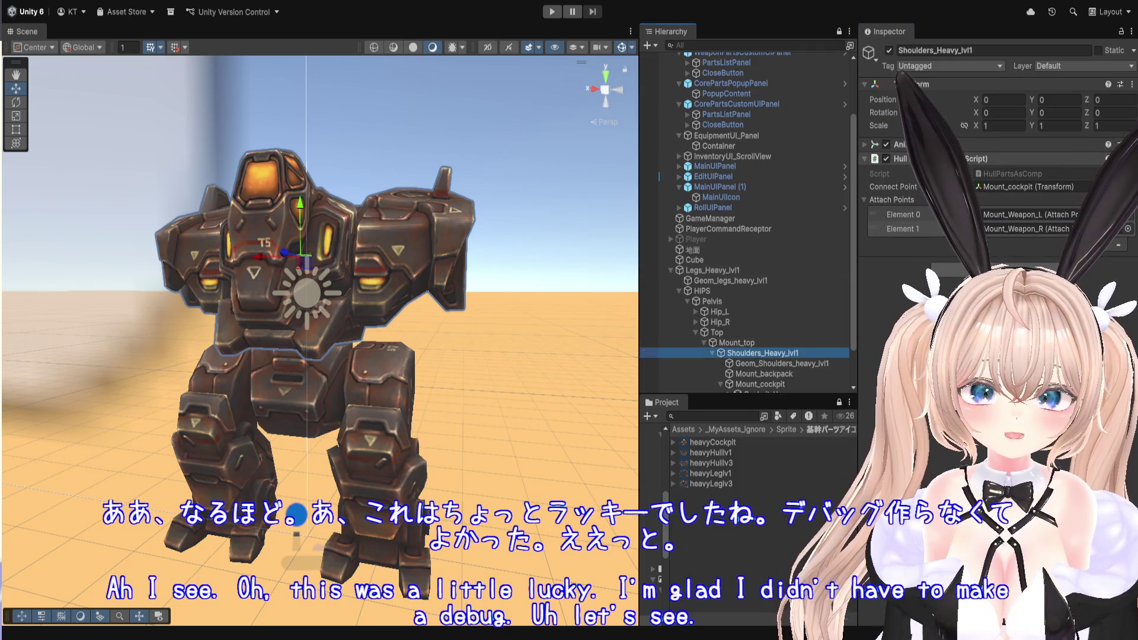
{"action": "double_click", "coordinate": [1012, 173]}
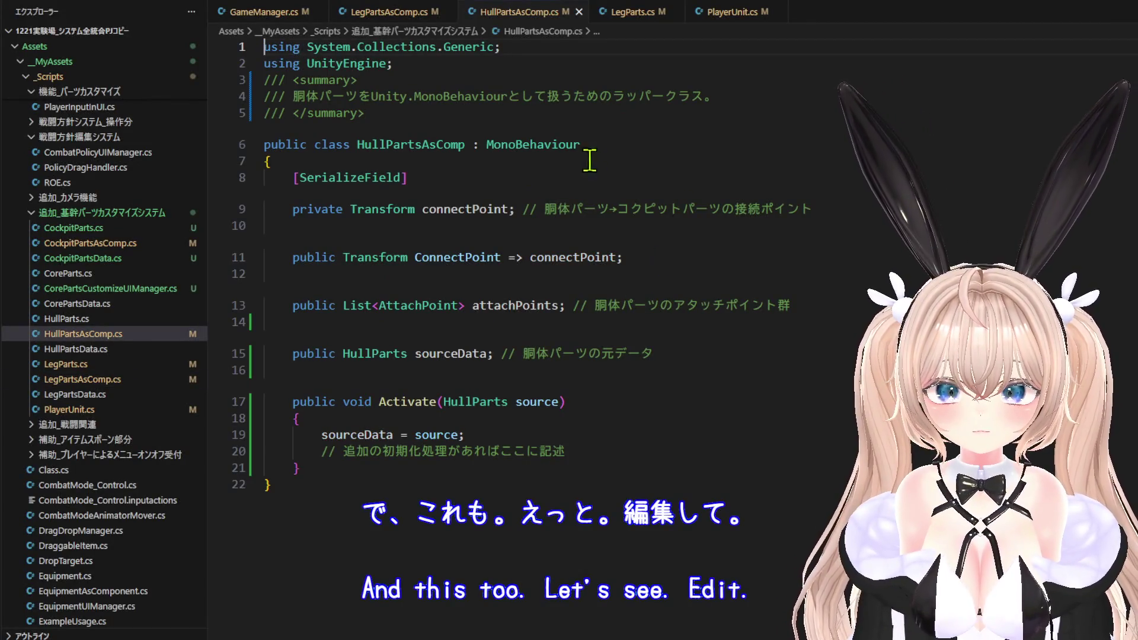
Go to the HullParts definition, add [System.Serializable] above the class, and save HullParts.cs.
{"action": "right_click", "coordinate": [379, 354]}
{"action": "left_click", "coordinate": [441, 257]}
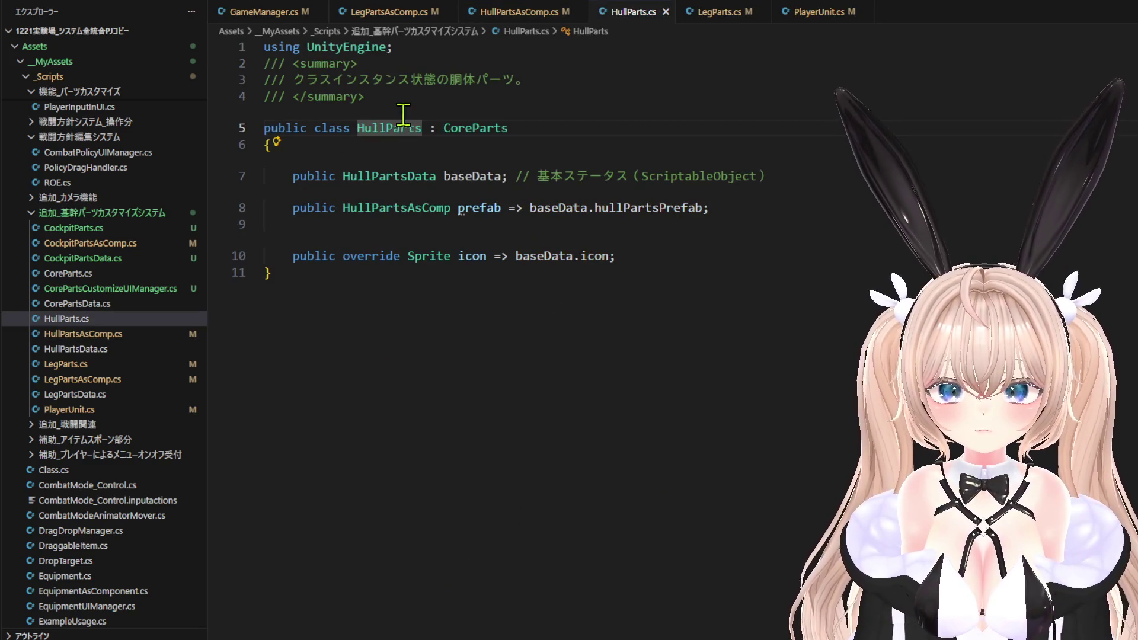
{"action": "key", "text": "Home"}
{"action": "key", "text": "Left"}
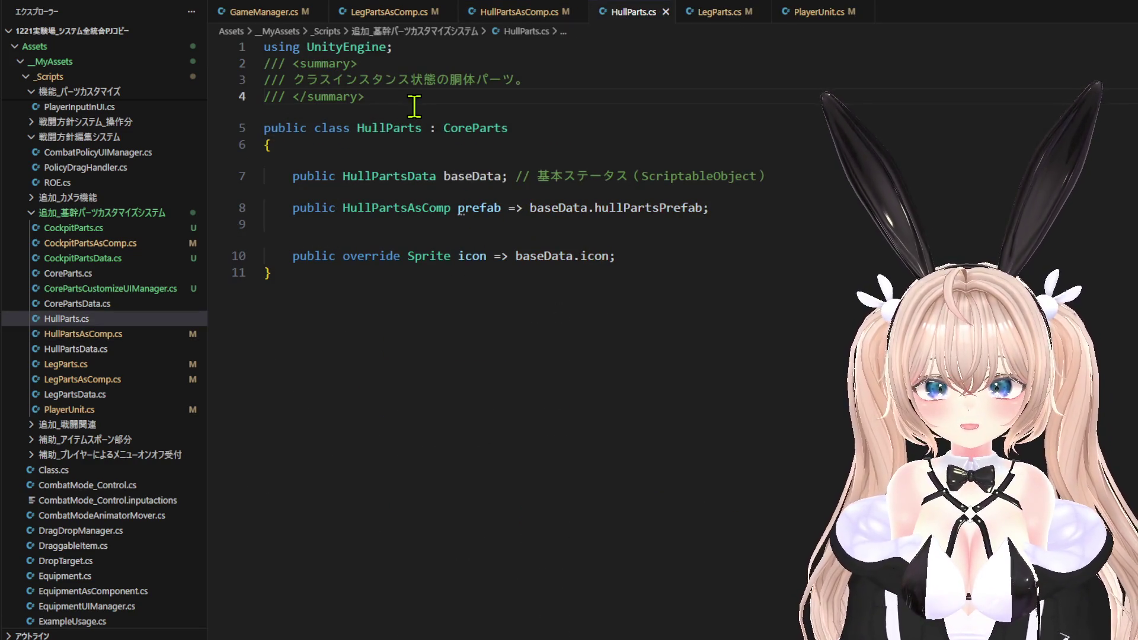
{"action": "key", "text": "Return"}
{"action": "key", "text": "BackSpace"}
{"action": "key", "text": "BackSpace"}
{"action": "key", "text": "BackSpace"}
{"action": "type", "text": "[System.Serializable]"}
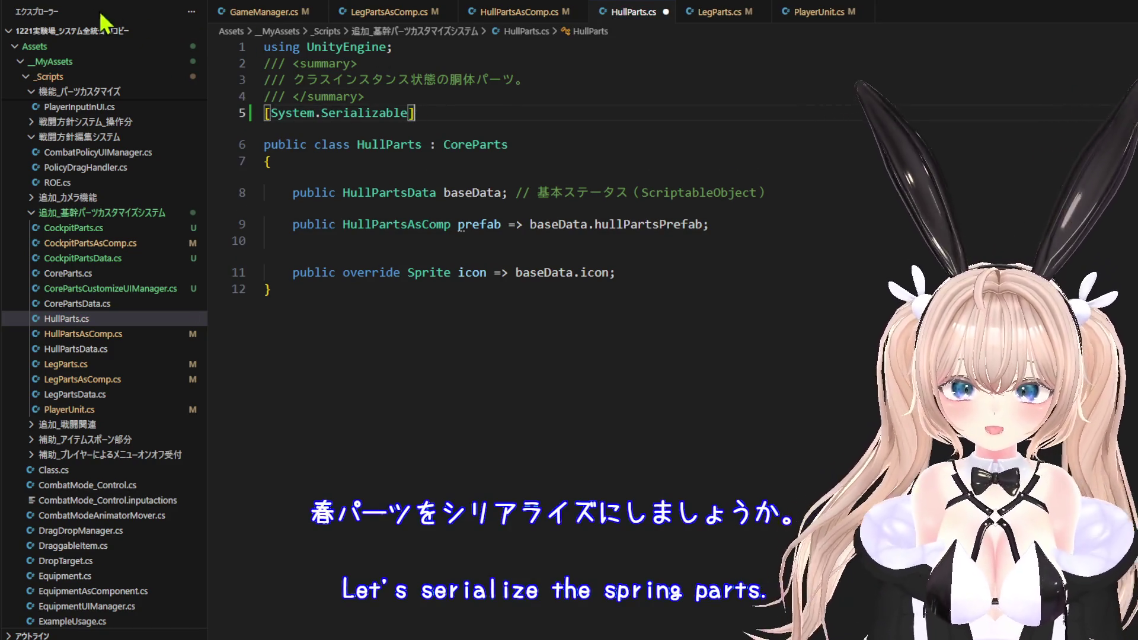
{"action": "left_click", "coordinate": [29, 7]}
{"action": "left_click", "coordinate": [63, 237]}
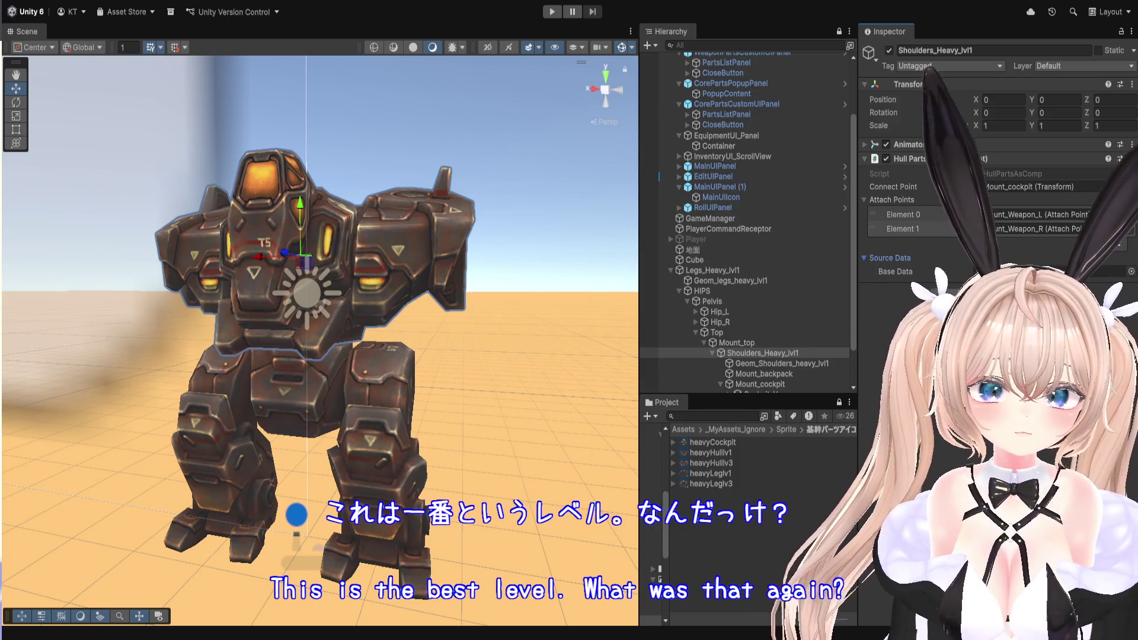
Select Cockpit_Heavy in the Hierarchy and open its CockpitPartsAsComp script in VS Code.
{"action": "scroll", "coordinate": [780, 348], "scroll_direction": "down", "scroll_amount": 3}
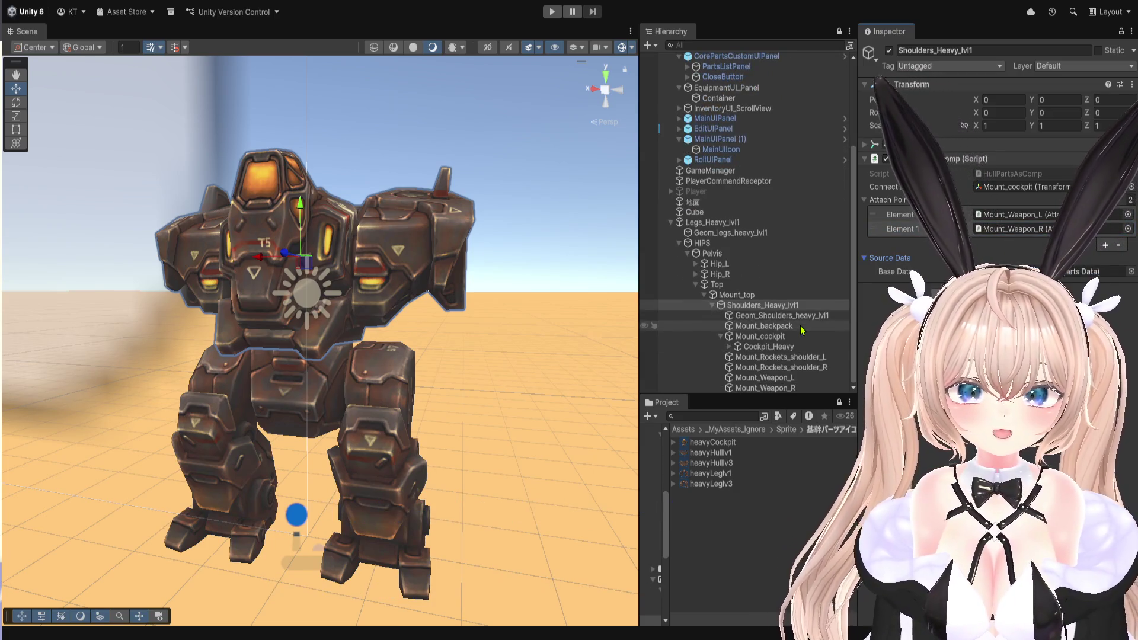
{"action": "left_click", "coordinate": [780, 348]}
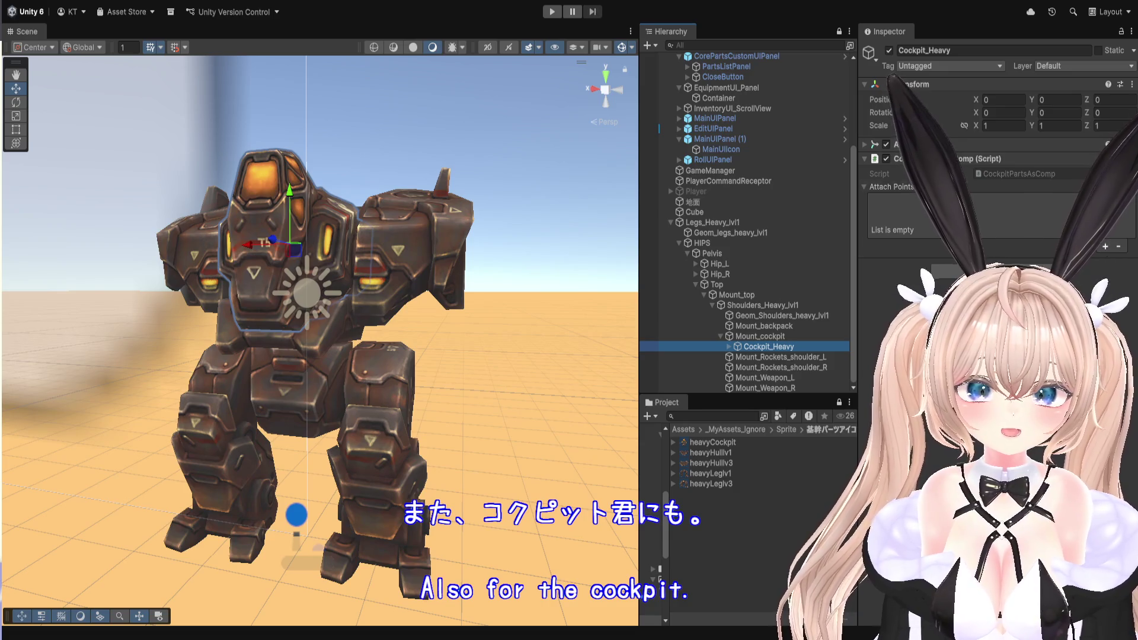
{"action": "double_click", "coordinate": [979, 175]}
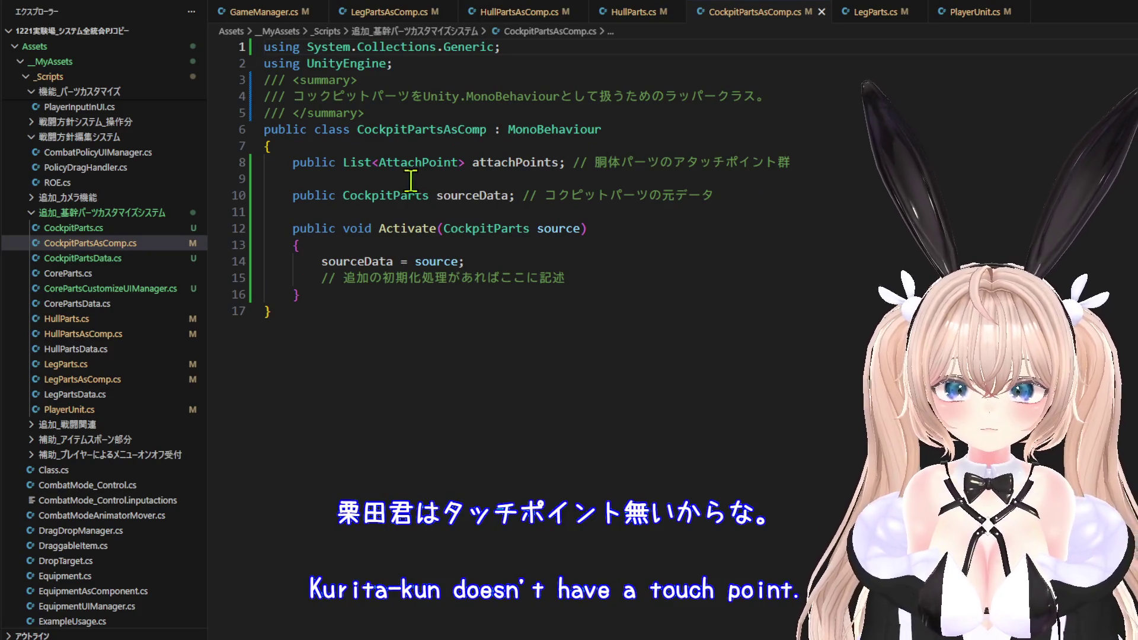
Jump to the CockpitParts definition and add [System.Serializable] above the class.
{"action": "left_click", "coordinate": [382, 196]}
{"action": "right_click", "coordinate": [382, 196]}
{"action": "left_click", "coordinate": [409, 209]}
{"action": "key", "text": "Home"}
{"action": "type", "text": "///"}
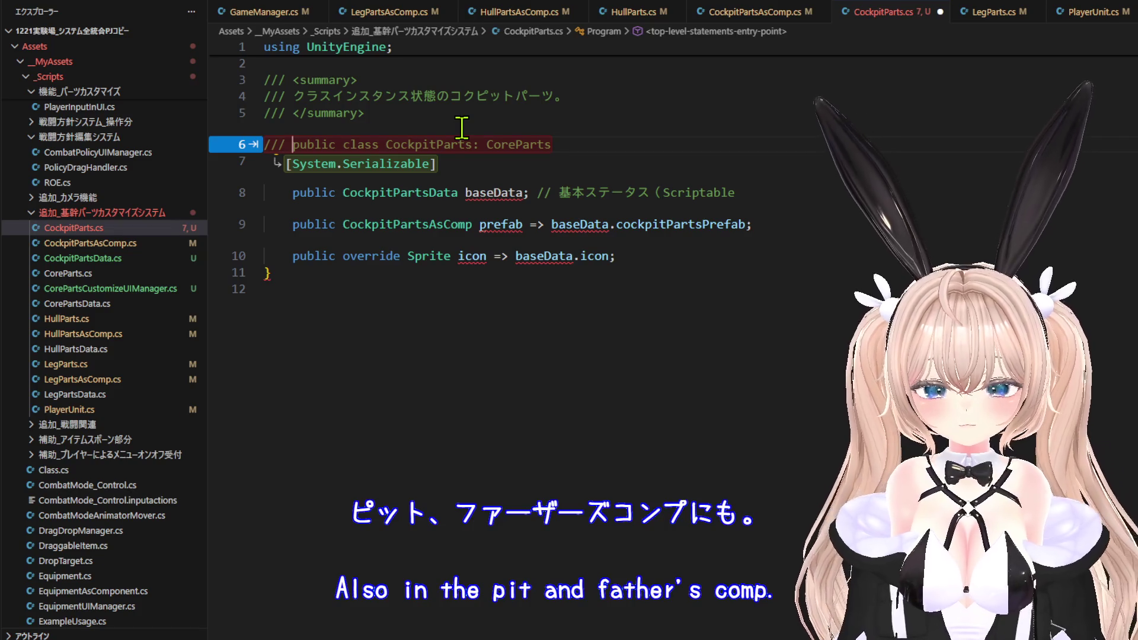
{"action": "key", "text": "ctrl+z"}
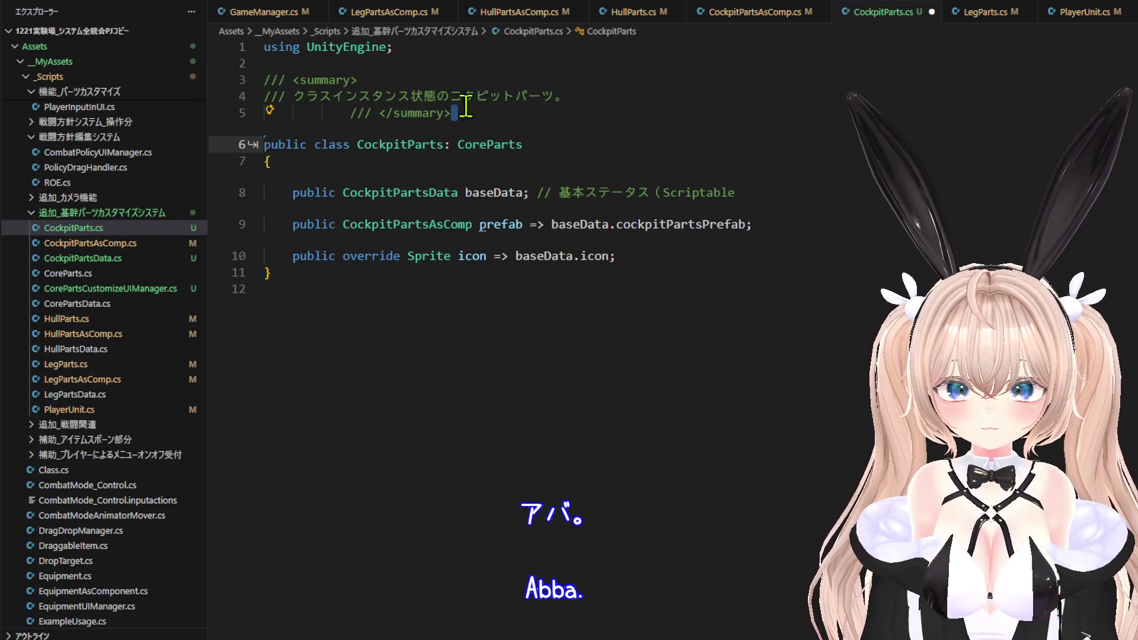
{"action": "key", "text": "Up"}
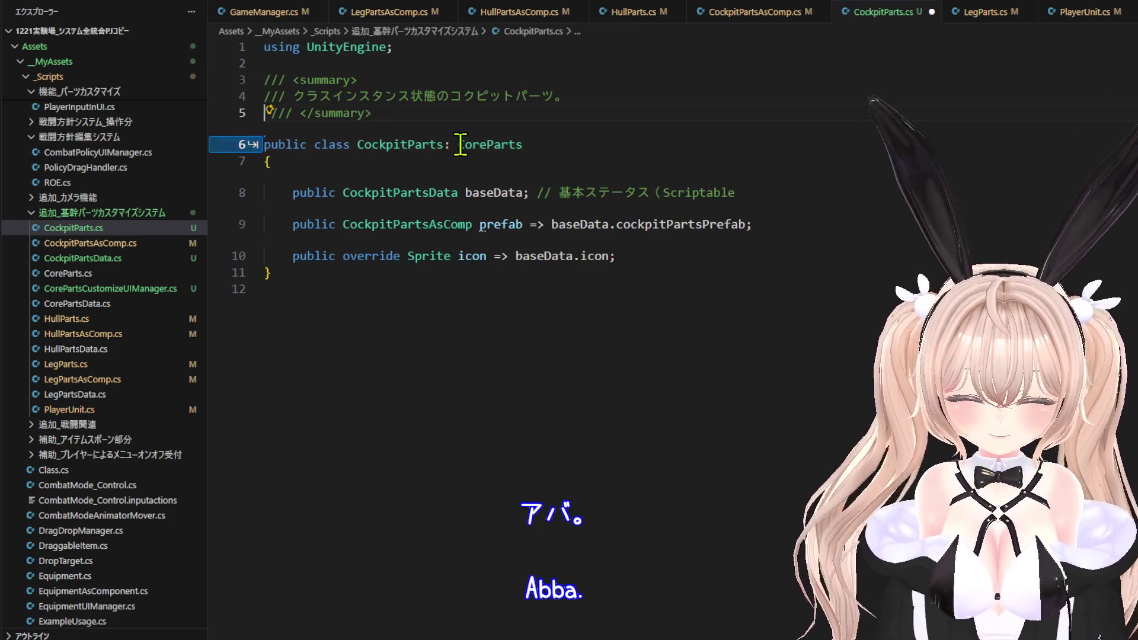
{"action": "key", "text": "Tab"}
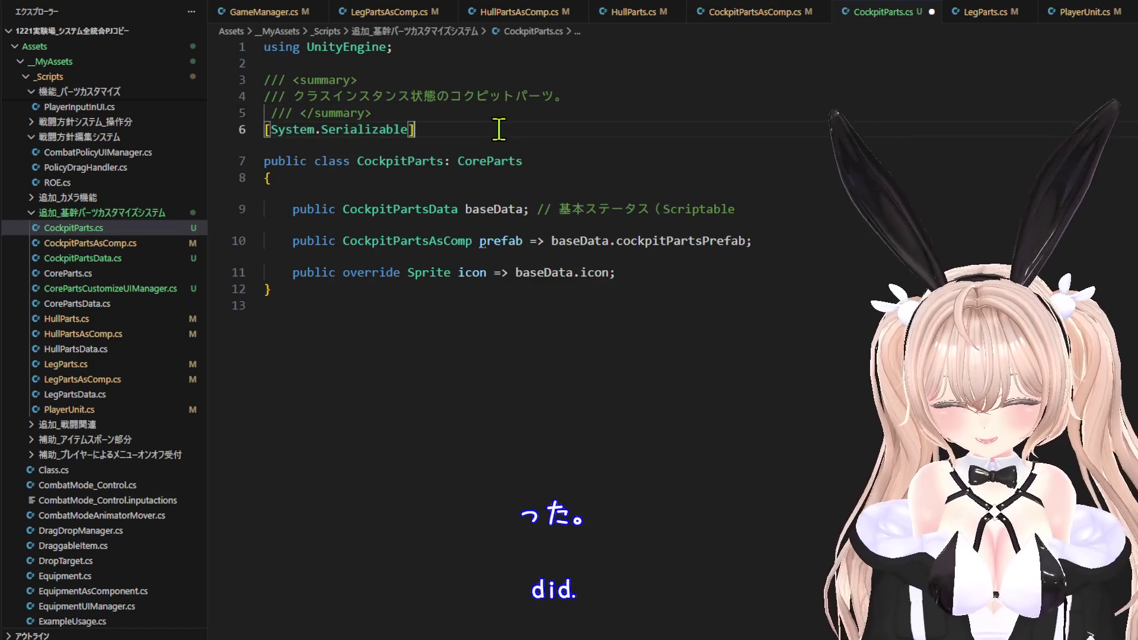
Save CockpitParts.cs and switch back to Unity.
{"action": "left_click", "coordinate": [28, 6]}
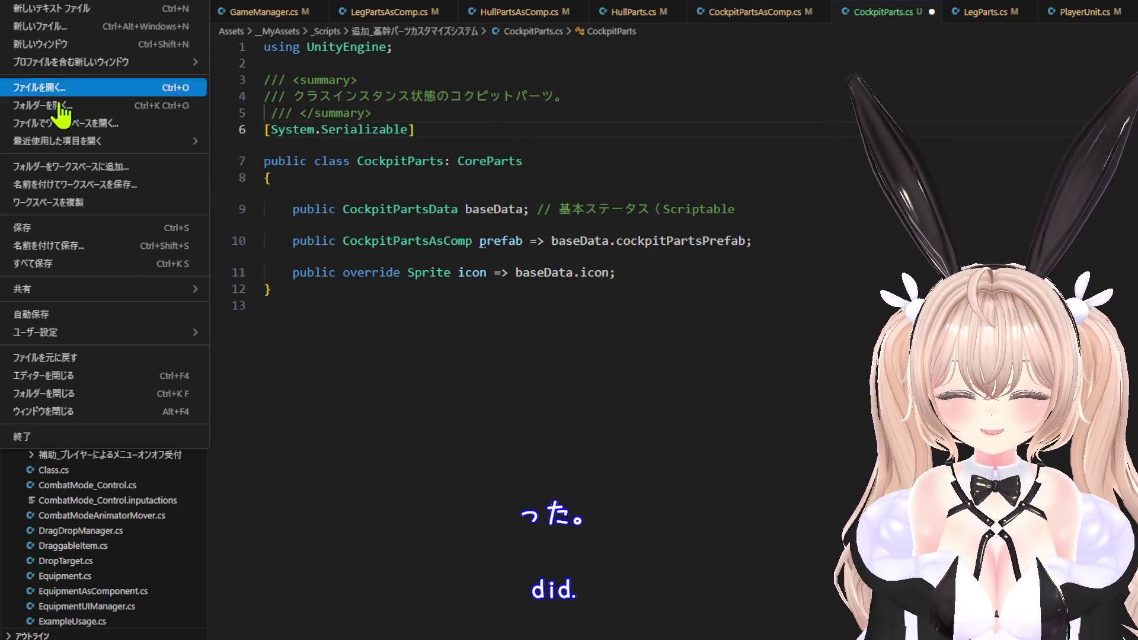
{"action": "left_click", "coordinate": [76, 227]}
{"action": "key", "text": "alt+Tab"}
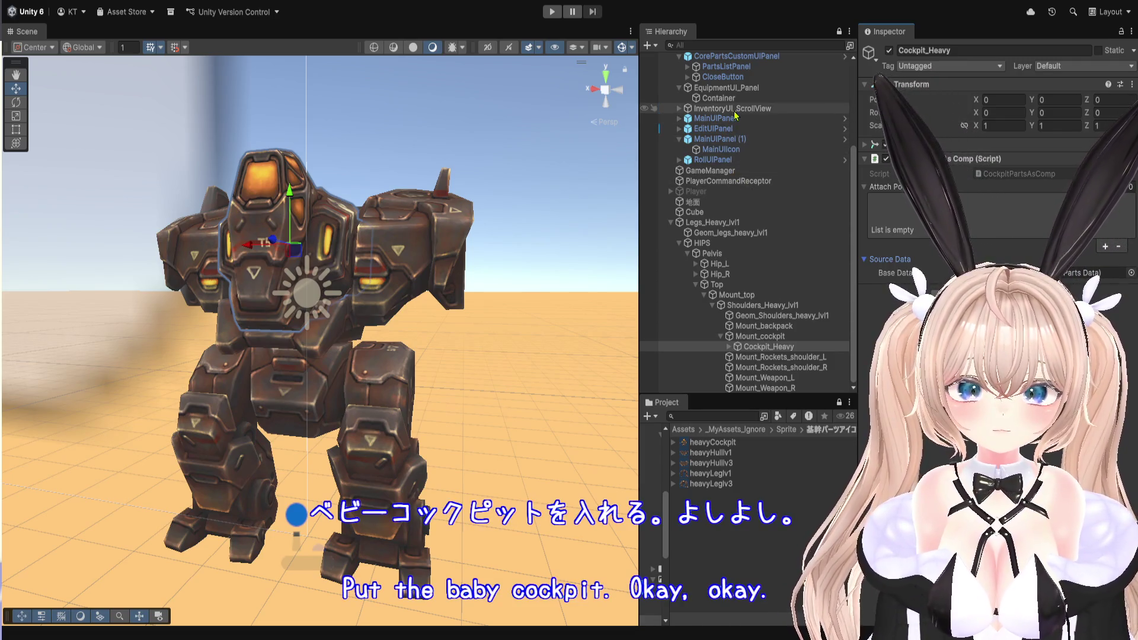
Select the PlayerCommandReceptor object and scroll through its component references.
{"action": "left_click", "coordinate": [753, 181]}
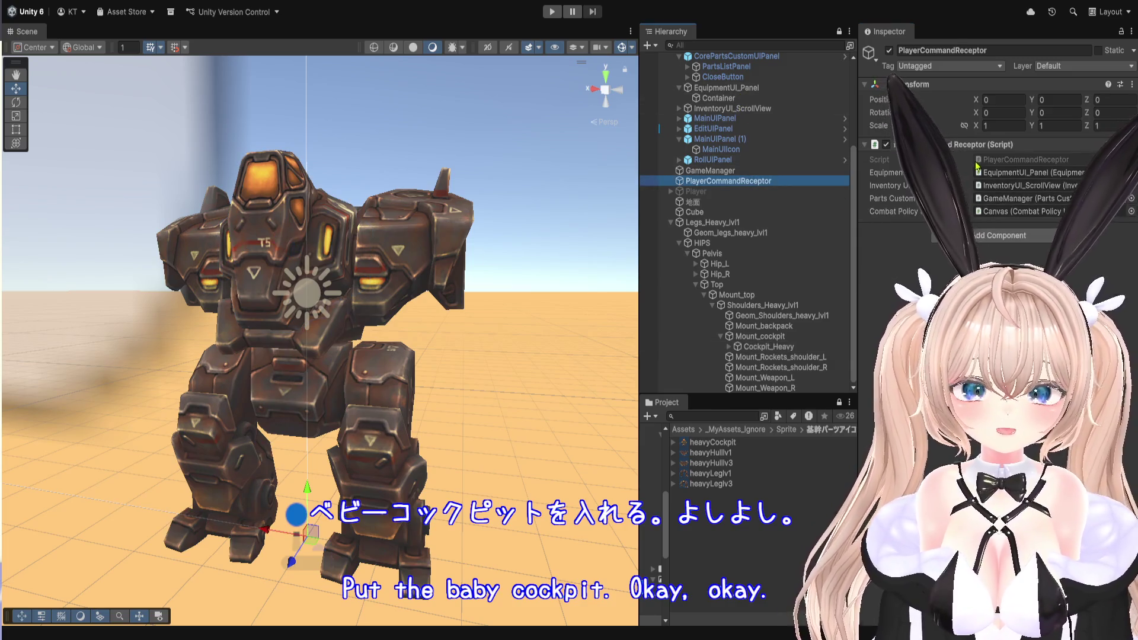
{"action": "scroll", "coordinate": [680, 221], "scroll_direction": "down", "scroll_amount": 5}
{"action": "scroll", "coordinate": [573, 435], "scroll_direction": "down", "scroll_amount": 2}
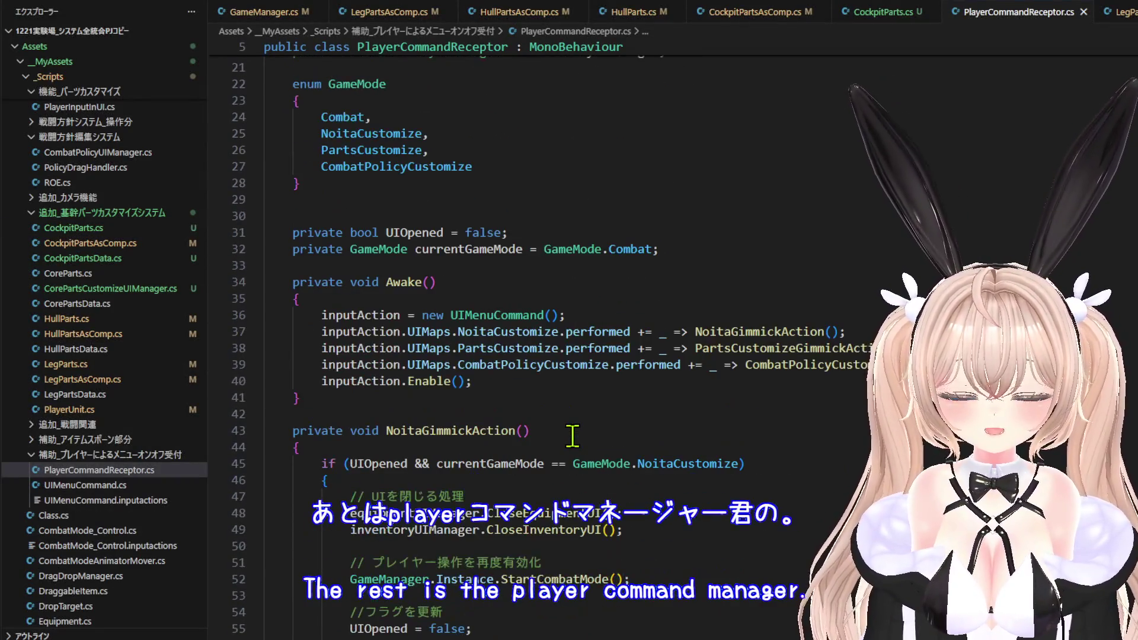
Inspect the Awake() bindings and select UIMenuCommand to examine its customize actions.
{"action": "scroll", "coordinate": [642, 397], "scroll_direction": "down", "scroll_amount": 2}
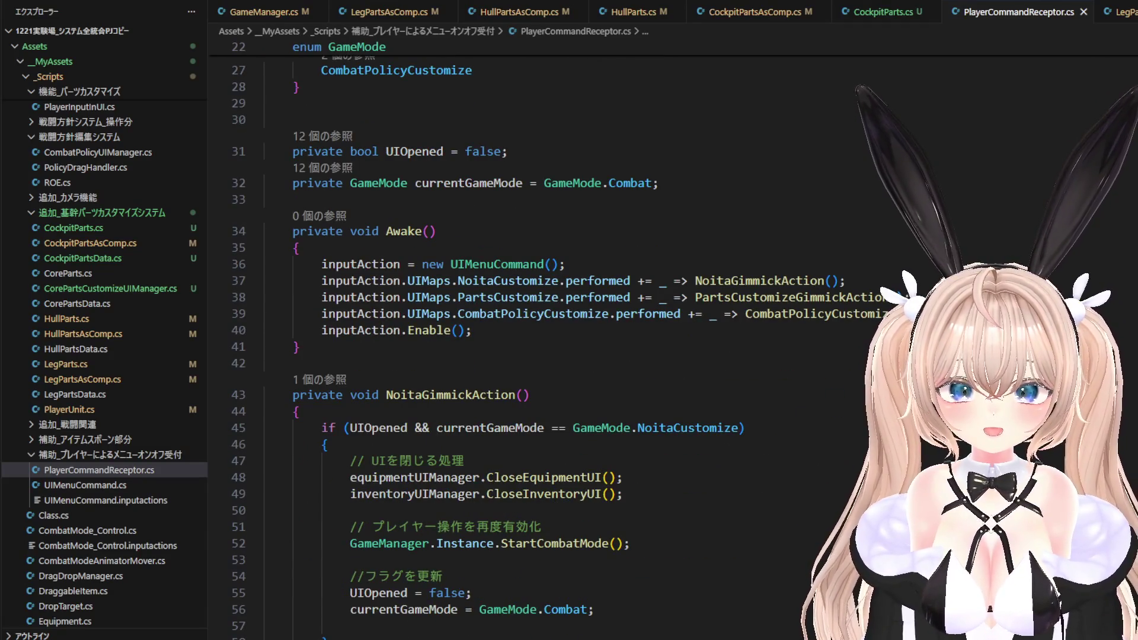
{"action": "mouse_move", "coordinate": [418, 313]}
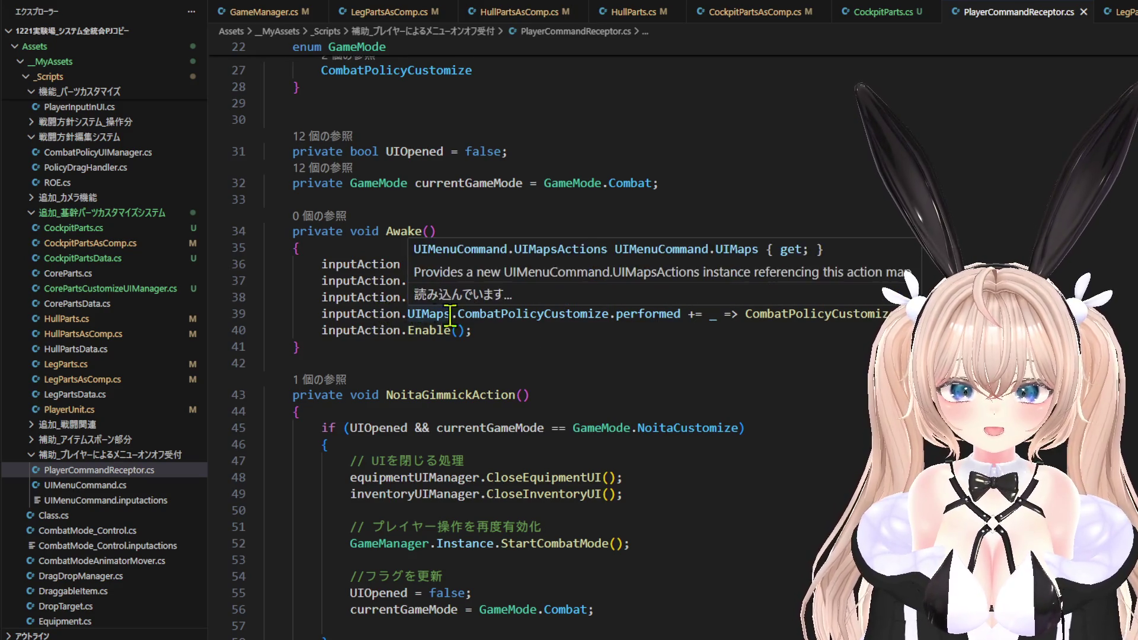
{"action": "scroll", "coordinate": [450, 332], "scroll_direction": "up", "scroll_amount": 2}
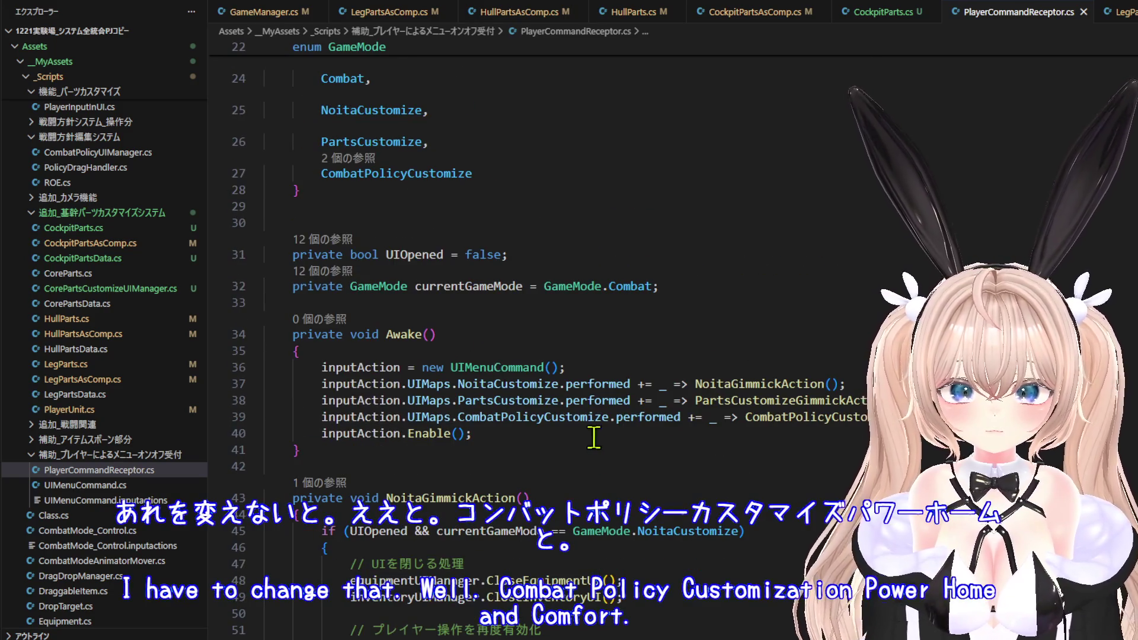
{"action": "scroll", "coordinate": [595, 437], "scroll_direction": "up", "scroll_amount": 2}
{"action": "double_click", "coordinate": [511, 431]}
{"action": "right_click", "coordinate": [511, 431]}
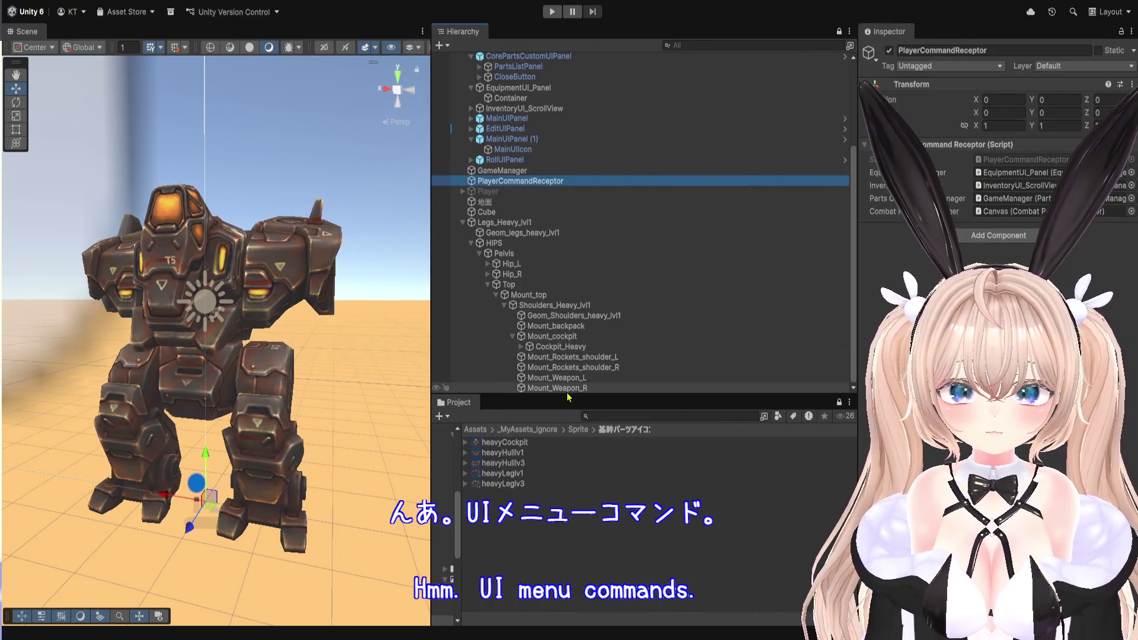
Enlarge the Project assets area and browse from Assets into _MyAssets/_Scripts, briefly checking 追加_戦闘関連.
{"action": "left_click_drag", "start_coordinate": [567, 397], "coordinate": [566, 199]}
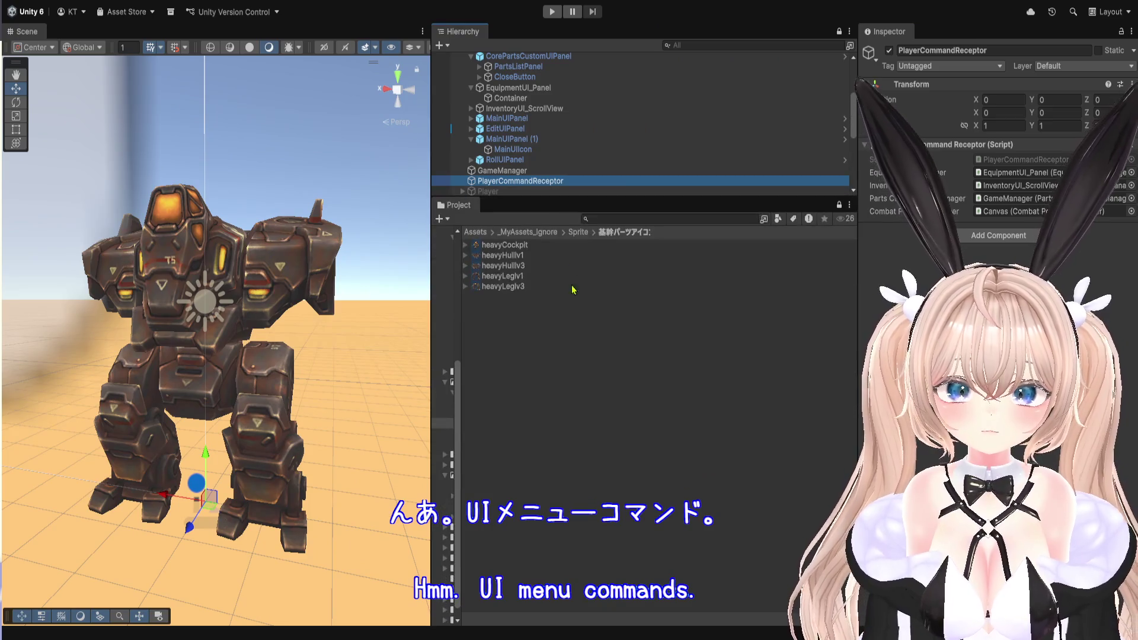
{"action": "left_click", "coordinate": [546, 235]}
{"action": "left_click", "coordinate": [479, 232]}
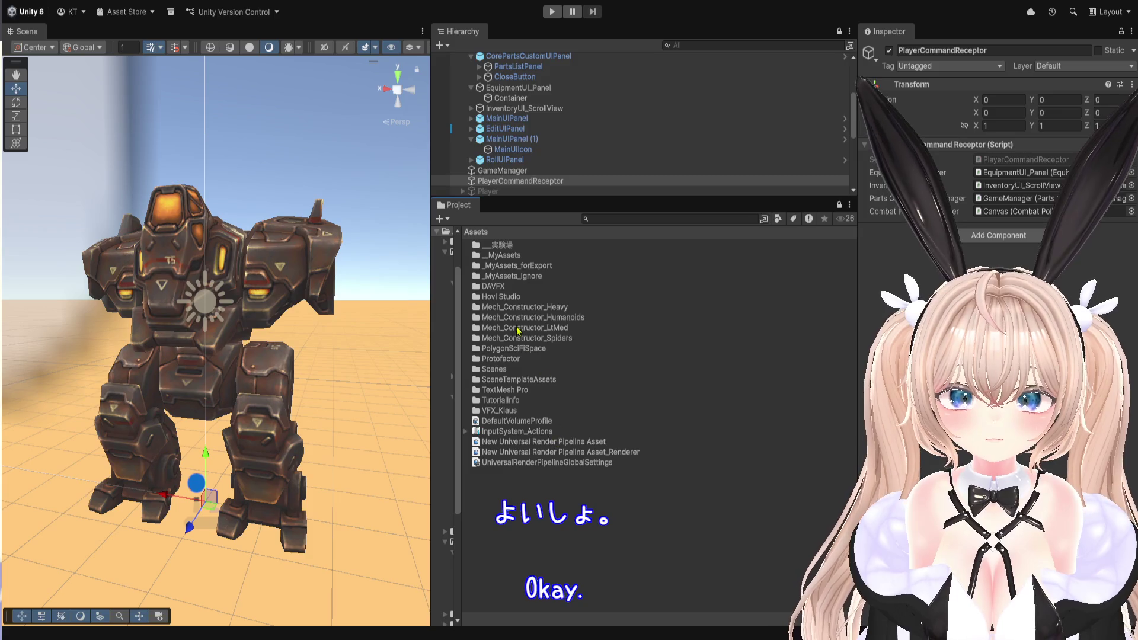
{"action": "double_click", "coordinate": [530, 256]}
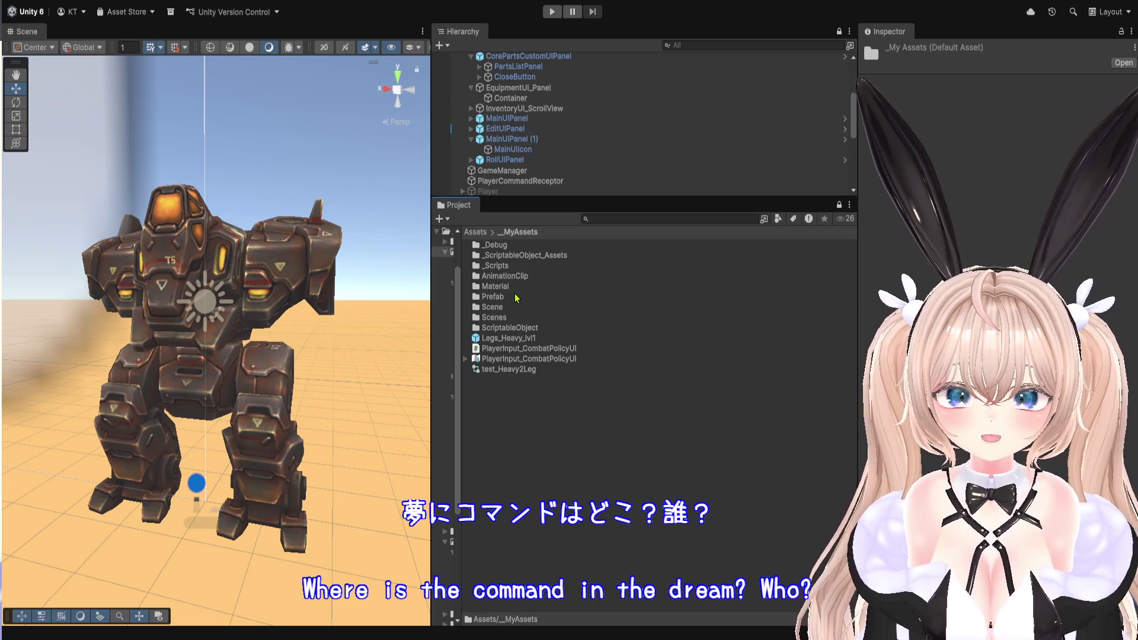
{"action": "double_click", "coordinate": [523, 266]}
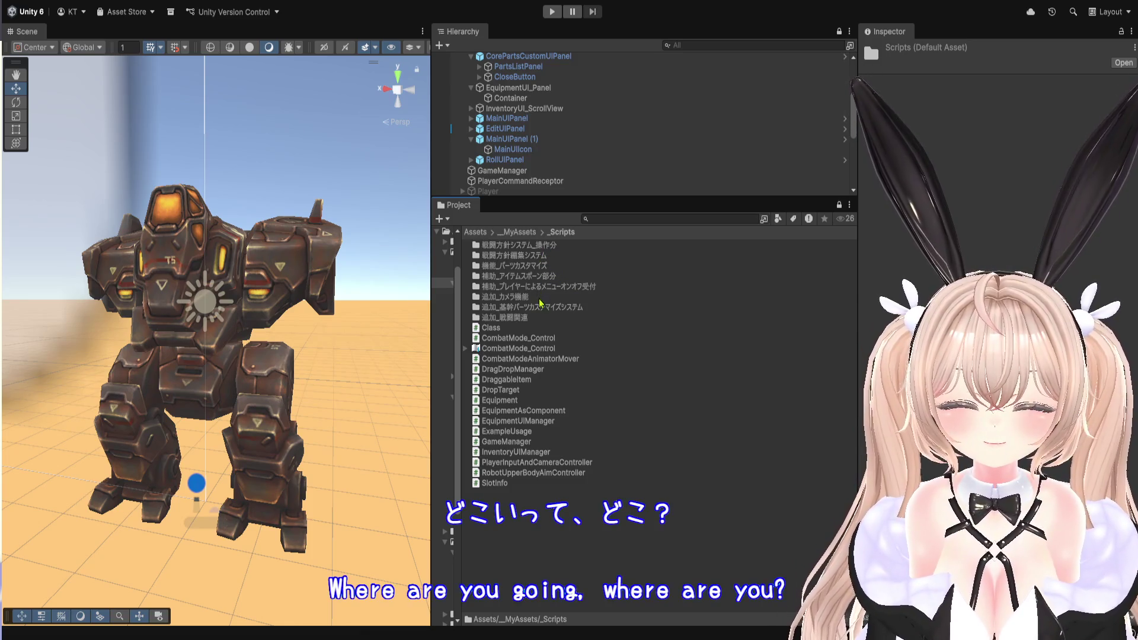
{"action": "double_click", "coordinate": [540, 317]}
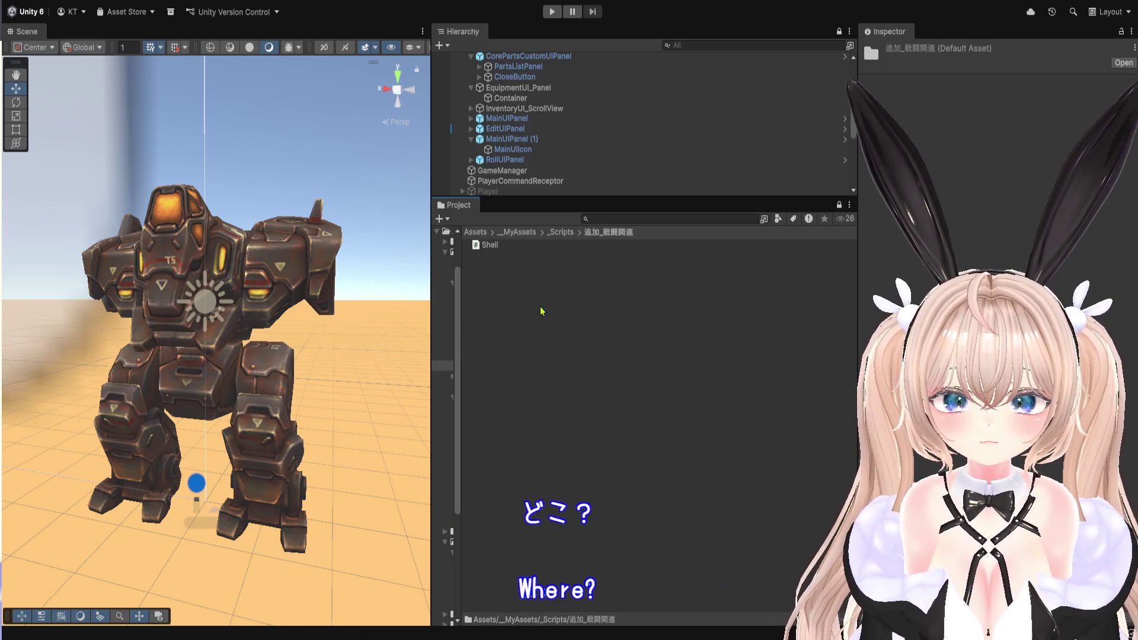
{"action": "left_click", "coordinate": [560, 233]}
{"action": "key", "text": "ctrl+f"}
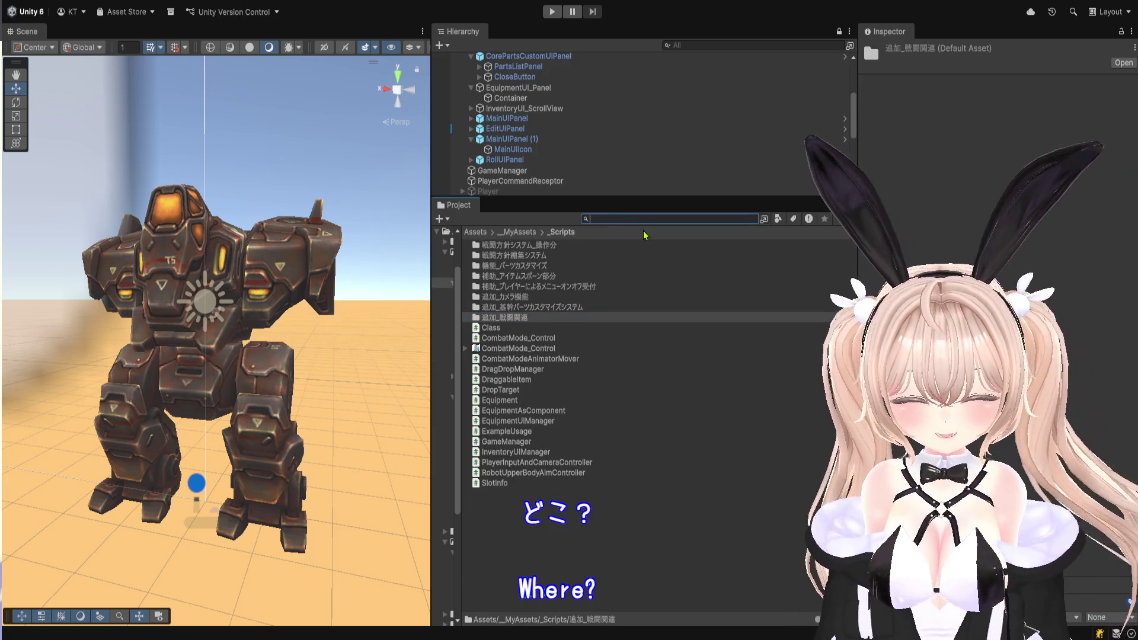
Search assets for 'UI', inspect the UIMenuCommand script and input actions asset, then choose Edit Asset.
{"action": "type", "text": "UI"}
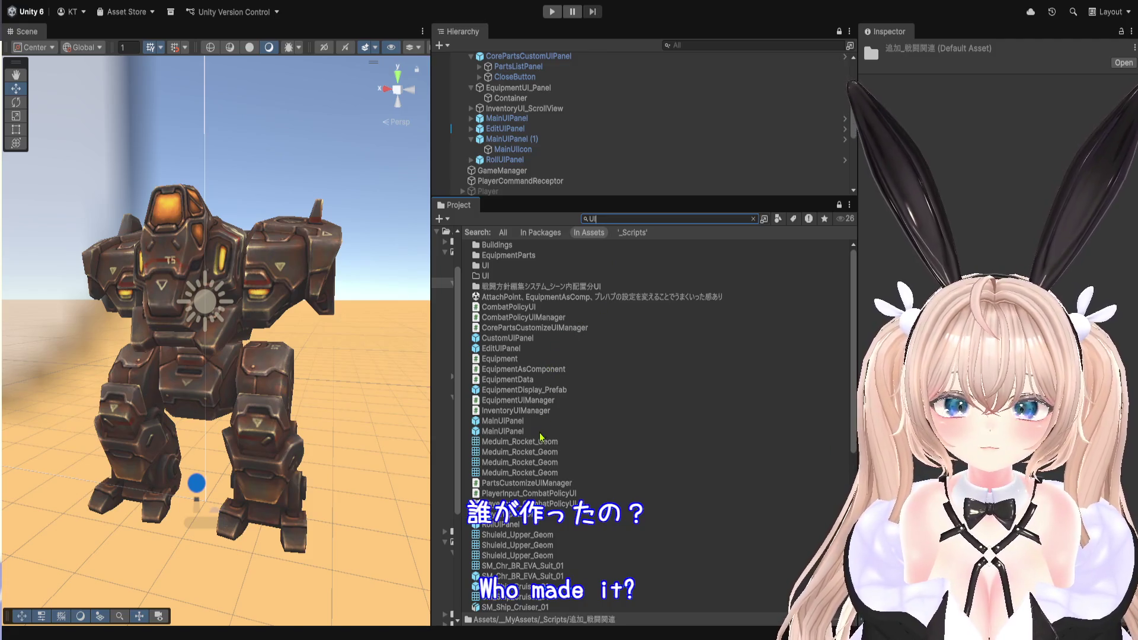
{"action": "scroll", "coordinate": [540, 437], "scroll_direction": "down", "scroll_amount": 3}
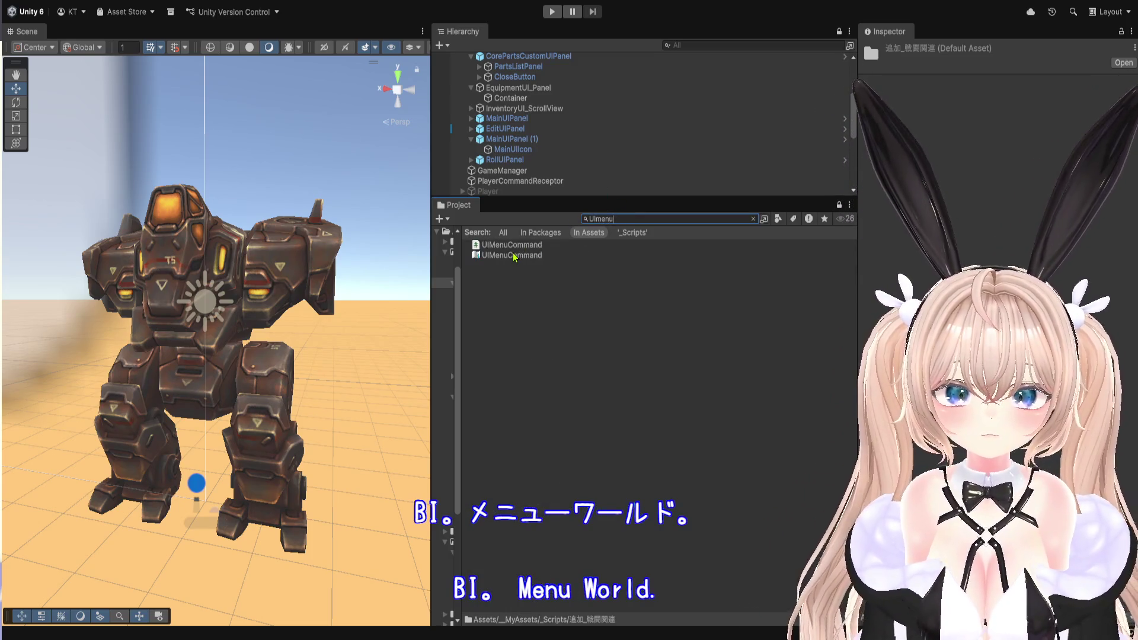
{"action": "left_click", "coordinate": [513, 255]}
{"action": "left_click", "coordinate": [515, 245]}
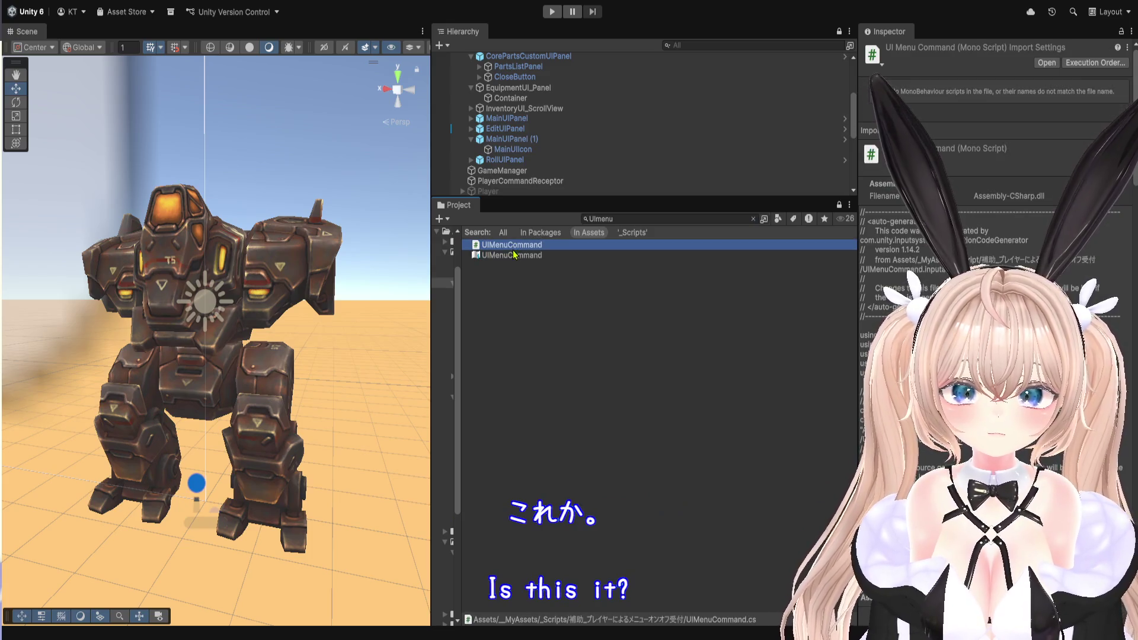
{"action": "left_click", "coordinate": [563, 259]}
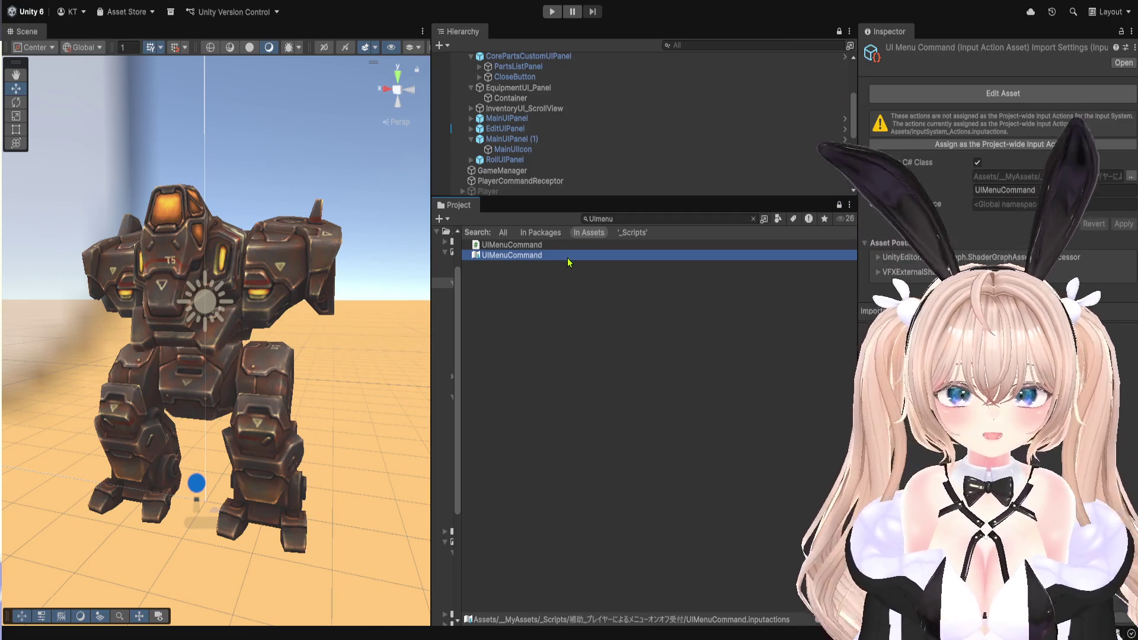
{"action": "left_click", "coordinate": [1003, 93]}
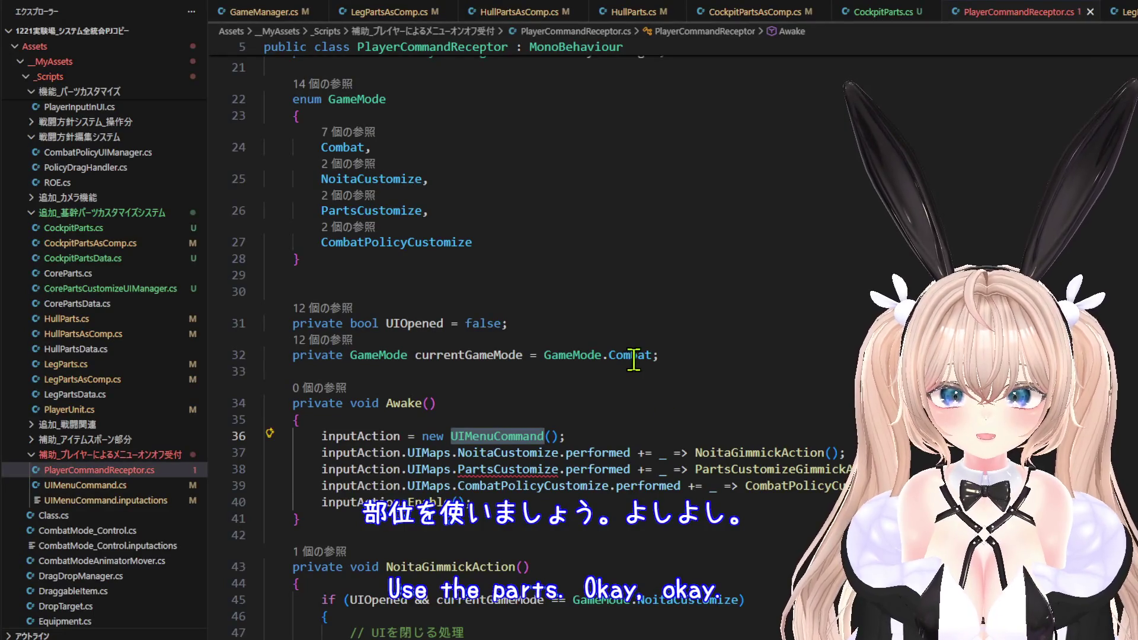
Change the PartsCustomize binding on line 38 to WeaponPartsCustomize and open a new line below.
{"action": "double_click", "coordinate": [518, 401]}
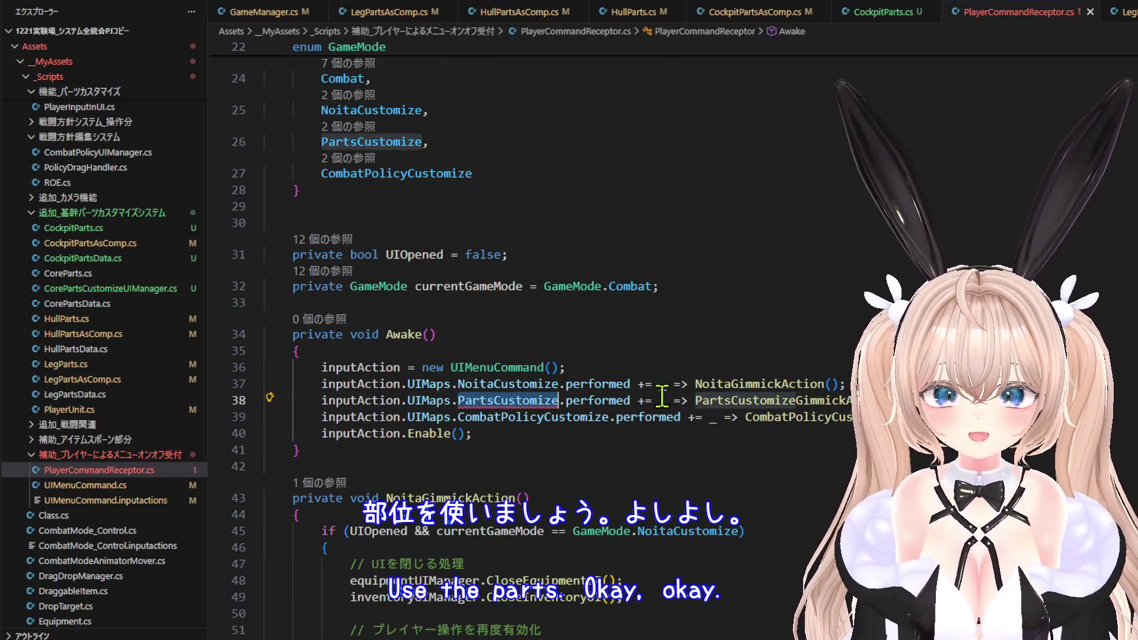
{"action": "type", "text": "Weapon"}
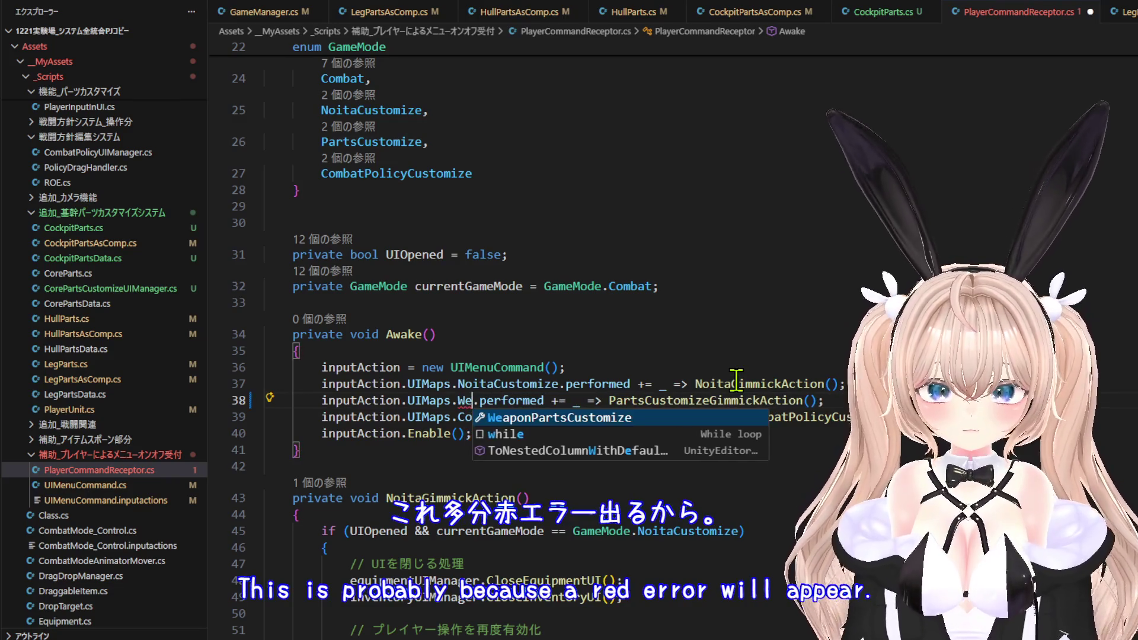
{"action": "key", "text": "Tab"}
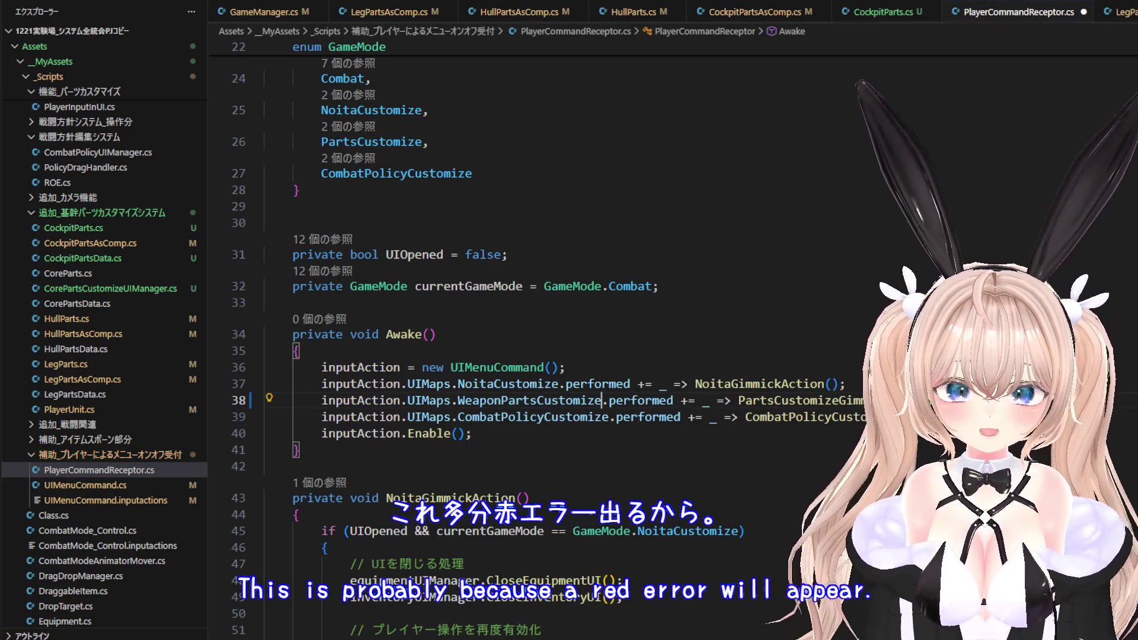
{"action": "key", "text": "Down"}
{"action": "key", "text": "End"}
{"action": "key", "text": "Return"}
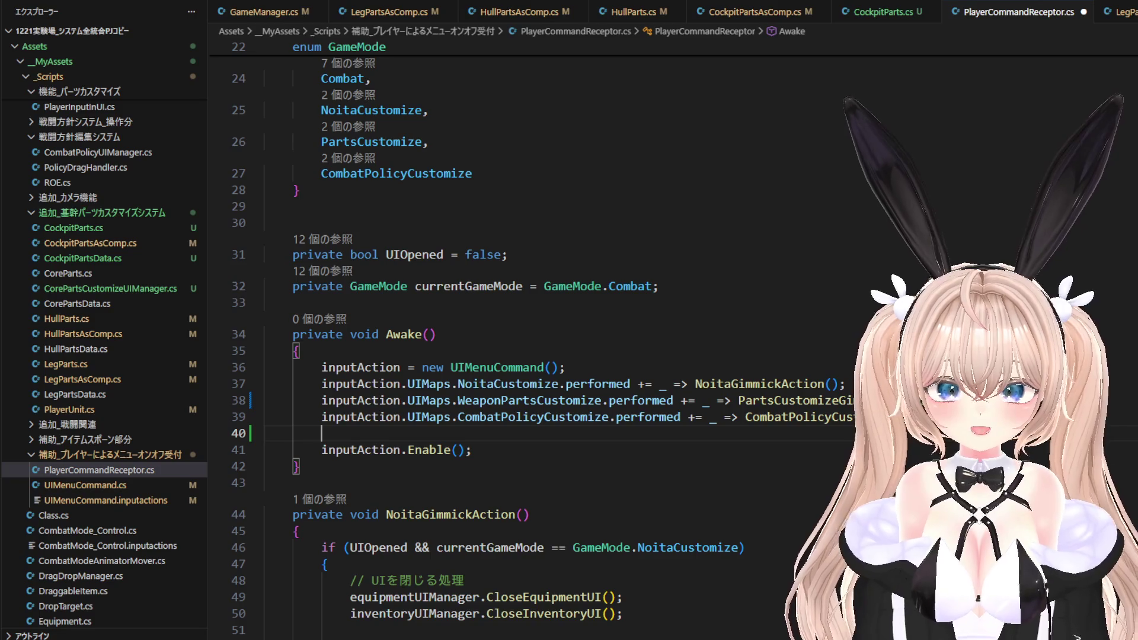
Add a UIMaps.CorePartsCustomize.performed binding to CorePartsCustomizeGimmickAction using autocomplete.
{"action": "type", "text": "in"}
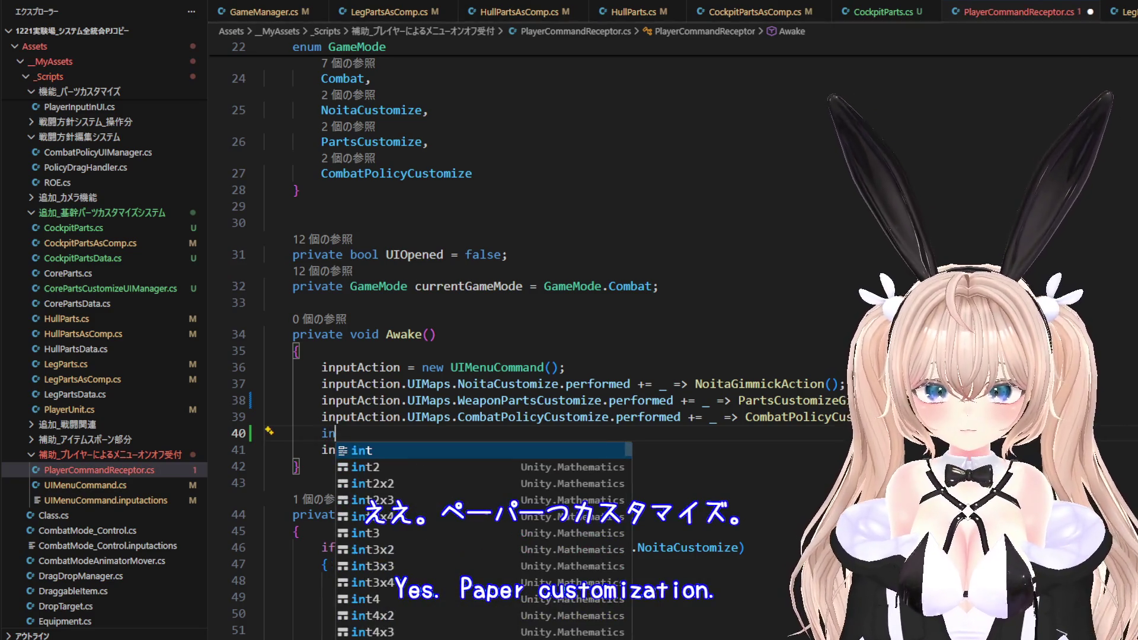
{"action": "type", "text": "p"}
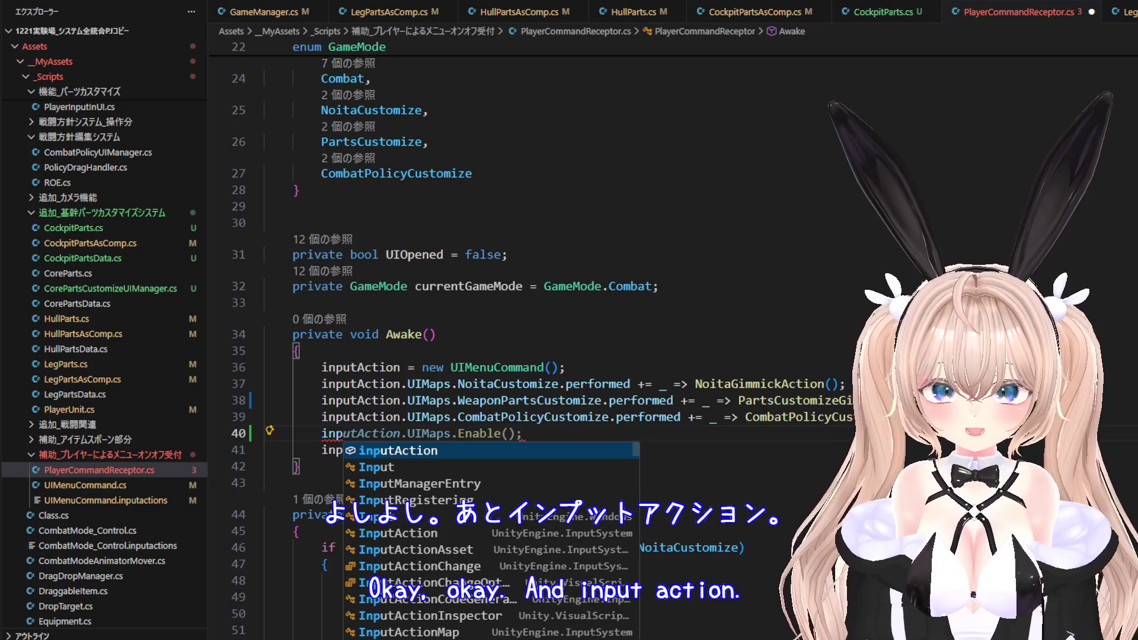
{"action": "key", "text": "Escape"}
{"action": "key", "text": "Tab"}
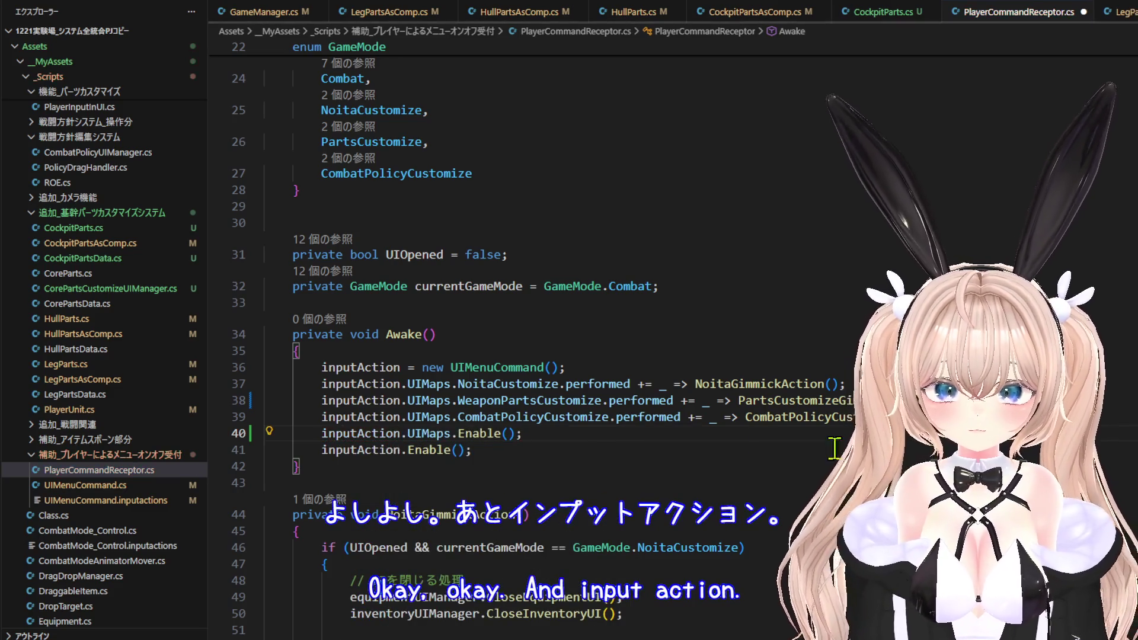
{"action": "double_click", "coordinate": [498, 436]}
{"action": "type", "text": "Core"}
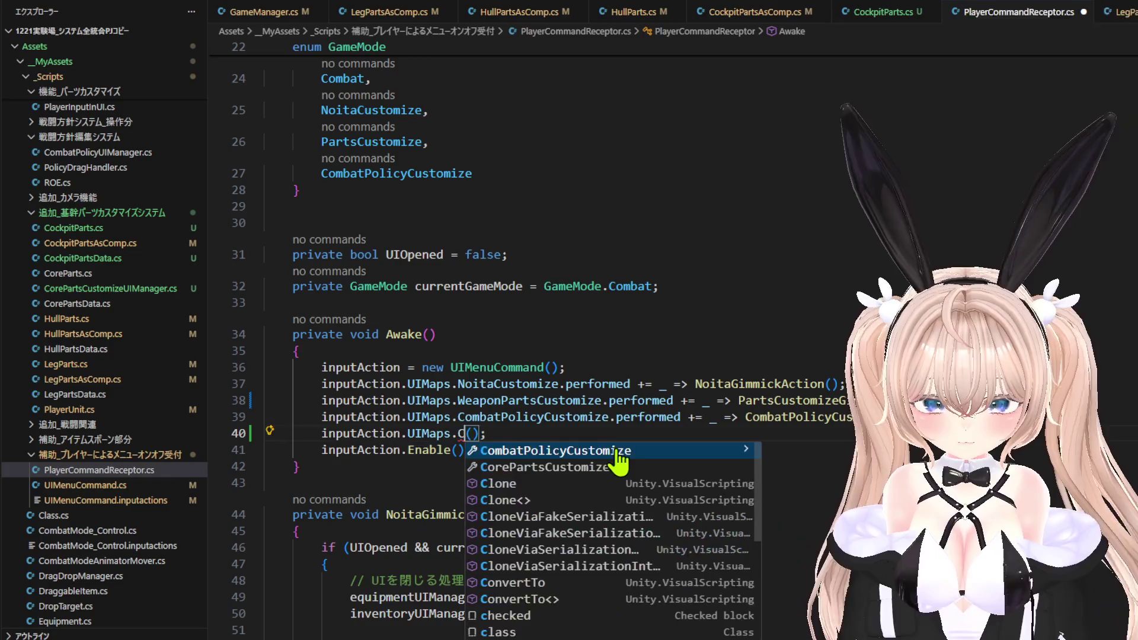
{"action": "left_click", "coordinate": [618, 457]}
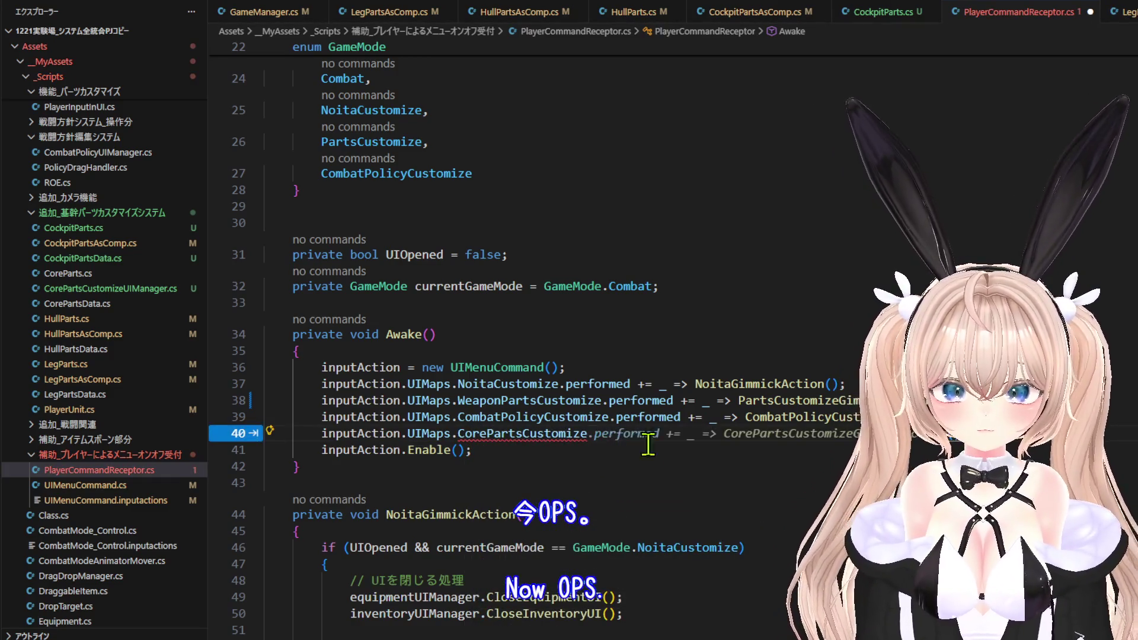
{"action": "key", "text": "Tab"}
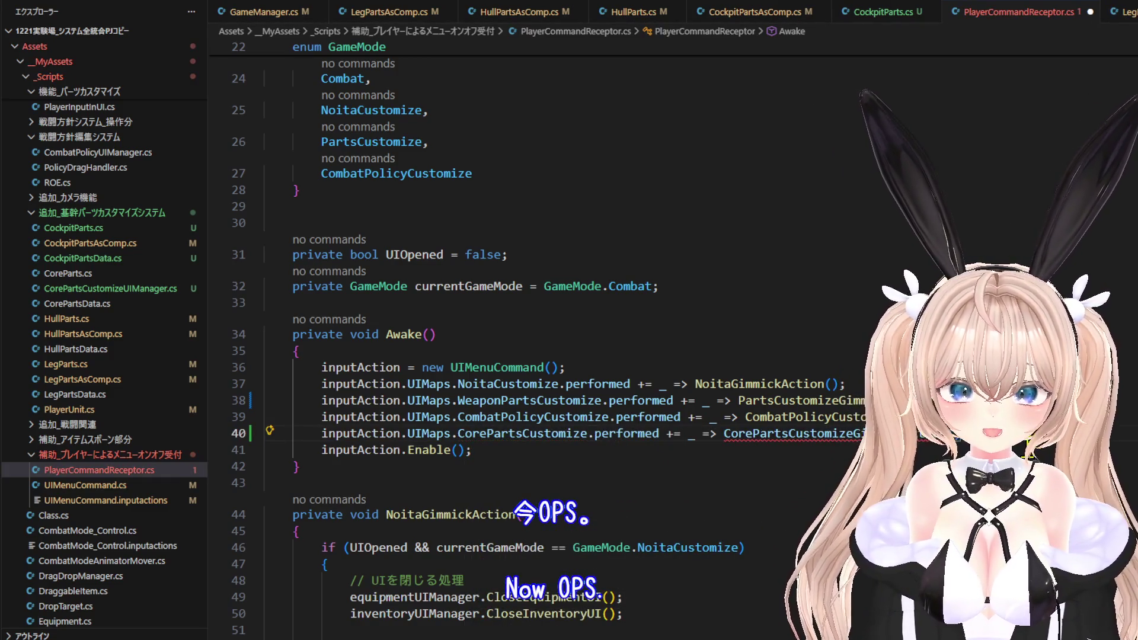
Navigate to the GameMode enum and place the cursor after its values.
{"action": "scroll", "coordinate": [533, 332], "scroll_direction": "down", "scroll_amount": 9}
{"action": "scroll", "coordinate": [533, 332], "scroll_direction": "down", "scroll_amount": 14}
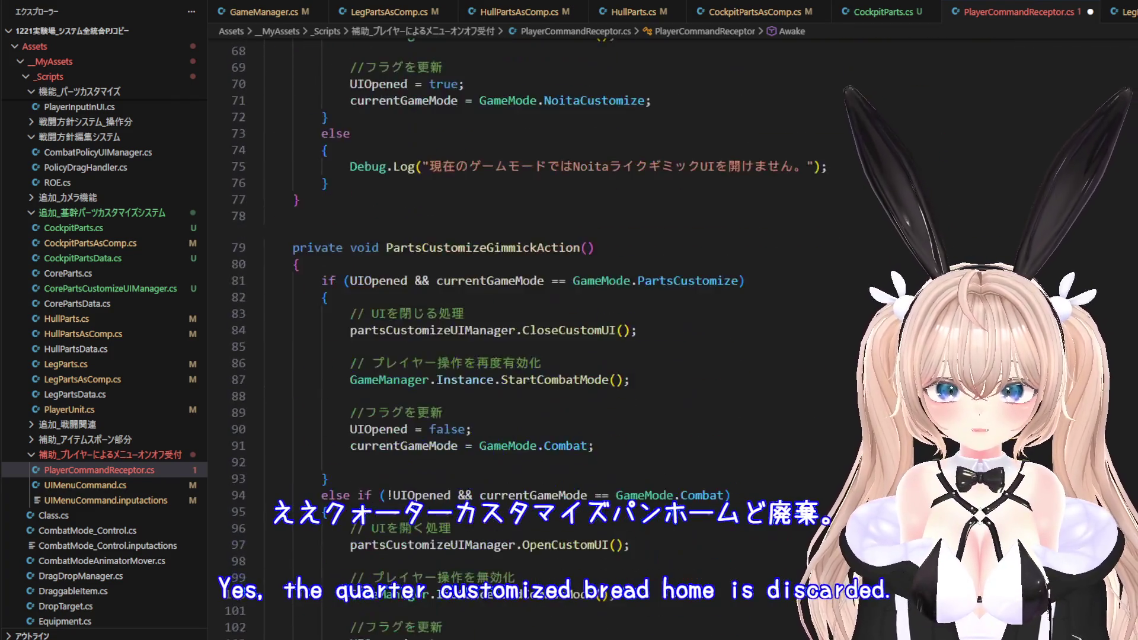
{"action": "scroll", "coordinate": [926, 452], "scroll_direction": "up", "scroll_amount": 3}
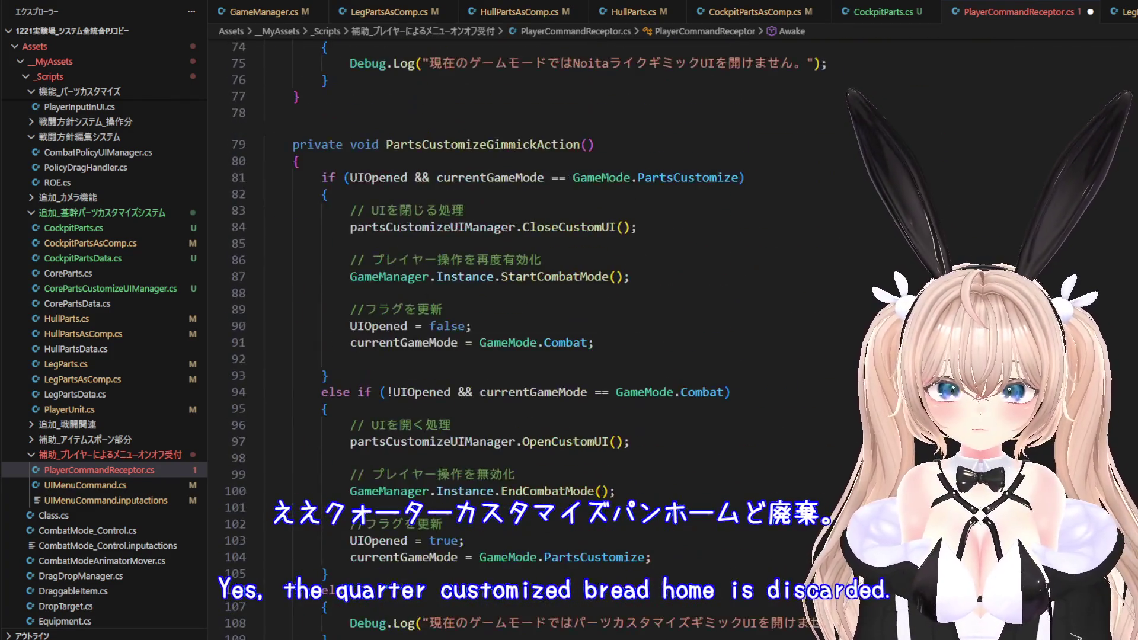
{"action": "scroll", "coordinate": [926, 453], "scroll_direction": "down", "scroll_amount": 7}
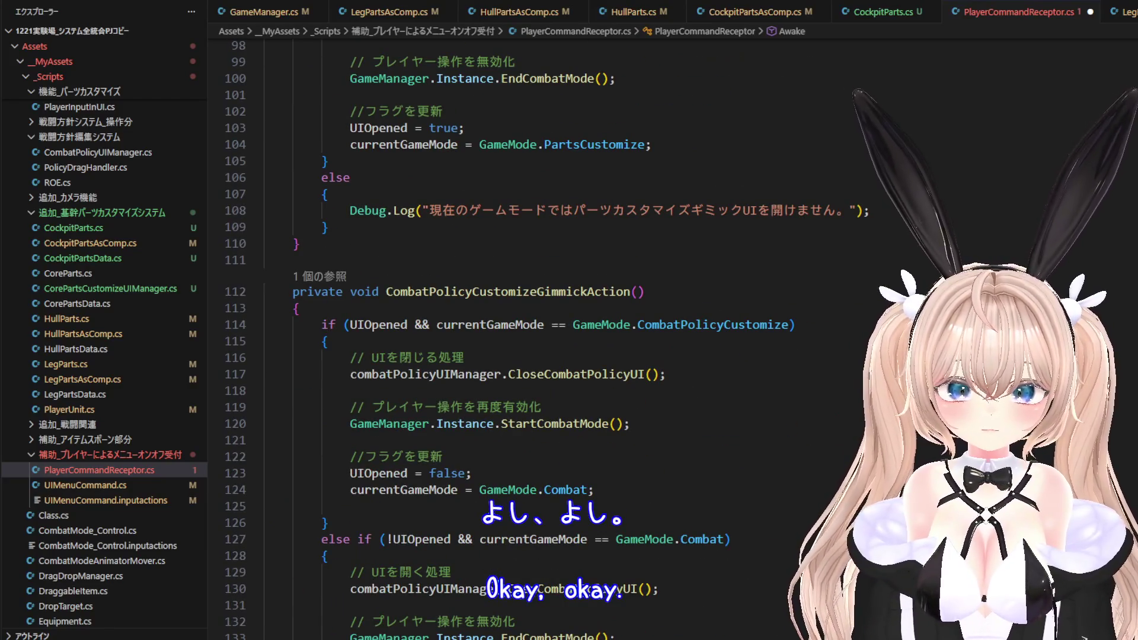
{"action": "scroll", "coordinate": [533, 332], "scroll_direction": "down", "scroll_amount": 10}
{"action": "scroll", "coordinate": [533, 390], "scroll_direction": "up", "scroll_amount": 20}
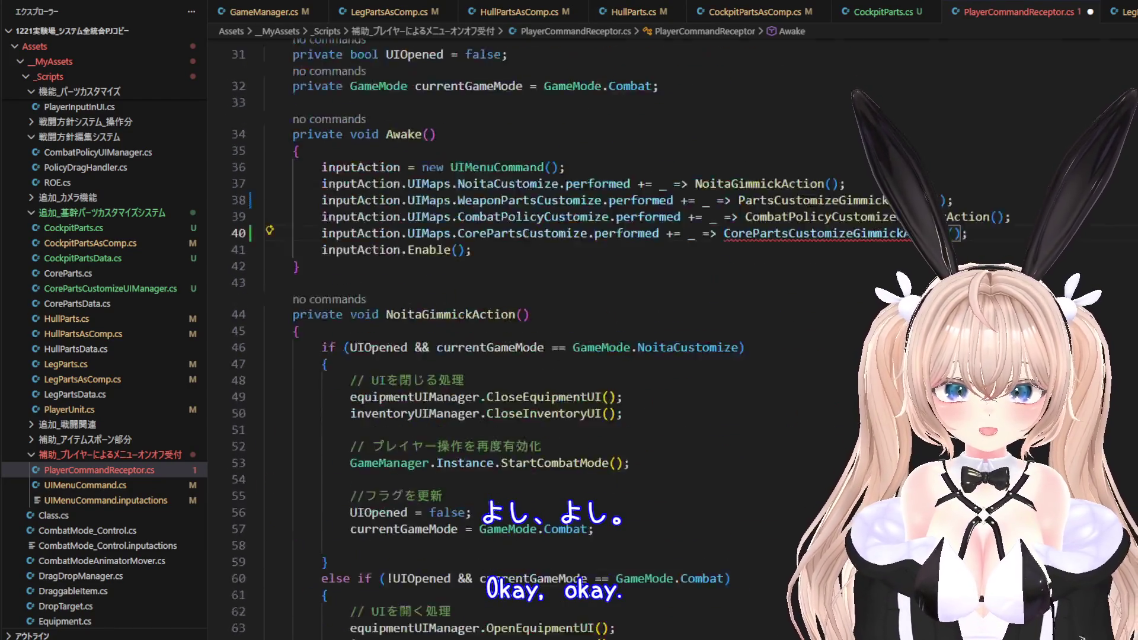
{"action": "scroll", "coordinate": [533, 390], "scroll_direction": "down", "scroll_amount": 5}
{"action": "left_click", "coordinate": [521, 365]}
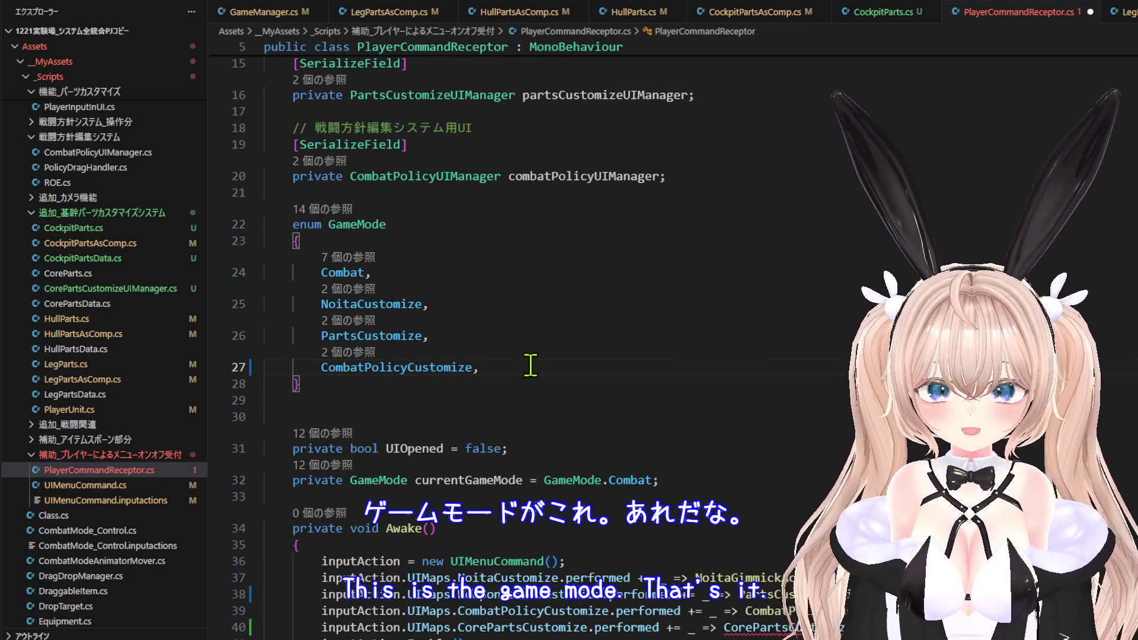
Rename the PartsCustomize enum value to WeaponPartsCustomize and add a new CorePartsCustomize enum value.
{"action": "double_click", "coordinate": [409, 335]}
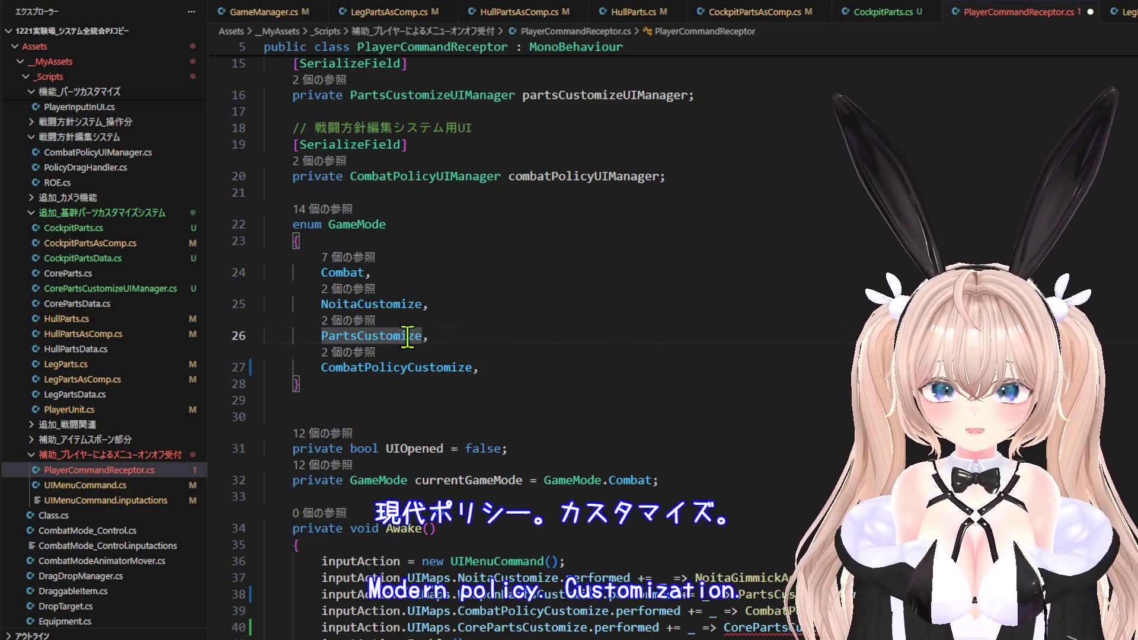
{"action": "right_click", "coordinate": [409, 335]}
{"action": "left_click", "coordinate": [508, 502]}
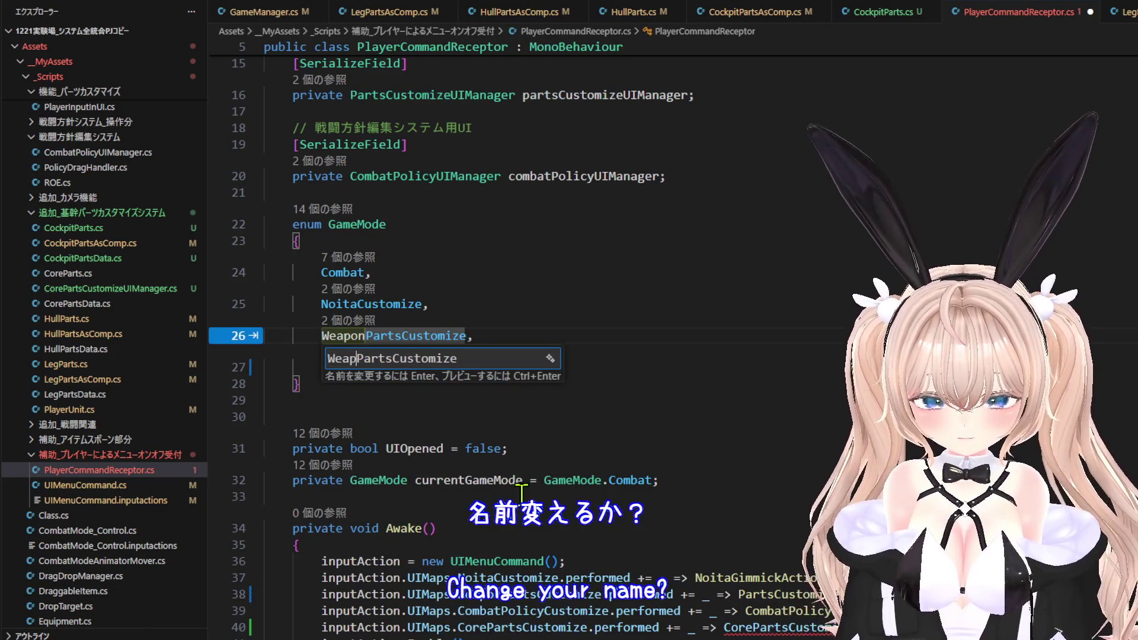
{"action": "key", "text": "Return"}
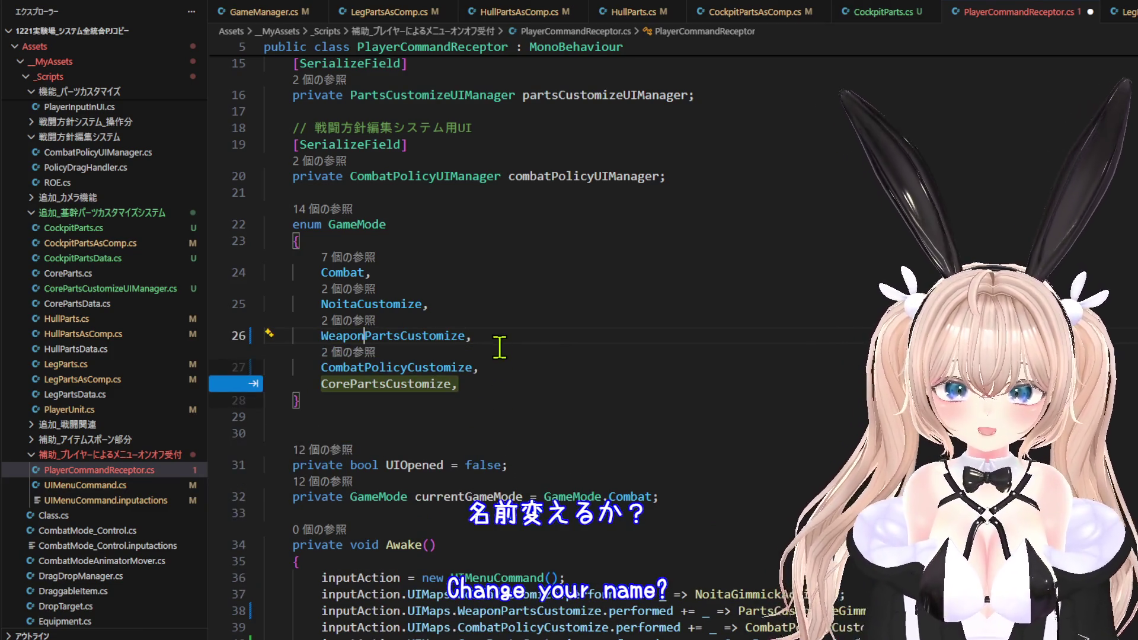
{"action": "left_click", "coordinate": [495, 335]}
{"action": "key", "text": "Return"}
{"action": "key", "text": "Return"}
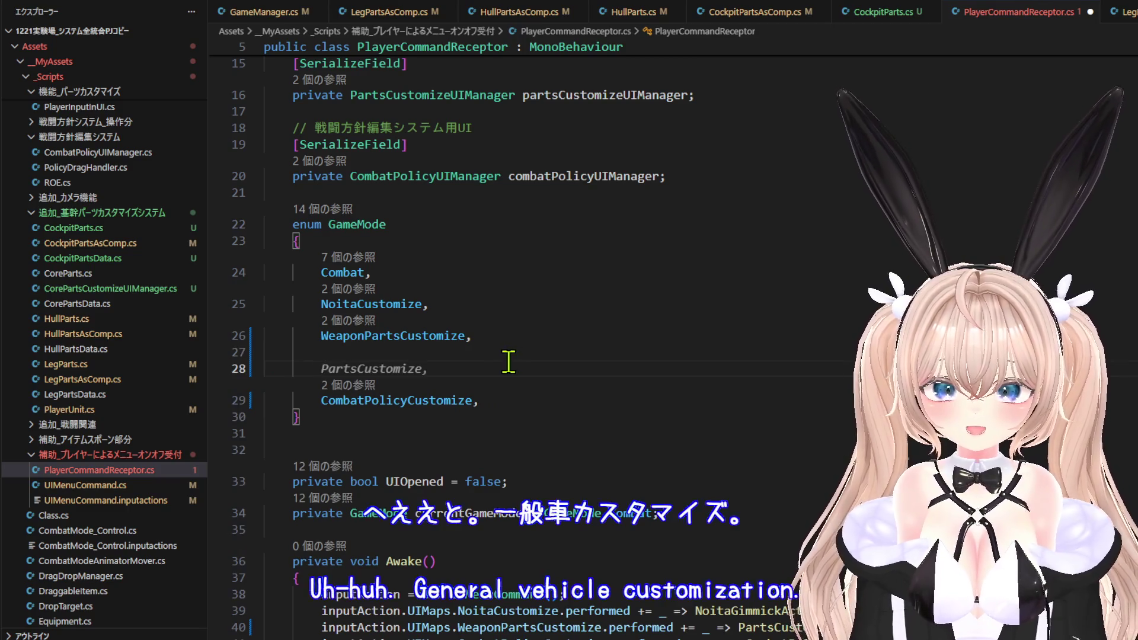
{"action": "type", "text": "CorePartsCustomize,"}
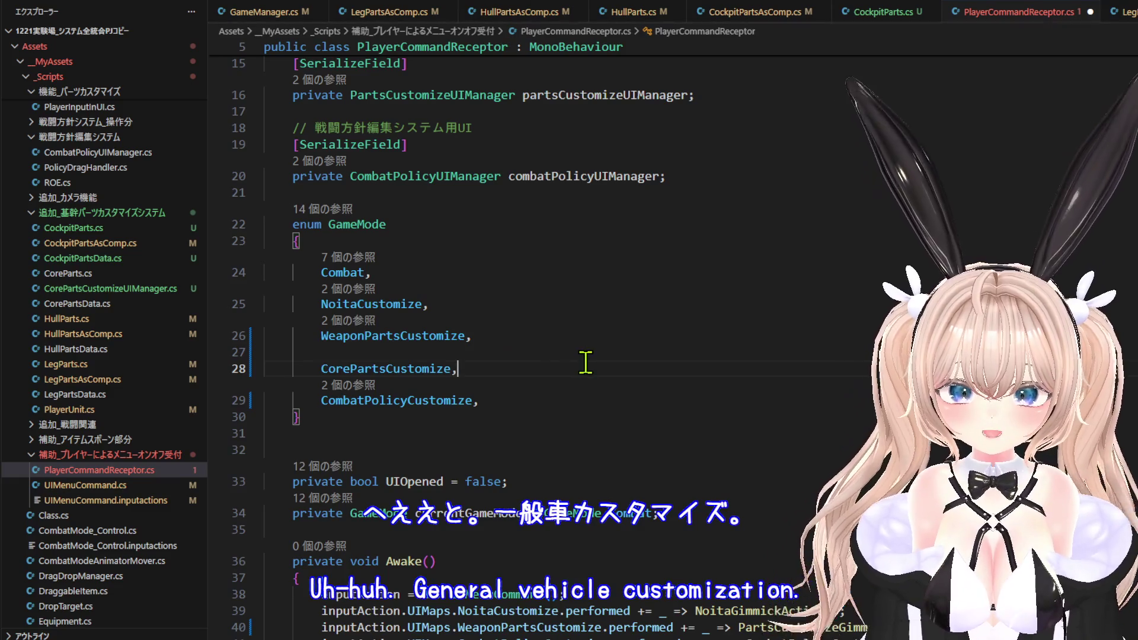
Rename PartsCustomizeGimmickAction to WeaponPartsCustomizeGimmickAction everywhere via Rename Symbol.
{"action": "scroll", "coordinate": [586, 358], "scroll_direction": "down", "scroll_amount": 5}
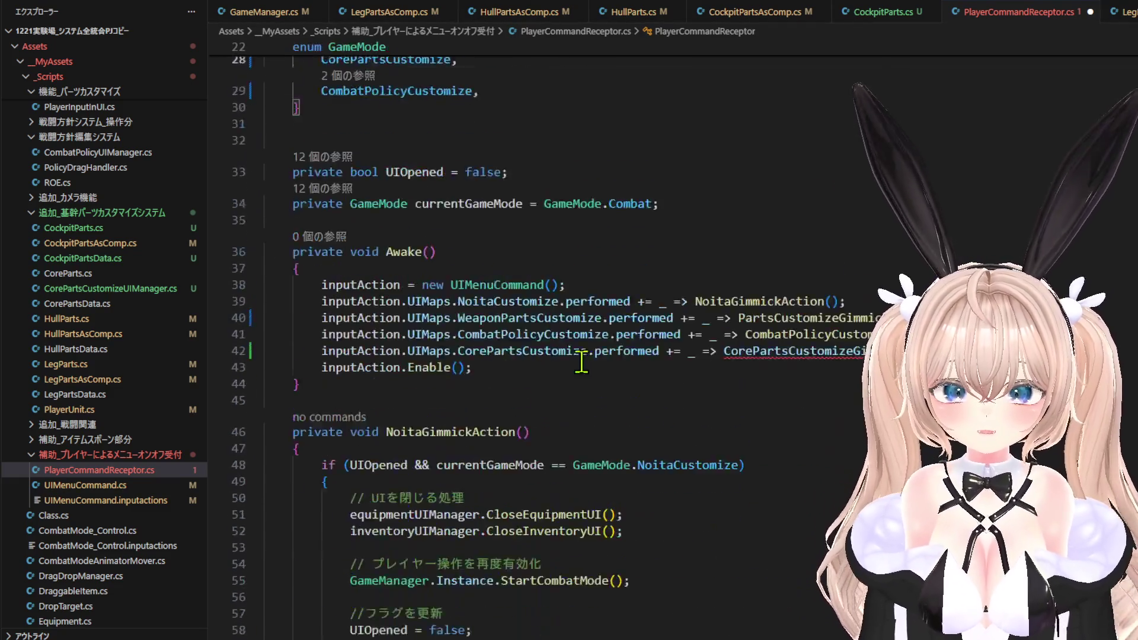
{"action": "scroll", "coordinate": [586, 359], "scroll_direction": "down", "scroll_amount": 5}
{"action": "scroll", "coordinate": [849, 284], "scroll_direction": "down", "scroll_amount": 7}
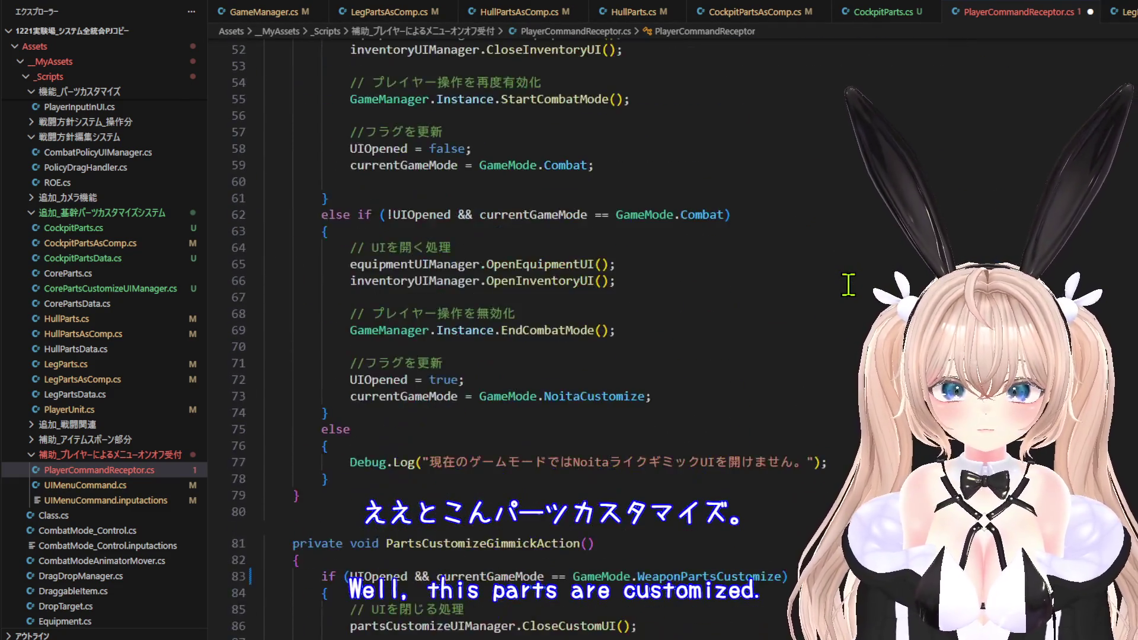
{"action": "scroll", "coordinate": [807, 289], "scroll_direction": "up", "scroll_amount": 2}
{"action": "scroll", "coordinate": [807, 290], "scroll_direction": "up", "scroll_amount": 12}
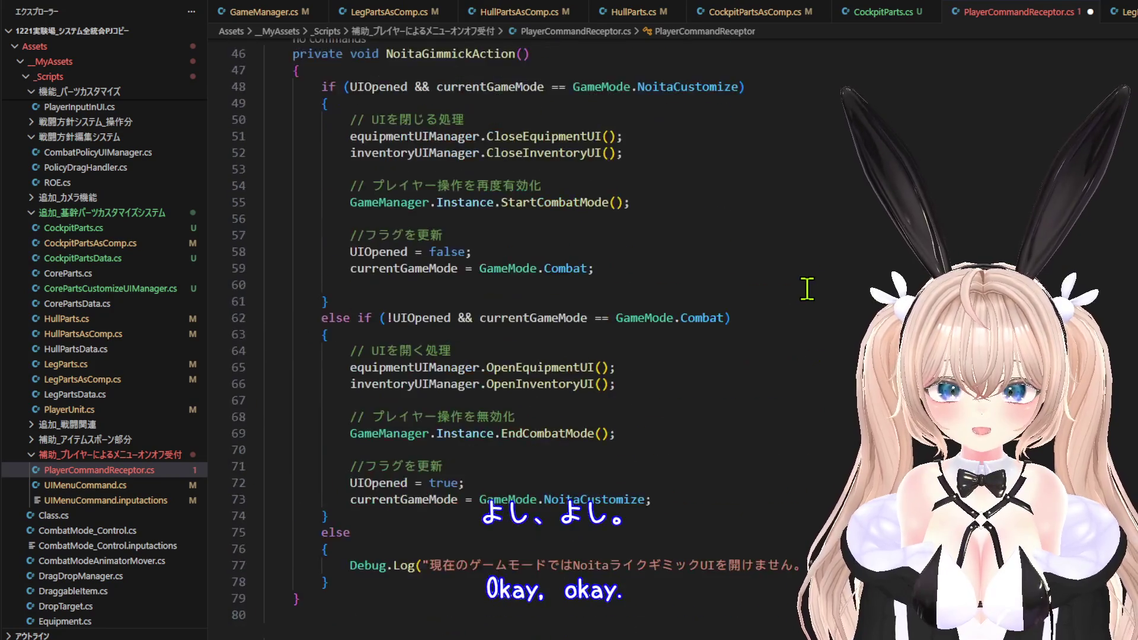
{"action": "right_click", "coordinate": [802, 319]}
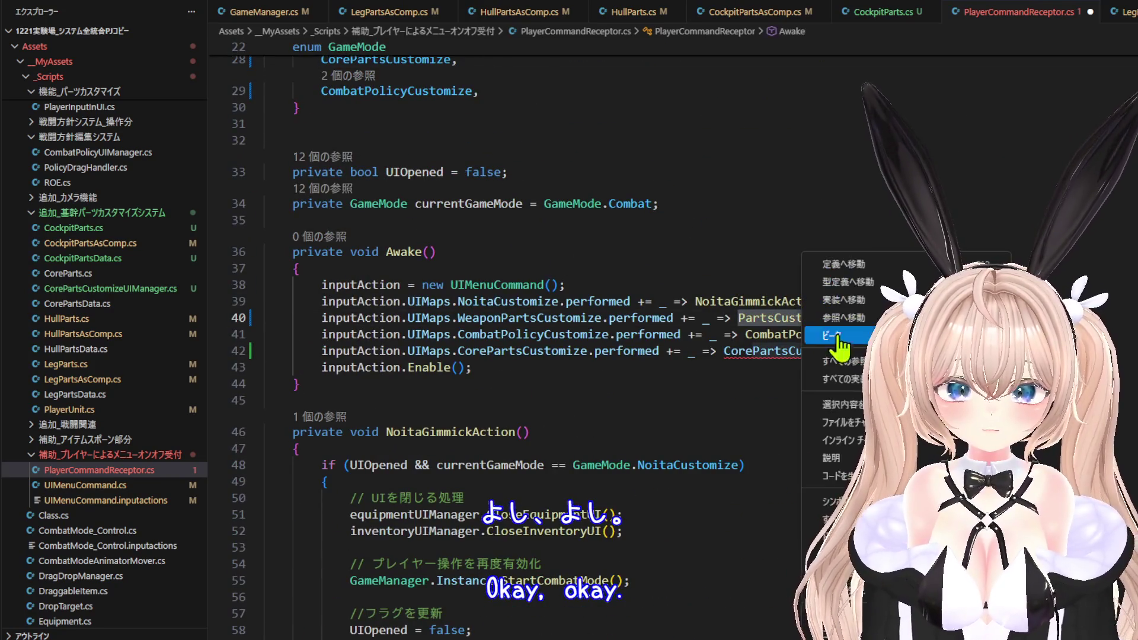
{"action": "left_click", "coordinate": [826, 501]}
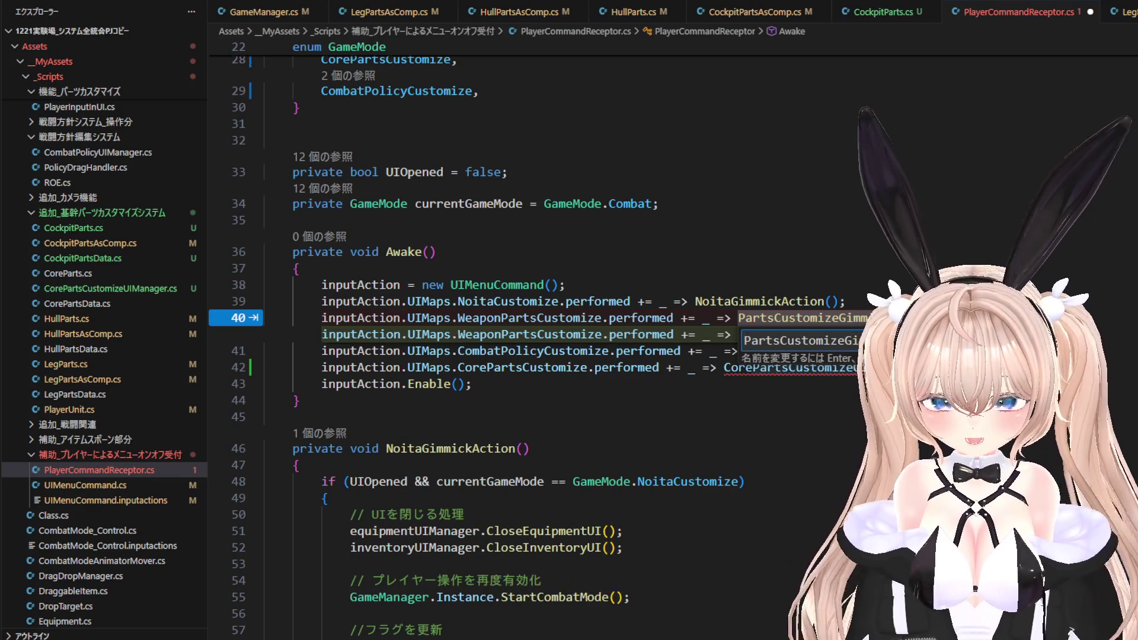
{"action": "type", "text": "Weapon"}
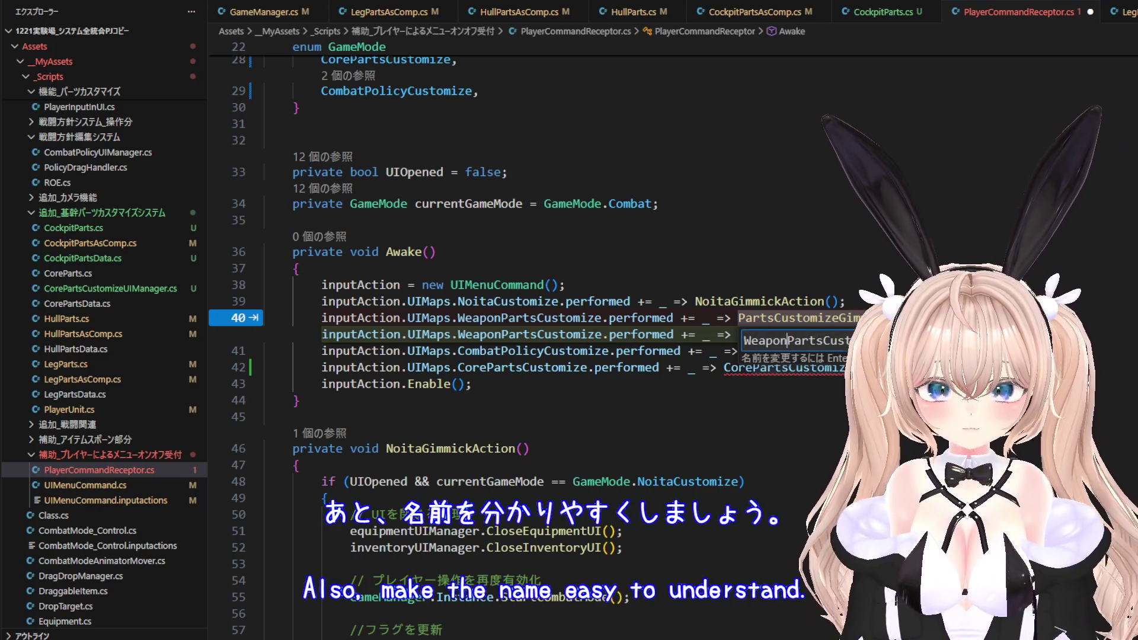
{"action": "key", "text": "Return"}
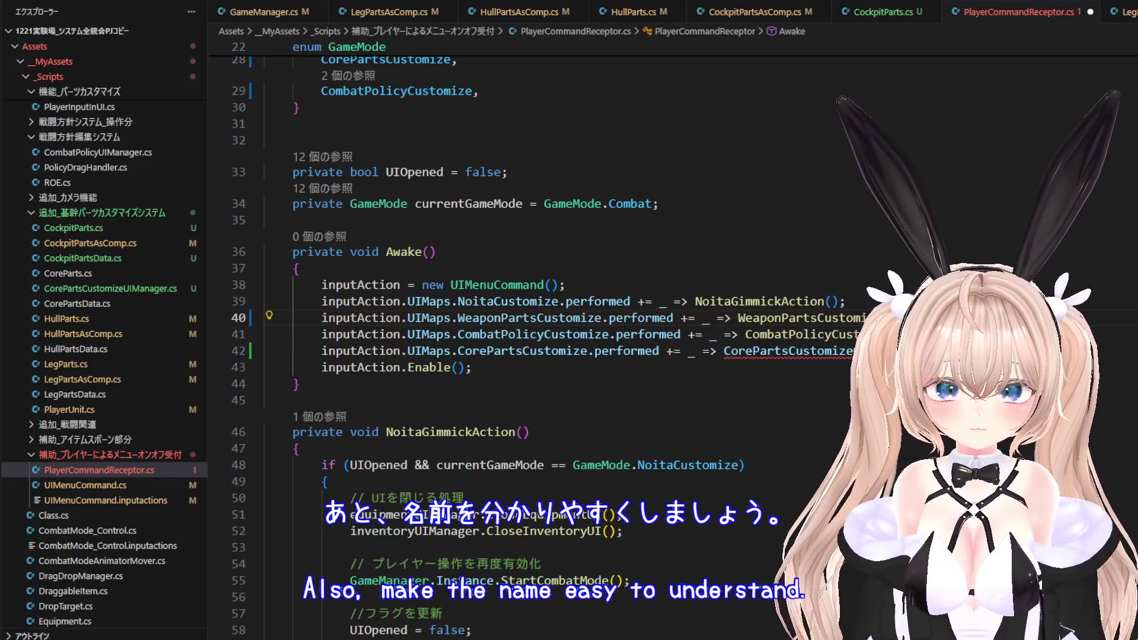
Insert a blank line after the WeaponPartsCustomizeGimmickAction method.
{"action": "scroll", "coordinate": [671, 480], "scroll_direction": "down", "scroll_amount": 20}
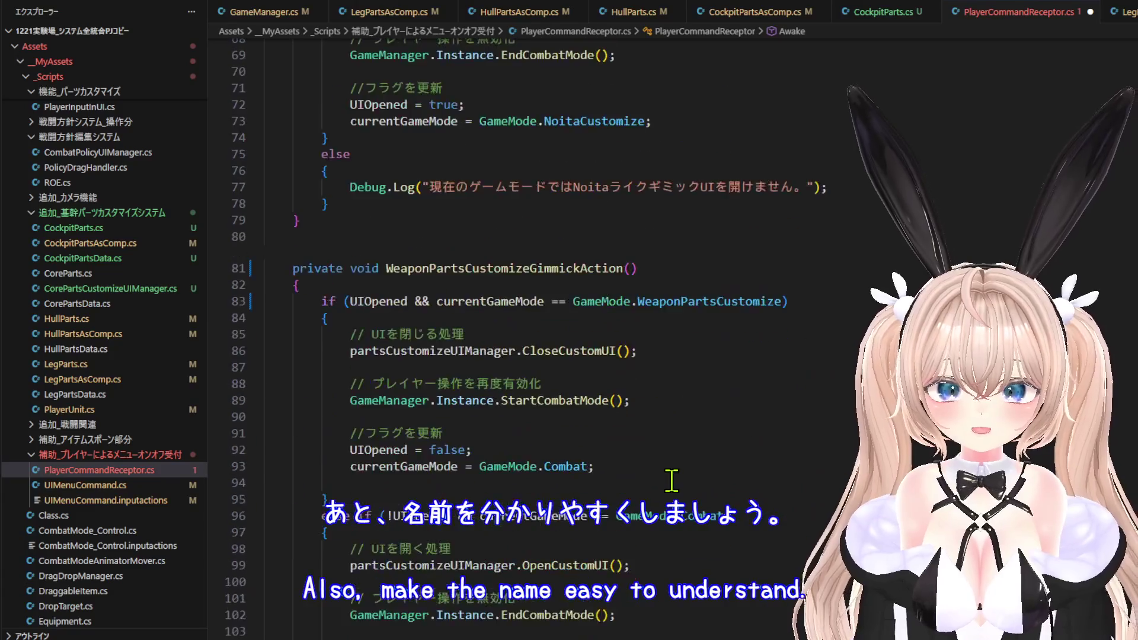
{"action": "scroll", "coordinate": [671, 480], "scroll_direction": "down", "scroll_amount": 2}
{"action": "left_click", "coordinate": [375, 431]}
{"action": "key", "text": "Return"}
{"action": "key", "text": "Return"}
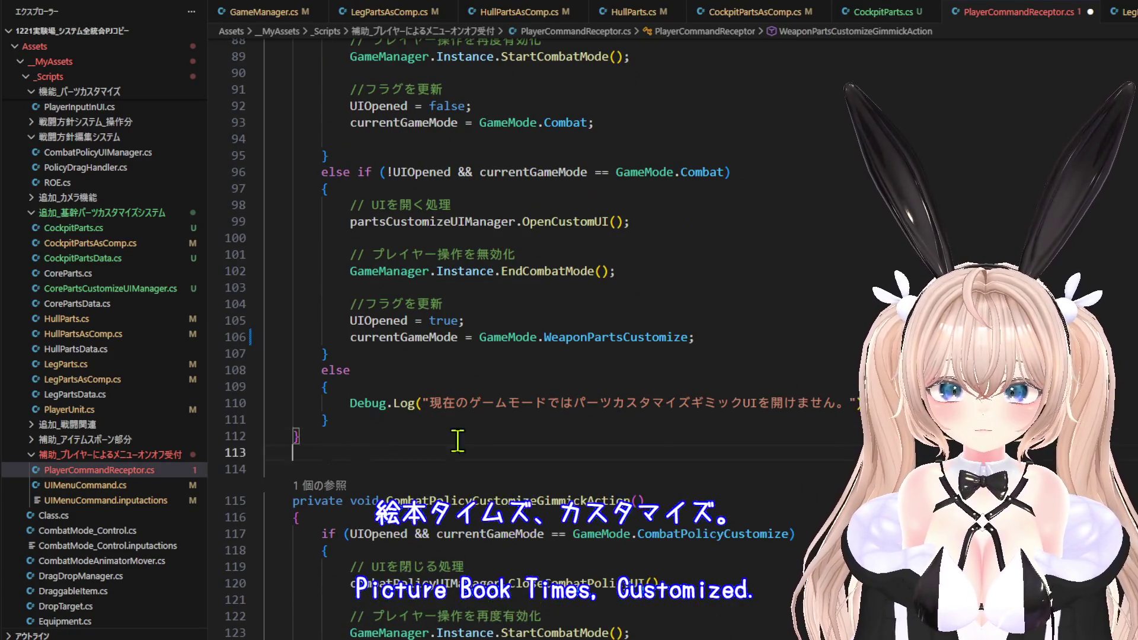
Scroll through PlayerCommandReceptor.cs to the partsCustomizeUIManager field and GameMode enum.
{"action": "scroll", "coordinate": [546, 457], "scroll_direction": "down", "scroll_amount": 1}
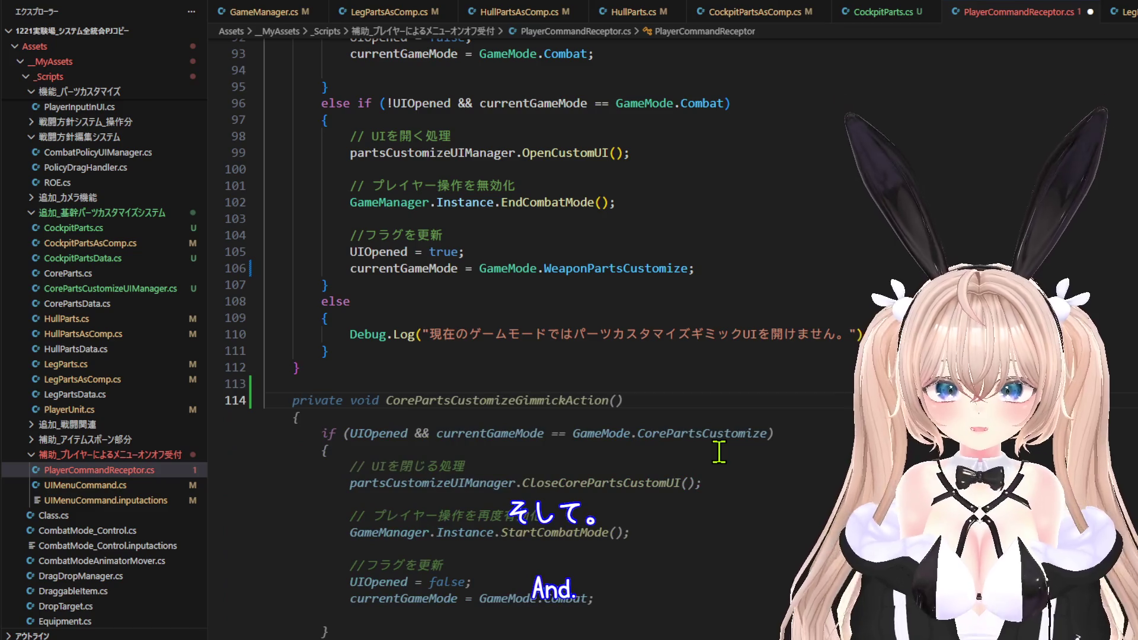
{"action": "scroll", "coordinate": [719, 452], "scroll_direction": "down", "scroll_amount": 3}
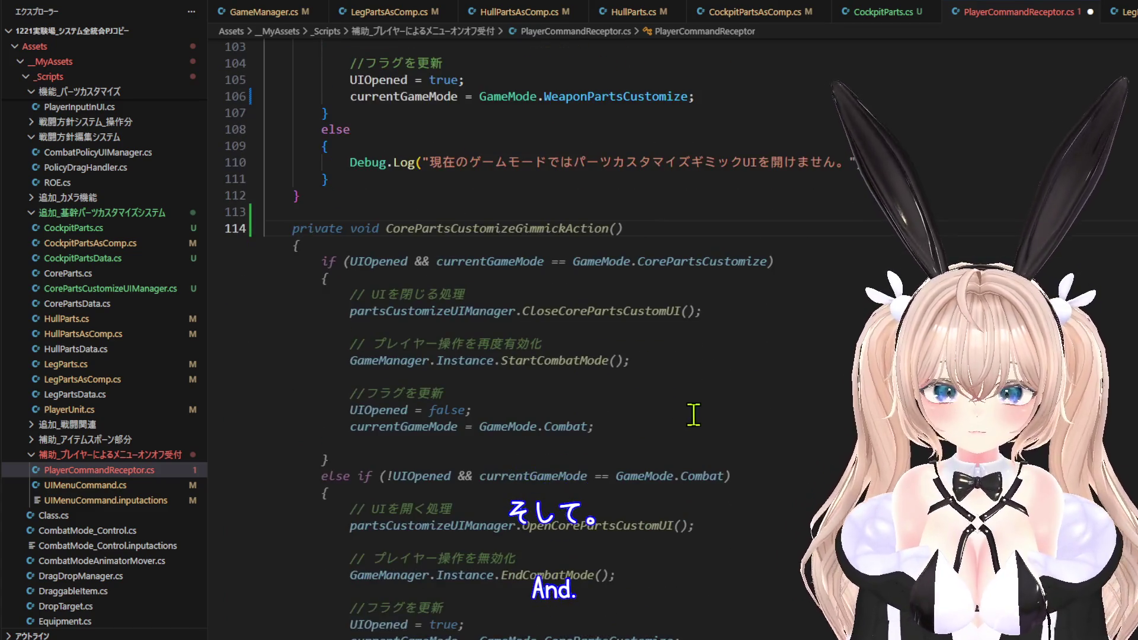
{"action": "scroll", "coordinate": [790, 398], "scroll_direction": "down", "scroll_amount": 1}
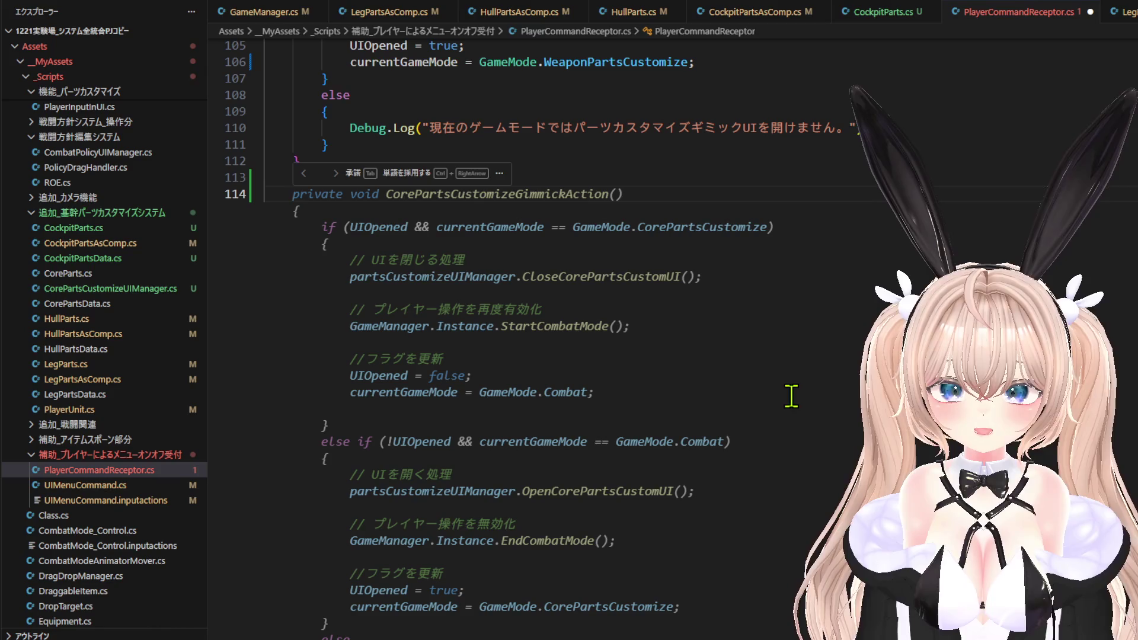
{"action": "scroll", "coordinate": [822, 387], "scroll_direction": "up", "scroll_amount": 20}
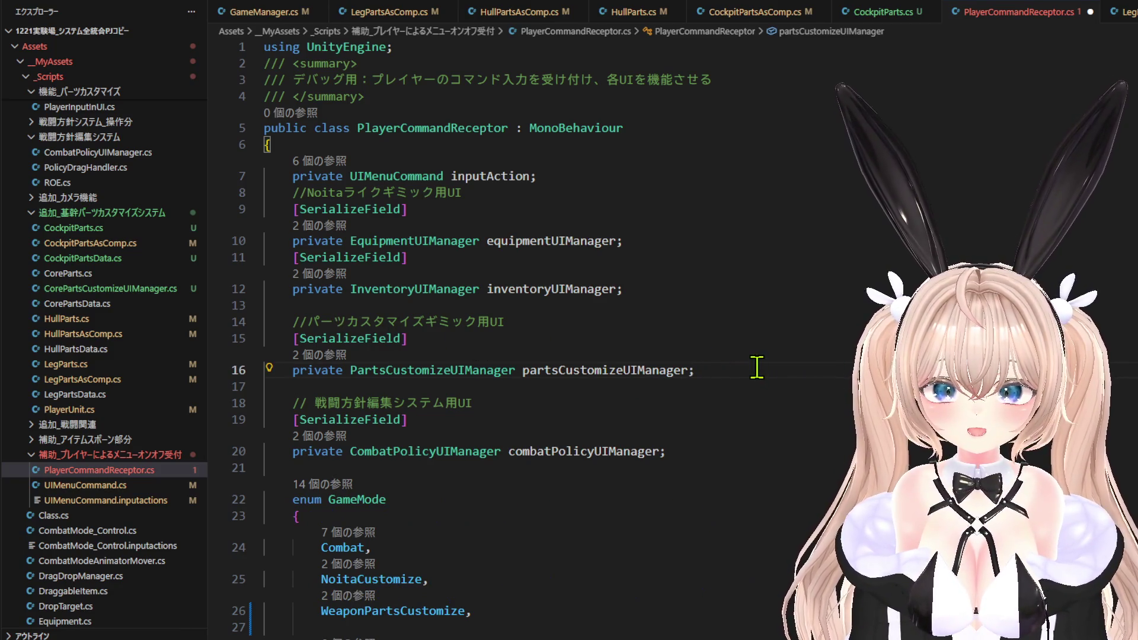
Add a [SerializeField] CorePartsCustomizeUIManager field below partsCustomizeUIManager.
{"action": "key", "text": "Return"}
{"action": "key", "text": "Return"}
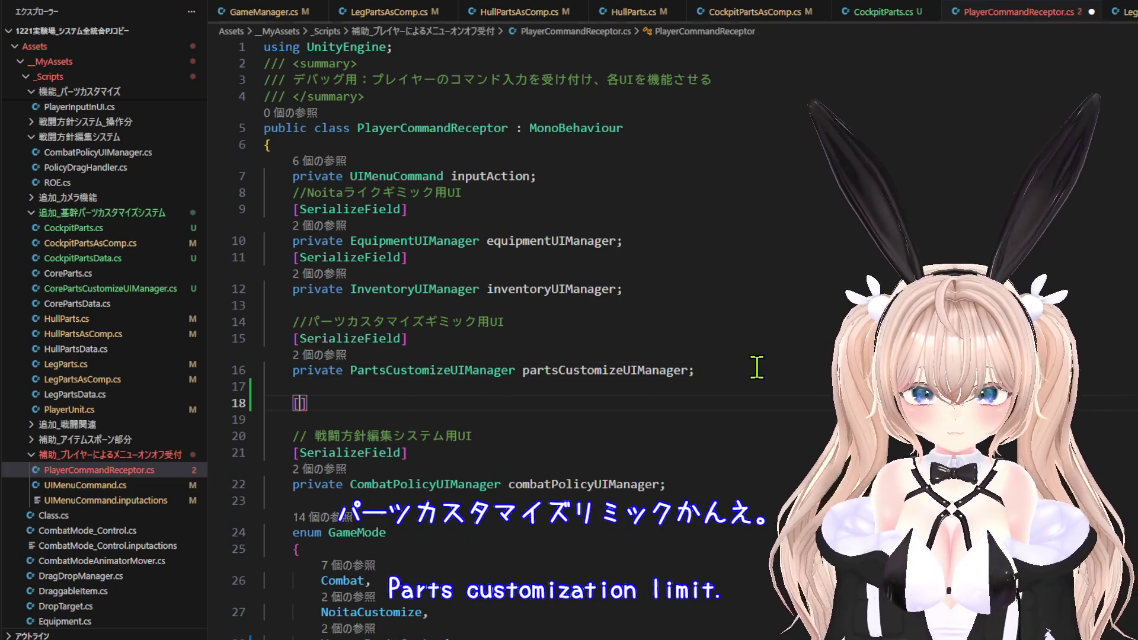
{"action": "type", "text": "SerializeField"}
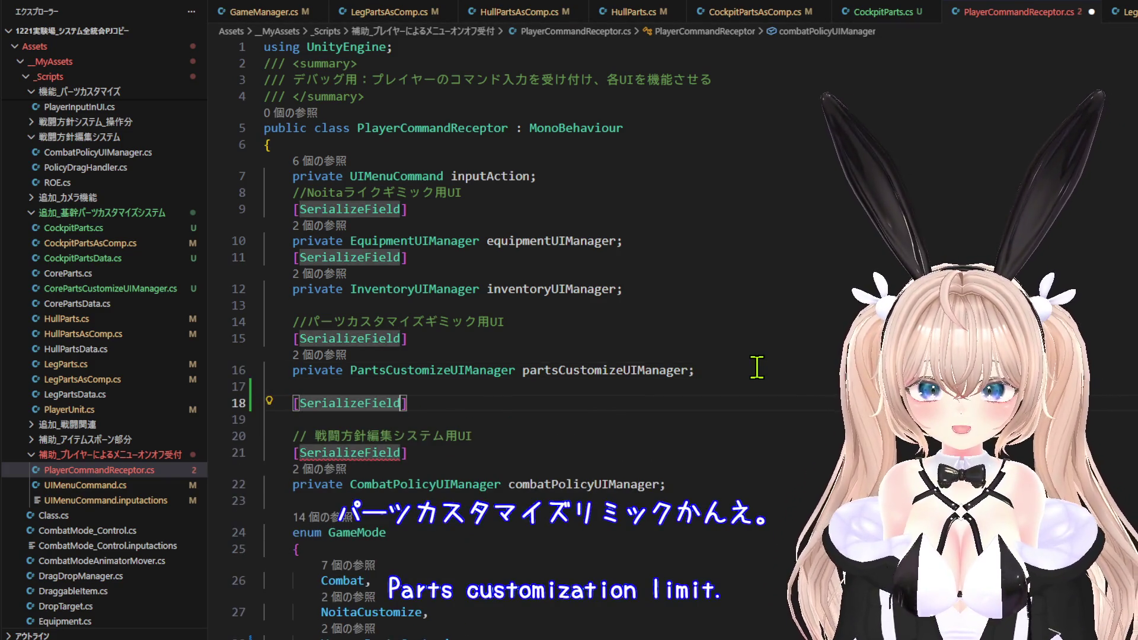
{"action": "key", "text": "Tab"}
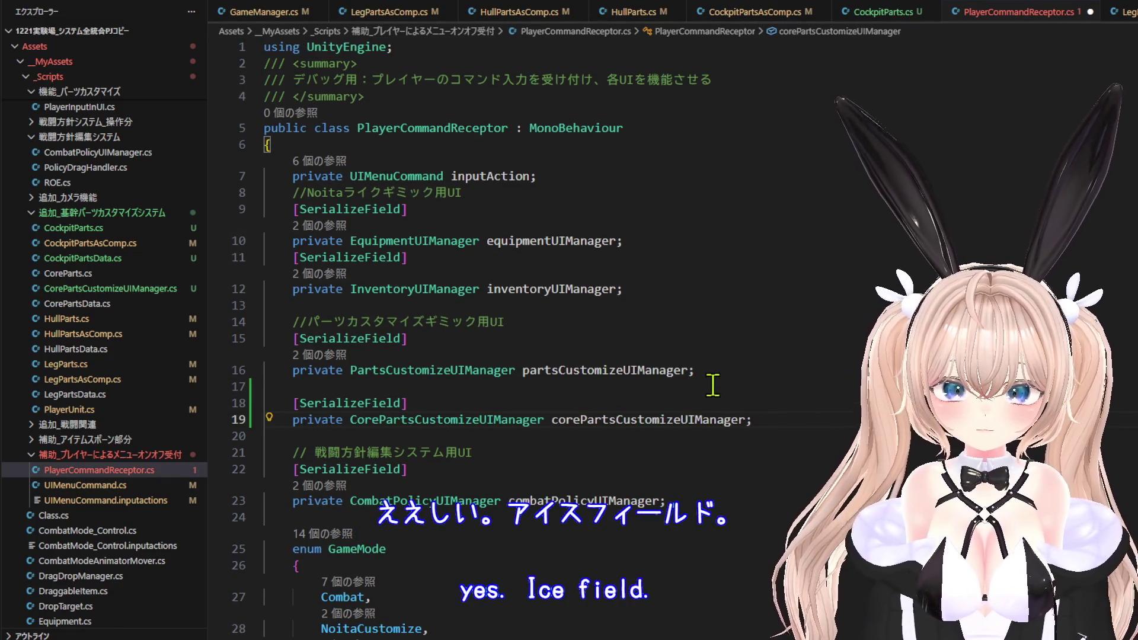
Add the suggested CorePartsCustomizeGimmickAction method after the weapon-parts handler.
{"action": "scroll", "coordinate": [652, 533], "scroll_direction": "down", "scroll_amount": 15}
{"action": "scroll", "coordinate": [627, 604], "scroll_direction": "down", "scroll_amount": 20}
{"action": "scroll", "coordinate": [627, 598], "scroll_direction": "up", "scroll_amount": 18}
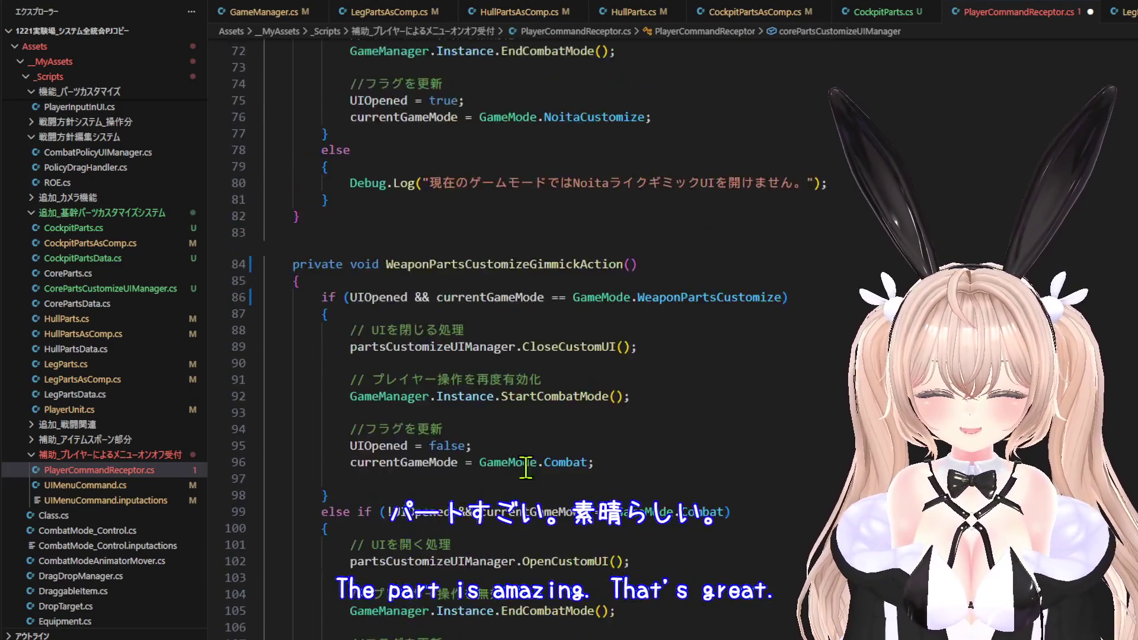
{"action": "scroll", "coordinate": [534, 477], "scroll_direction": "down", "scroll_amount": 7}
{"action": "left_click", "coordinate": [394, 396]}
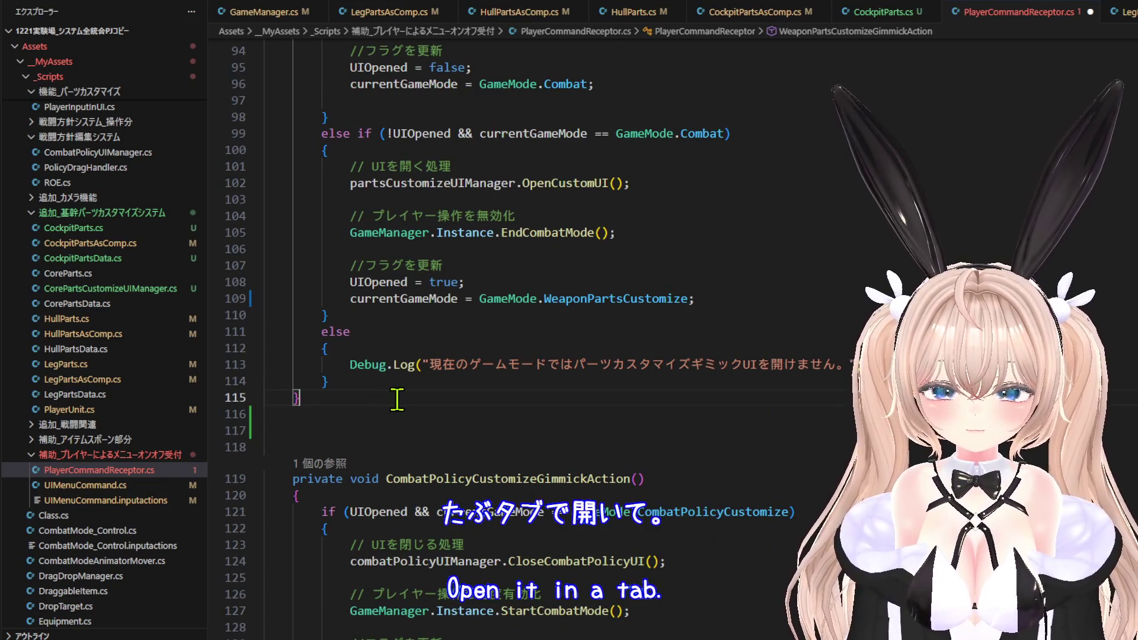
{"action": "key", "text": "Return"}
{"action": "key", "text": "Return"}
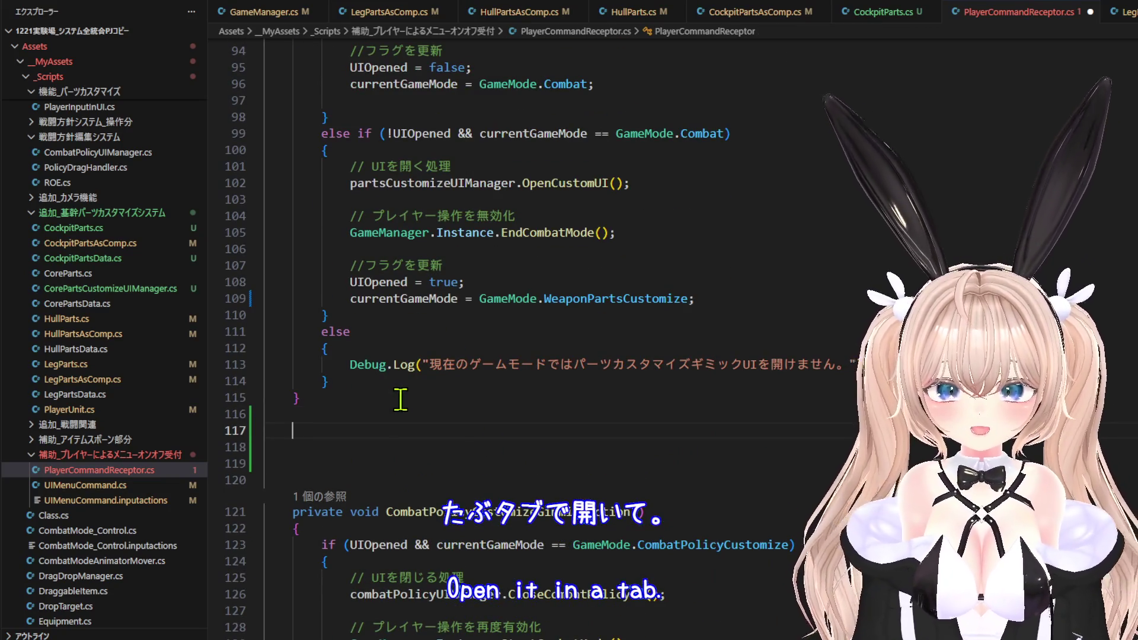
{"action": "scroll", "coordinate": [730, 342], "scroll_direction": "down", "scroll_amount": 3}
{"action": "key", "text": "Tab"}
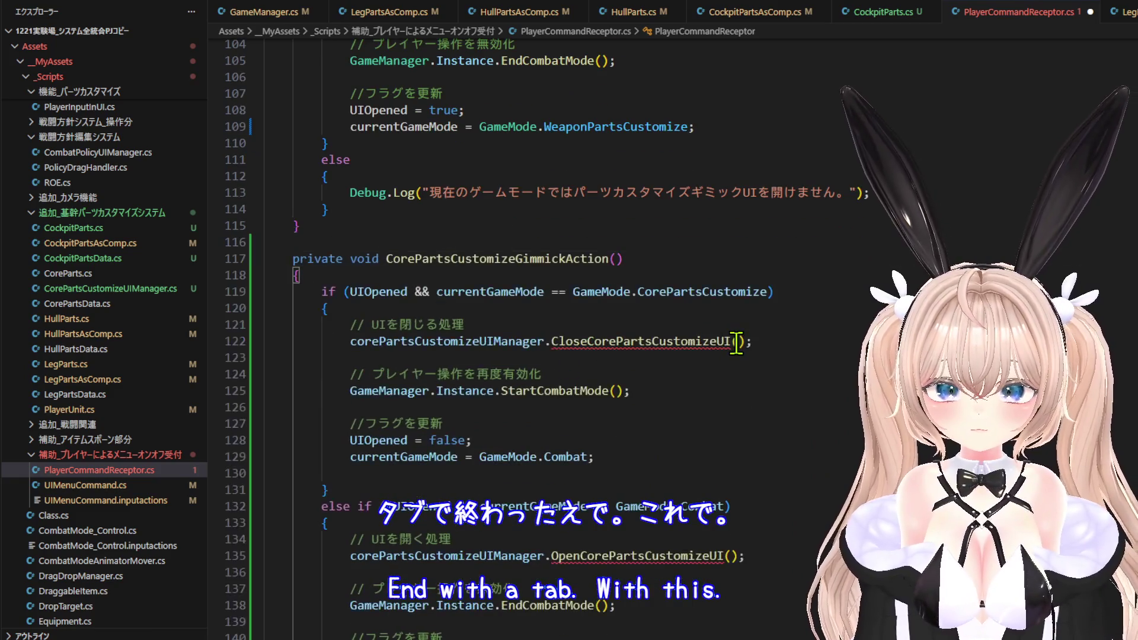
Replace the CloseCorePartsCustomizeUI and OpenCorePartsCustomizeUI calls with CloseCustomUI and OpenCustomUI.
{"action": "scroll", "coordinate": [656, 287], "scroll_direction": "down", "scroll_amount": 2}
{"action": "mouse_move", "coordinate": [657, 287]}
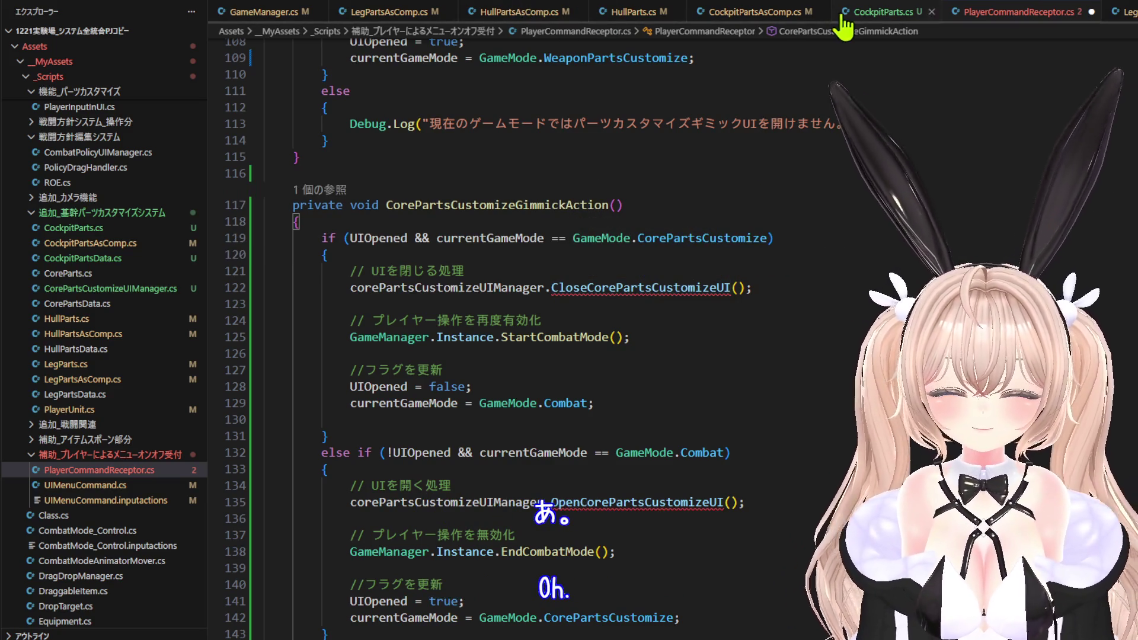
{"action": "double_click", "coordinate": [656, 290]}
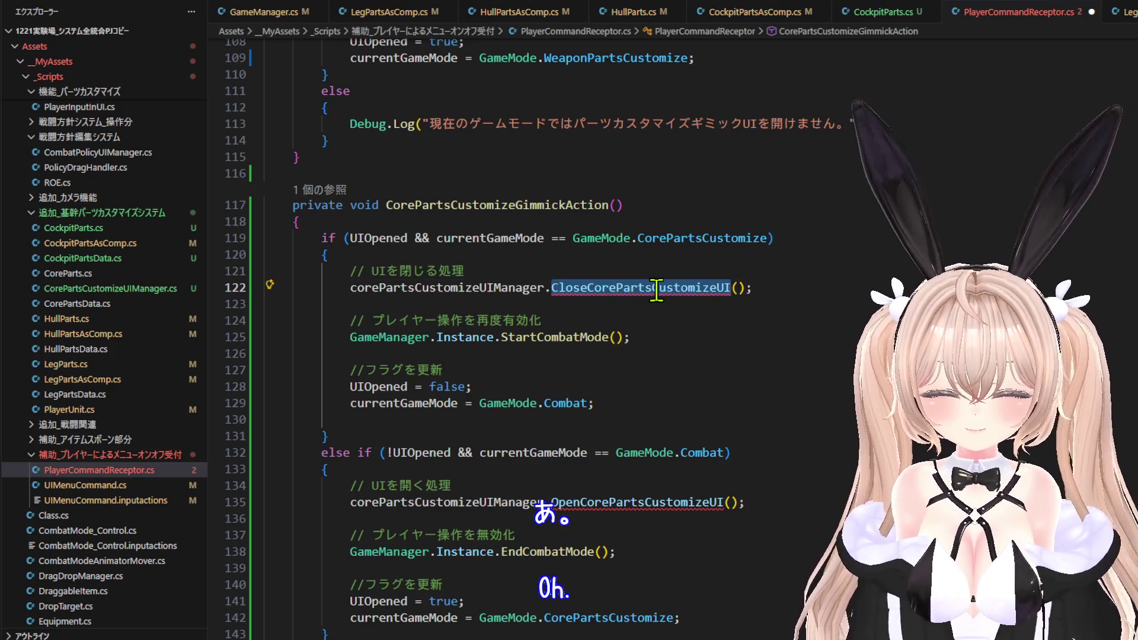
{"action": "type", "text": "Clo"}
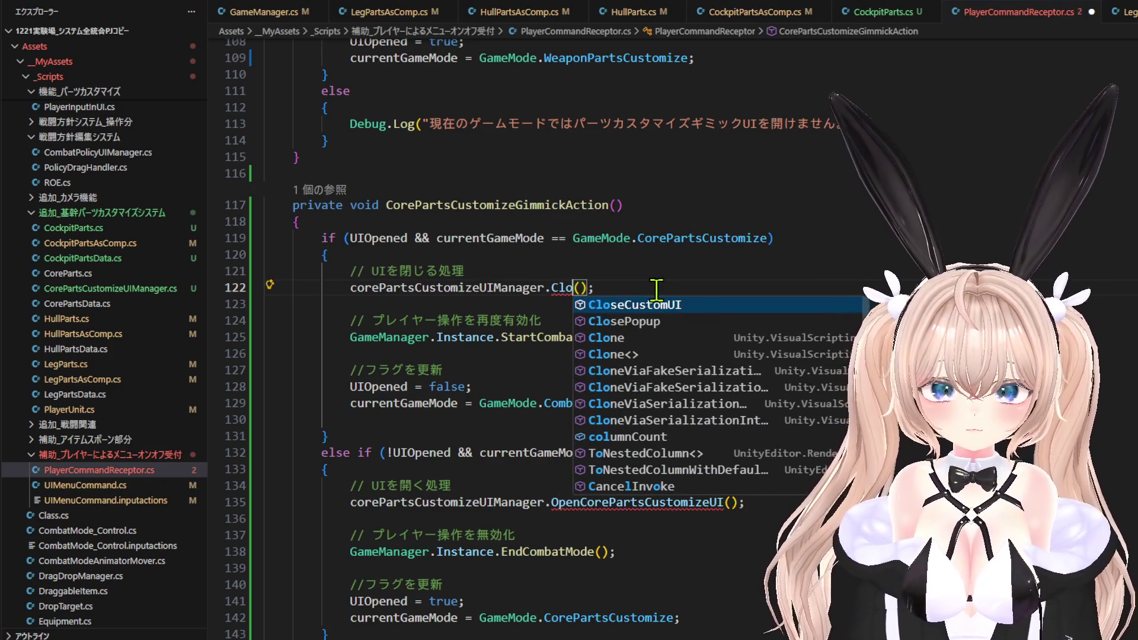
{"action": "key", "text": "Tab"}
{"action": "scroll", "coordinate": [638, 362], "scroll_direction": "down", "scroll_amount": 2}
{"action": "scroll", "coordinate": [638, 361], "scroll_direction": "down", "scroll_amount": 1}
{"action": "double_click", "coordinate": [648, 399]}
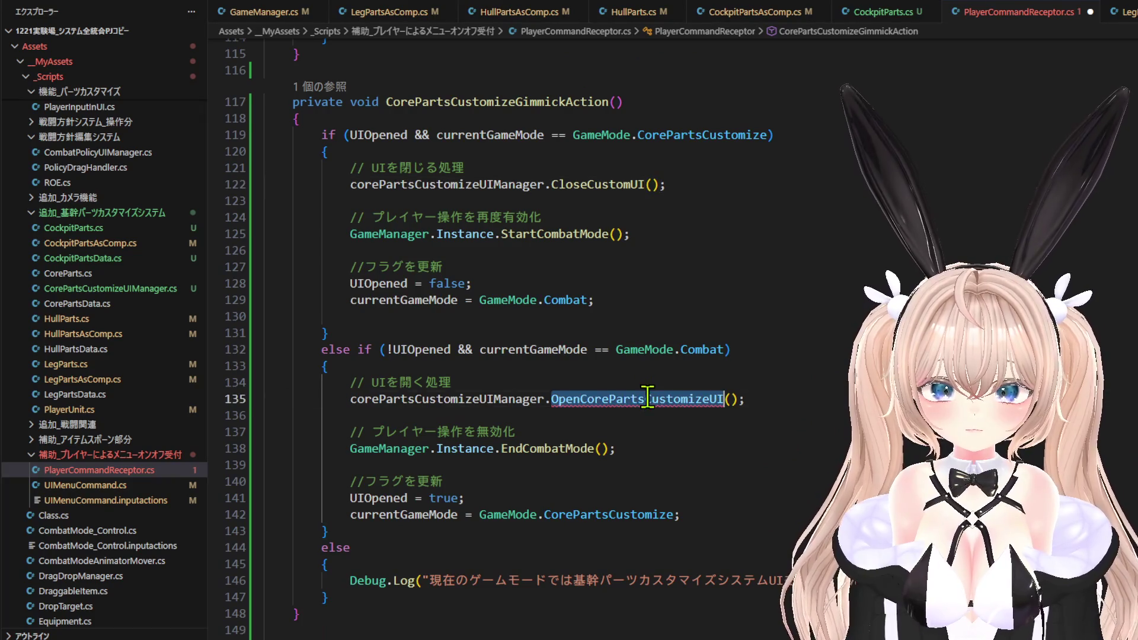
{"action": "type", "text": "Op"}
{"action": "key", "text": "Tab"}
Save all modified scripts with File > Save All and return to Unity.
{"action": "scroll", "coordinate": [707, 389], "scroll_direction": "down", "scroll_amount": 4}
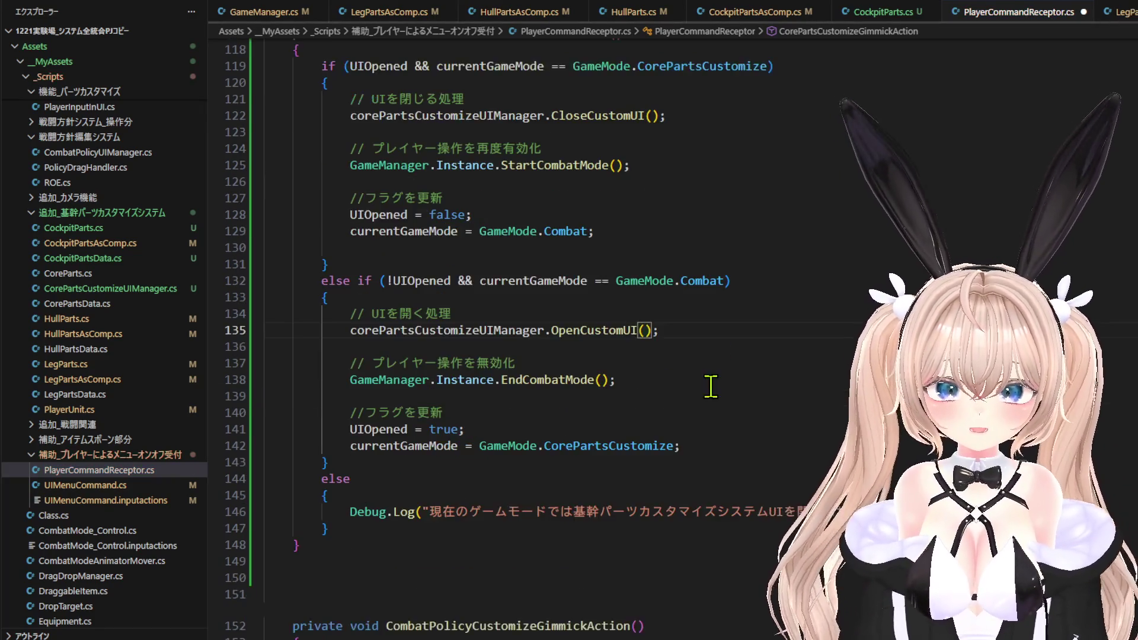
{"action": "scroll", "coordinate": [749, 395], "scroll_direction": "up", "scroll_amount": 16}
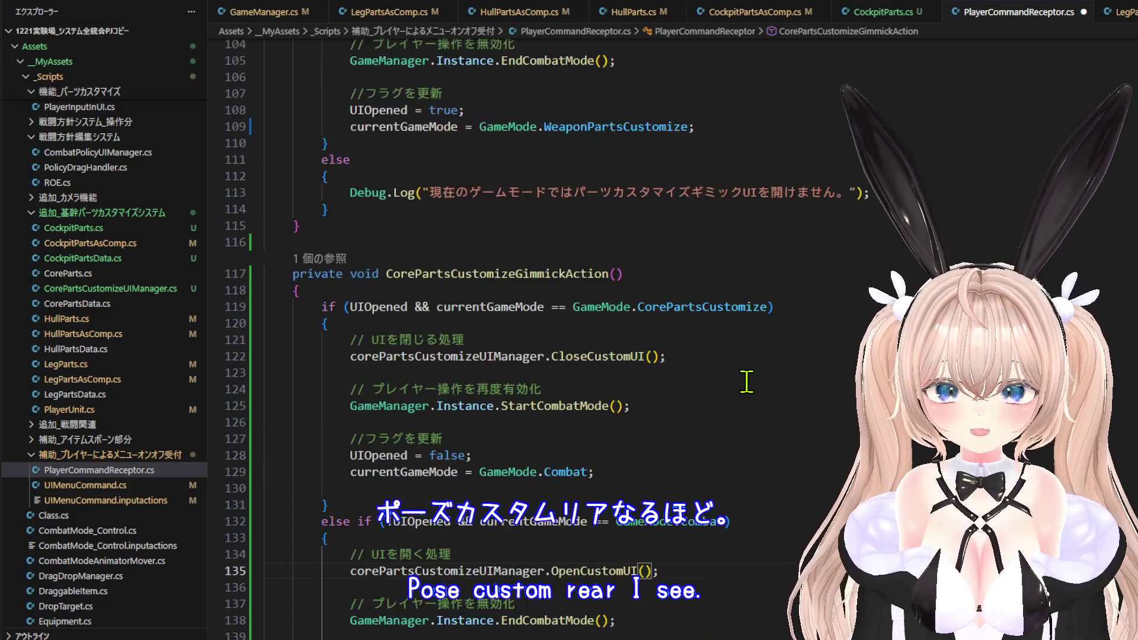
{"action": "scroll", "coordinate": [746, 382], "scroll_direction": "up", "scroll_amount": 20}
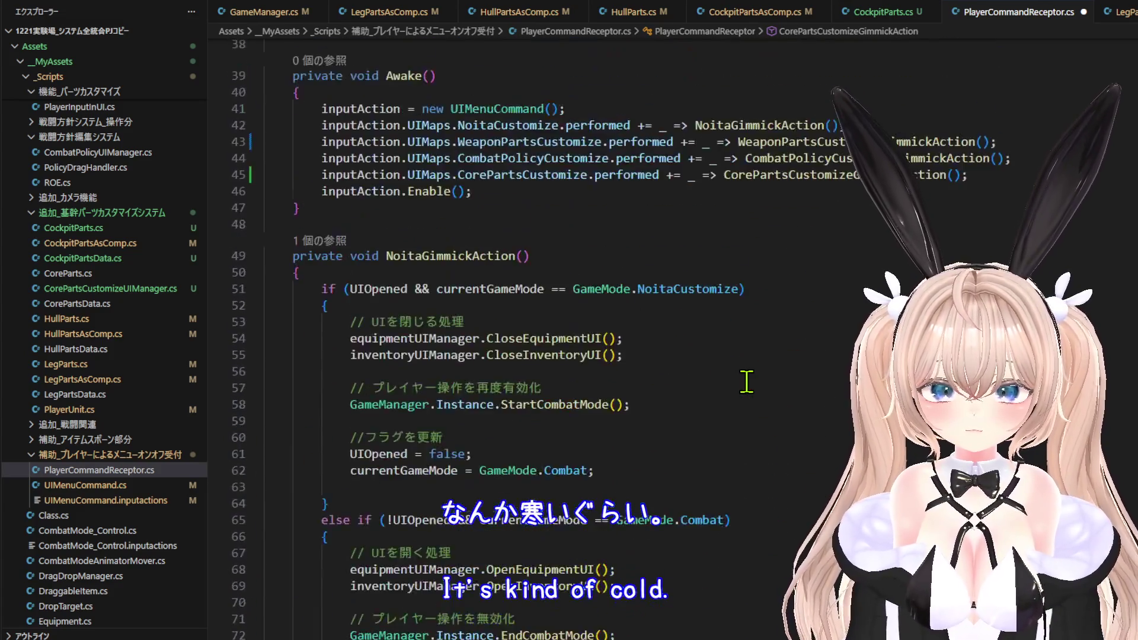
{"action": "scroll", "coordinate": [746, 383], "scroll_direction": "up", "scroll_amount": 1}
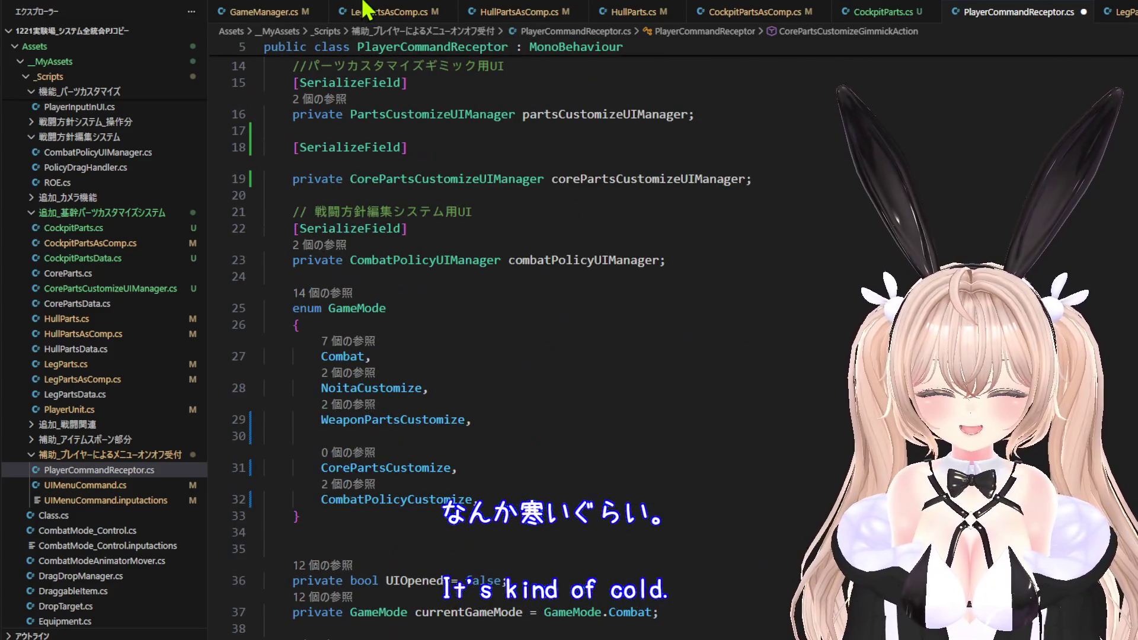
{"action": "left_click", "coordinate": [17, 3]}
{"action": "left_click", "coordinate": [45, 269]}
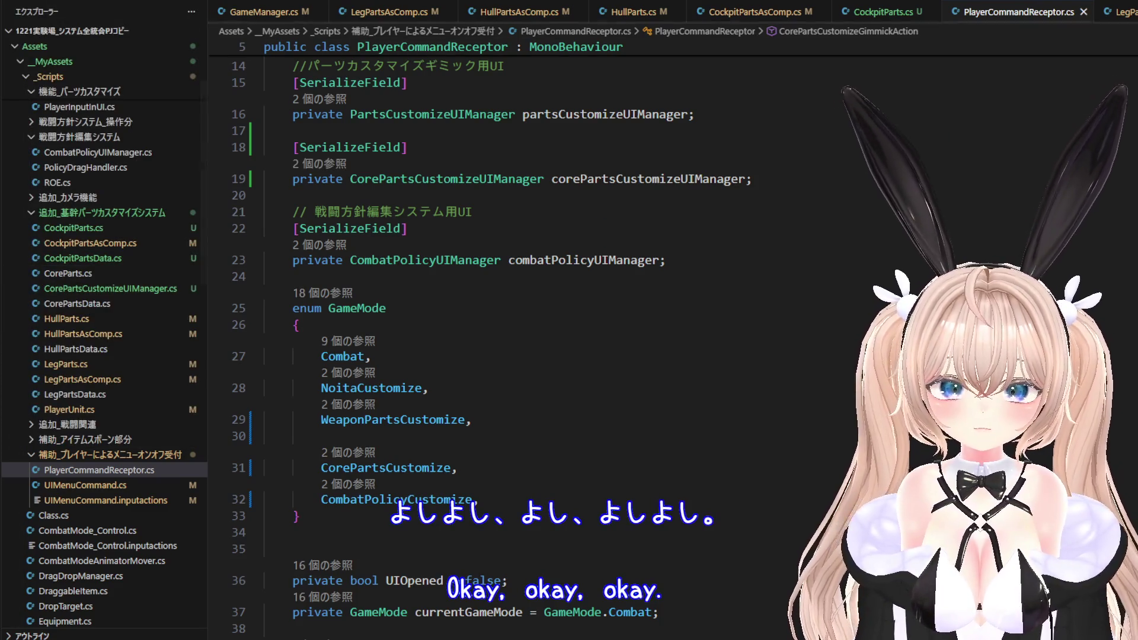
{"action": "key", "text": "alt+Tab"}
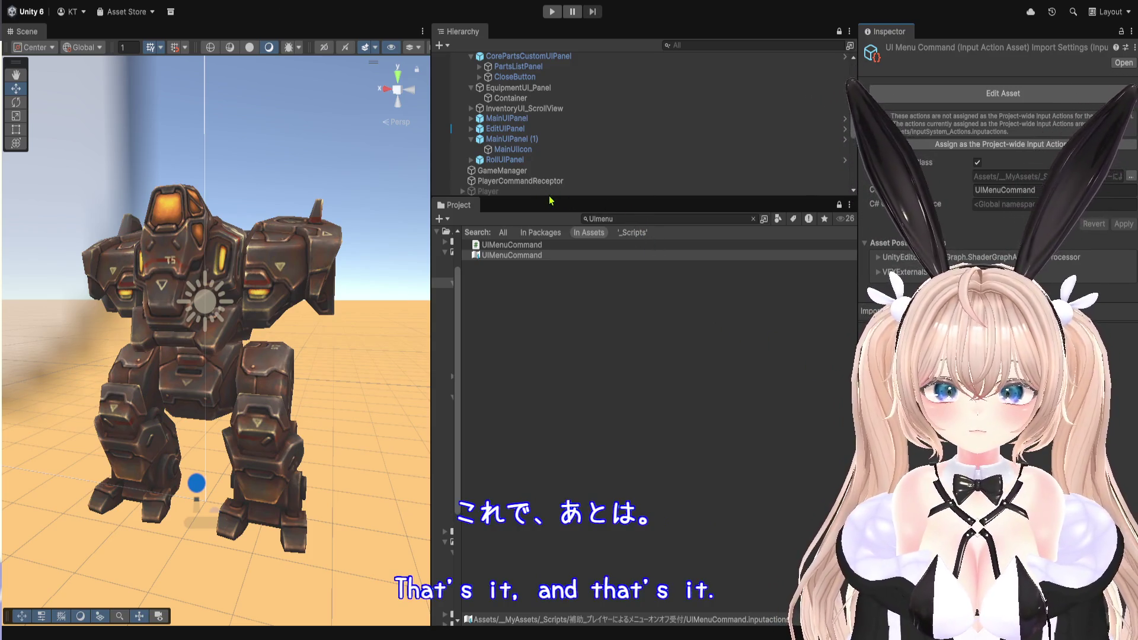
Enlarge the Hierarchy, select Legs_Heavy_lvl1, and widen the scene preview.
{"action": "left_click_drag", "start_coordinate": [550, 199], "coordinate": [547, 358]}
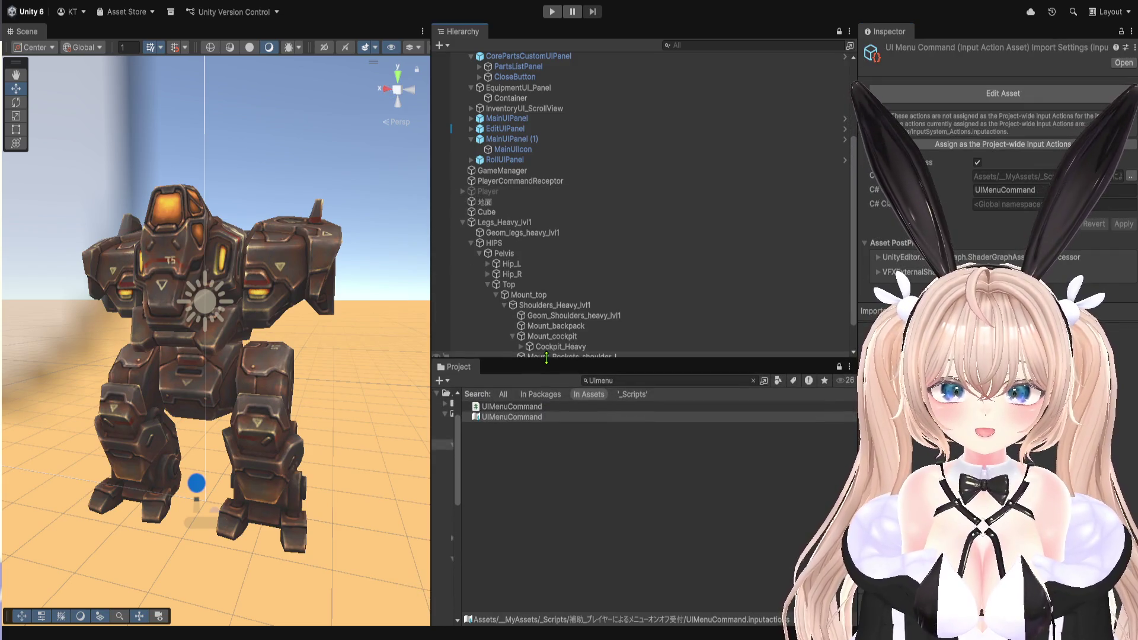
{"action": "left_click", "coordinate": [534, 223]}
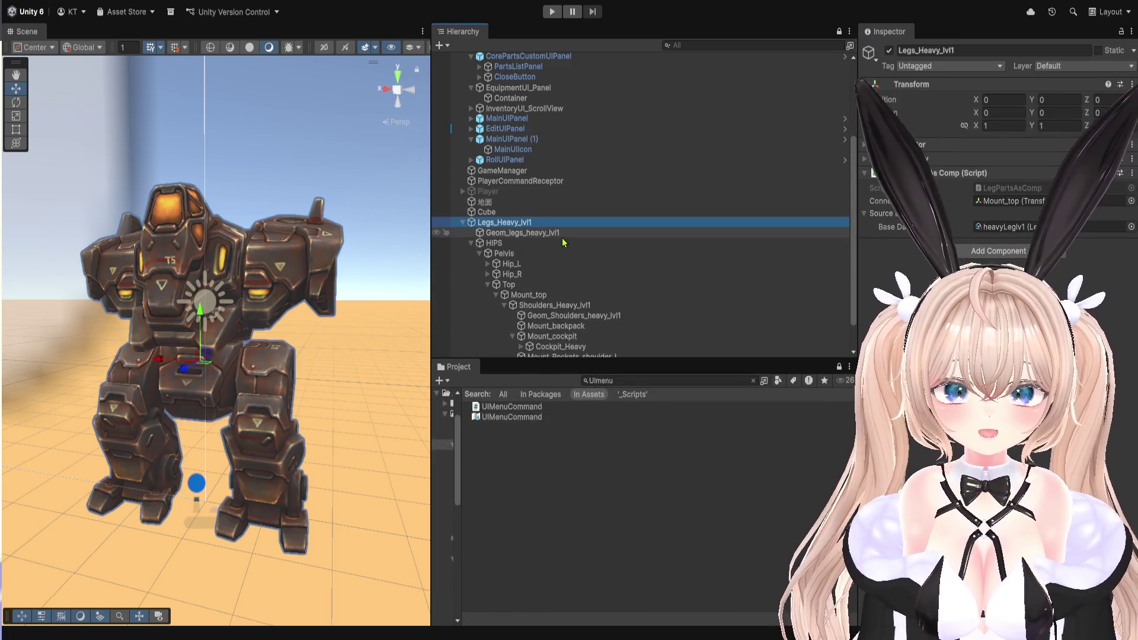
{"action": "scroll", "coordinate": [564, 244], "scroll_direction": "down", "scroll_amount": 3}
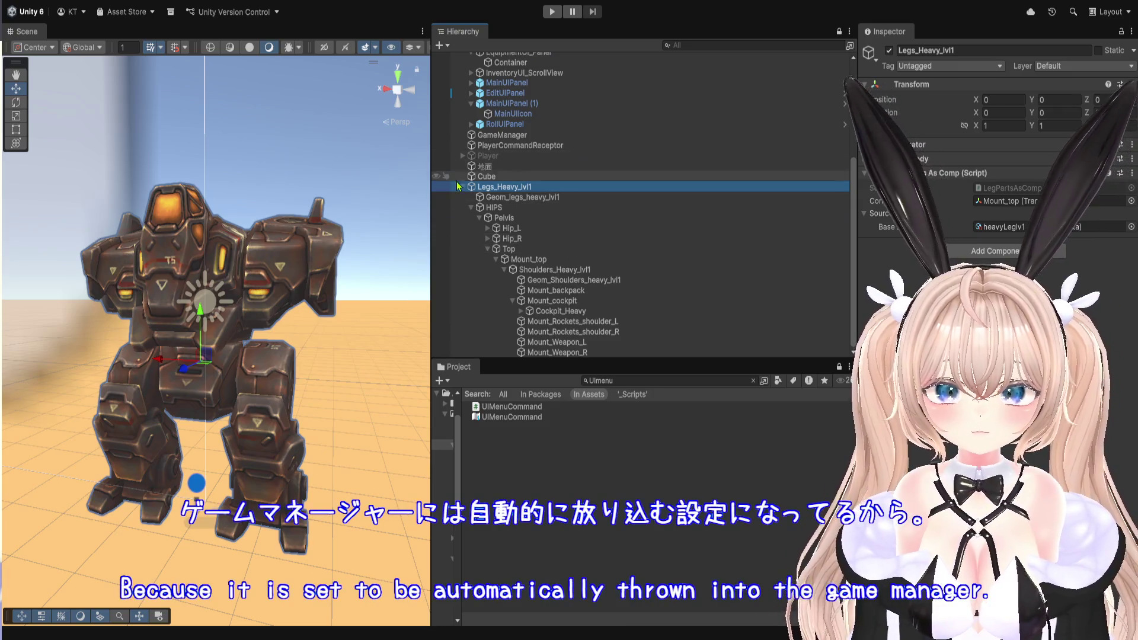
{"action": "left_click_drag", "start_coordinate": [430, 193], "coordinate": [809, 193]}
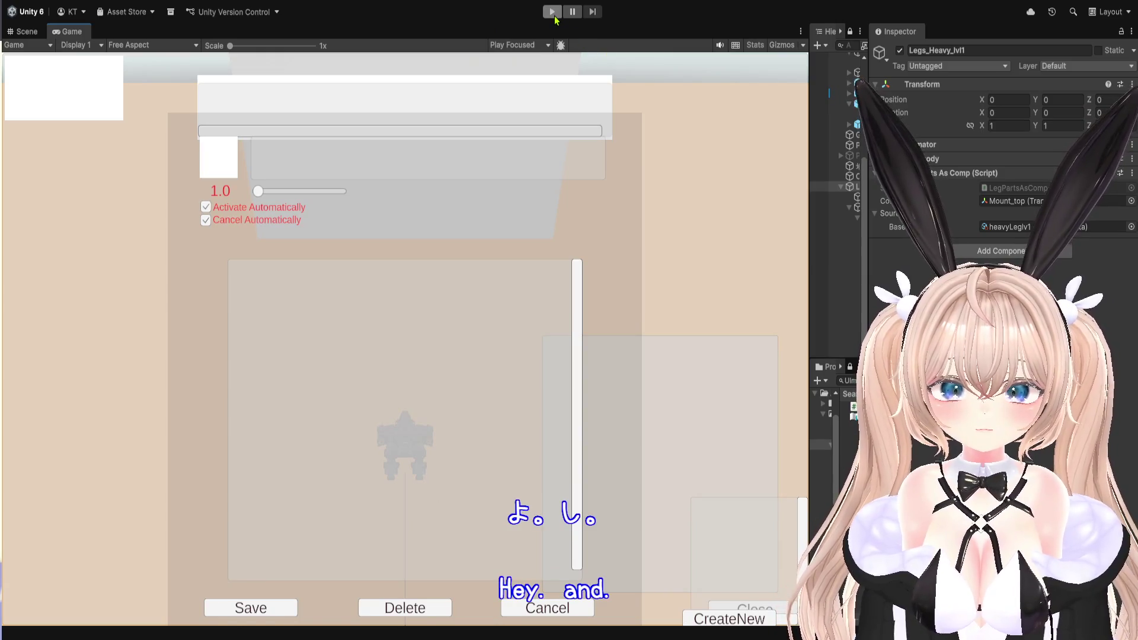
Play-test the game, then widen the Hierarchy panel again.
{"action": "left_click", "coordinate": [553, 15]}
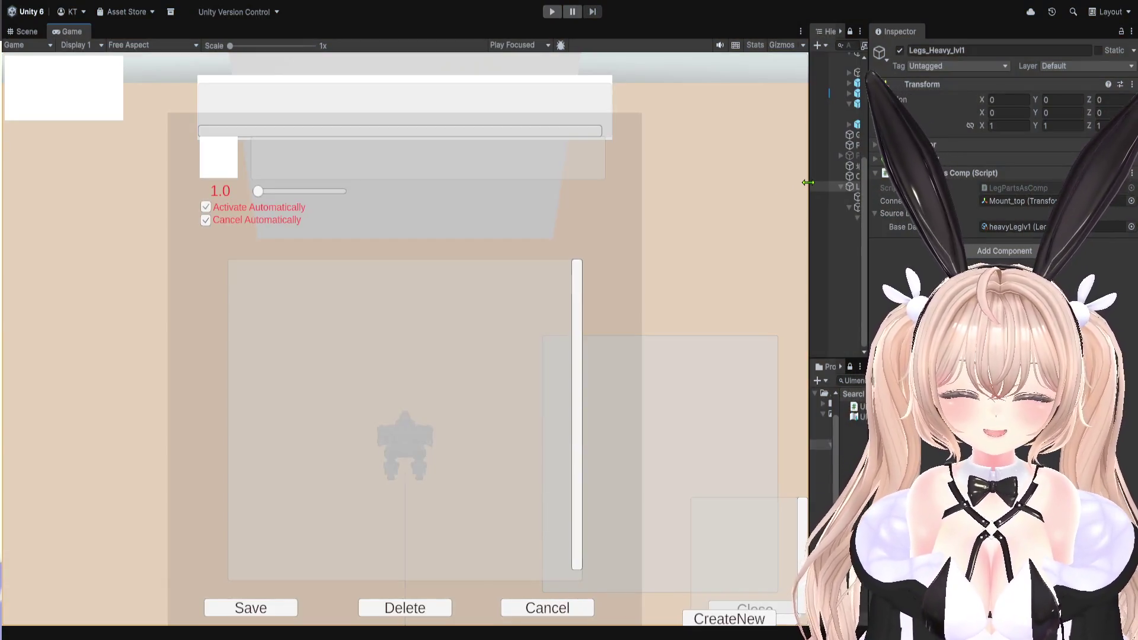
{"action": "left_click_drag", "start_coordinate": [810, 186], "coordinate": [483, 185]}
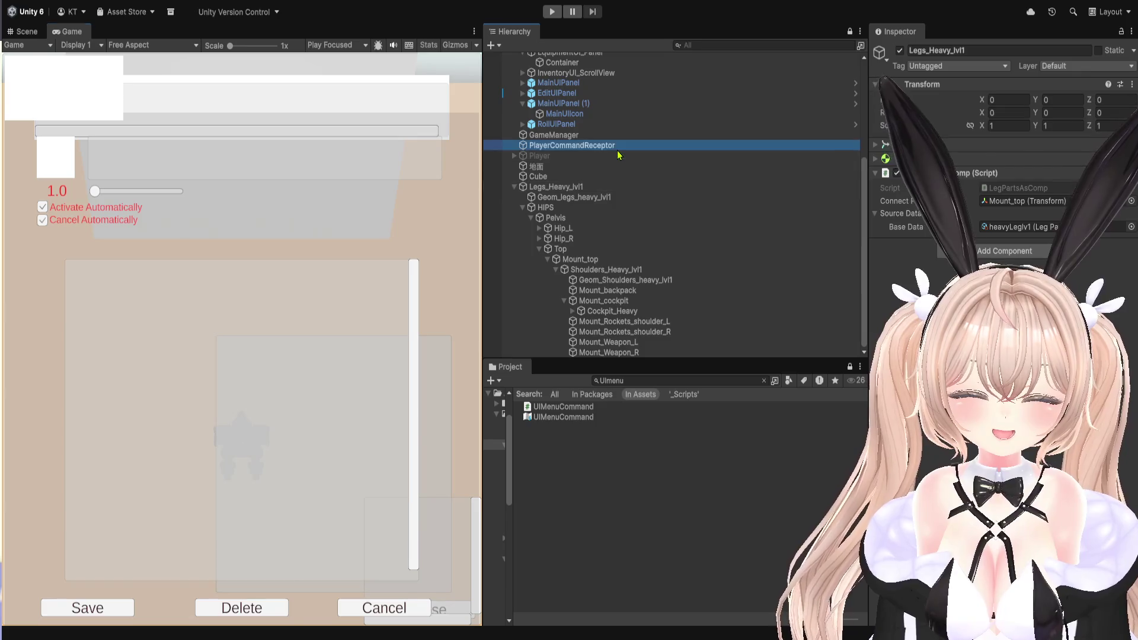
Drag GameManager into PlayerCommandReceptor's Core Parts Customize UI Manager slot and replay with a wider Game view.
{"action": "left_click", "coordinate": [617, 147]}
{"action": "scroll", "coordinate": [576, 209], "scroll_direction": "up", "scroll_amount": 3}
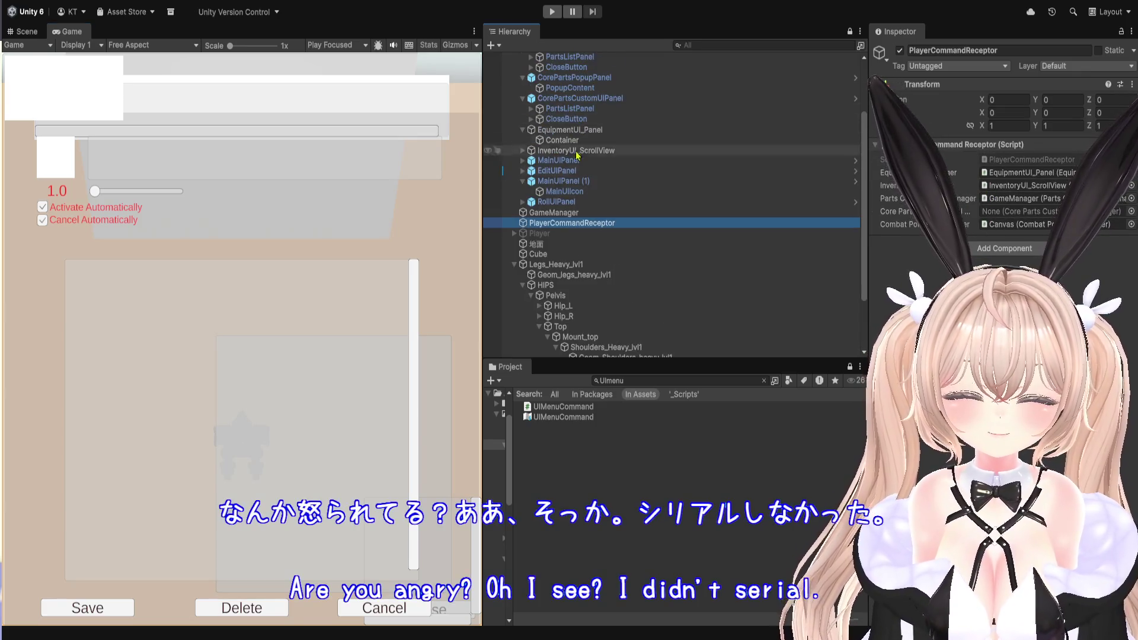
{"action": "left_click_drag", "start_coordinate": [576, 211], "coordinate": [1053, 214]}
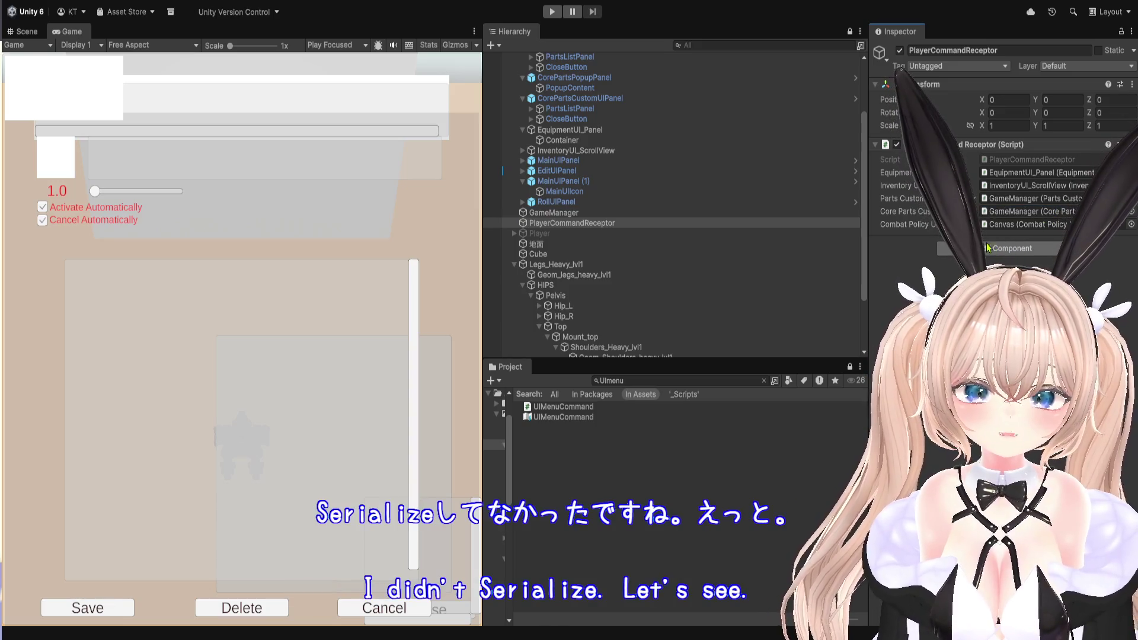
{"action": "left_click", "coordinate": [552, 11]}
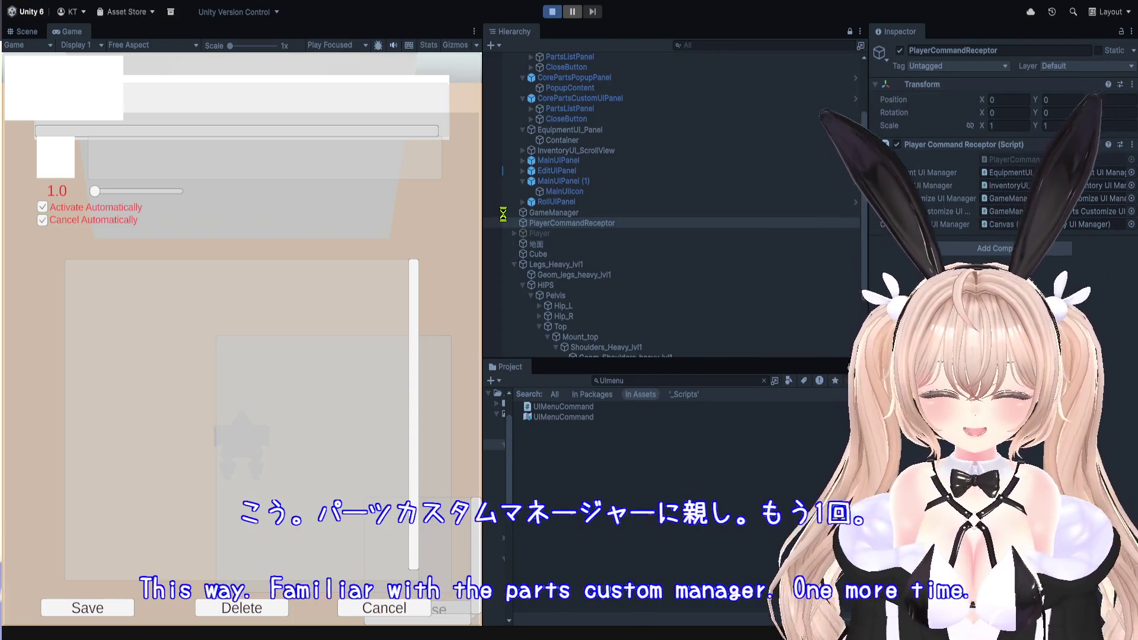
{"action": "left_click_drag", "start_coordinate": [483, 267], "coordinate": [691, 267]}
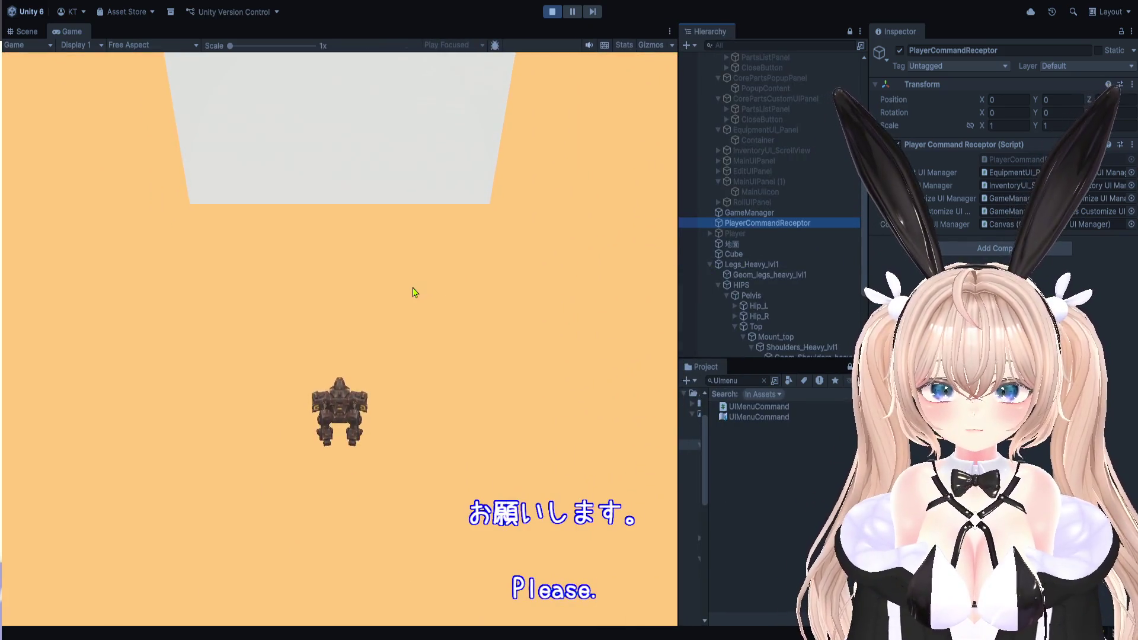
Play-test the game: open the core-parts panel with C, try its Close button, then stop play mode.
{"action": "left_click", "coordinate": [472, 306]}
{"action": "key", "text": "w"}
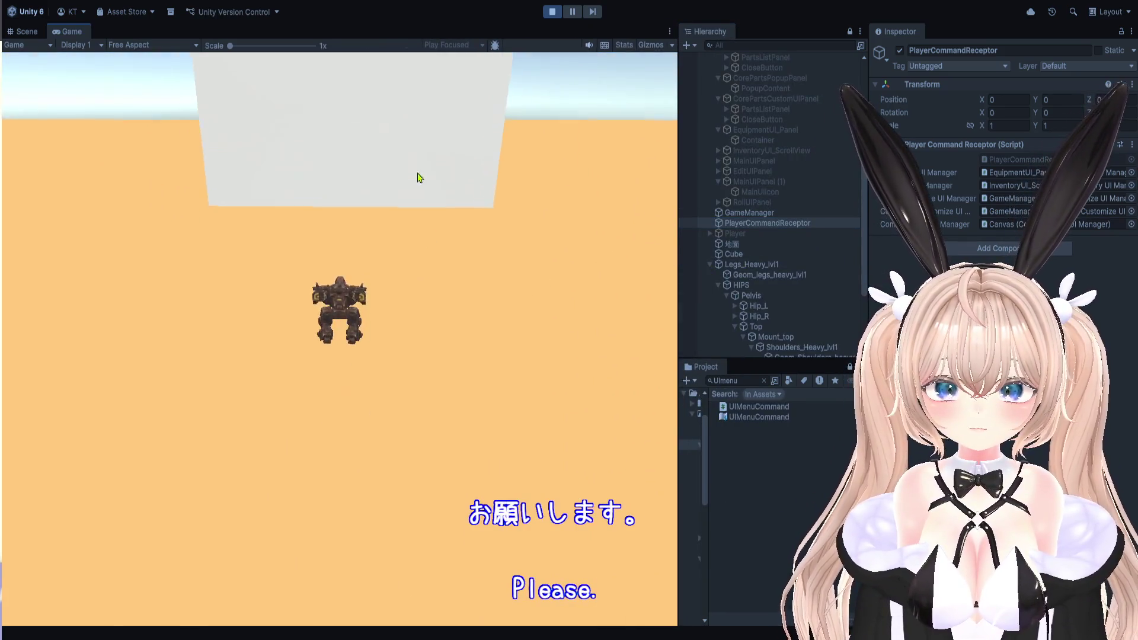
{"action": "key", "text": "c"}
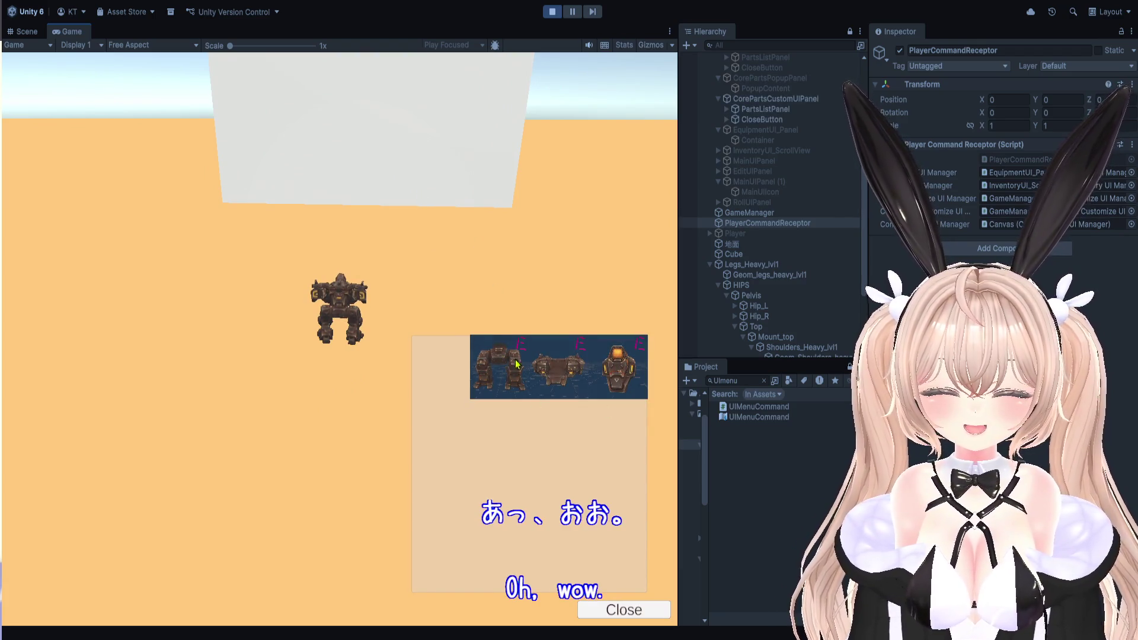
{"action": "left_click", "coordinate": [623, 612]}
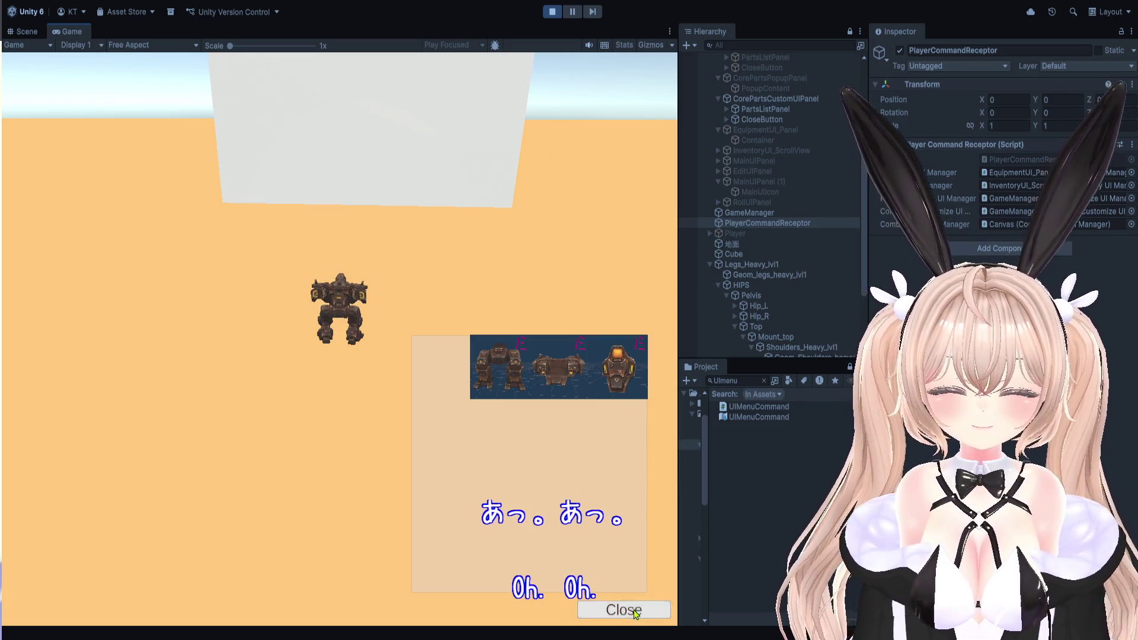
{"action": "left_click", "coordinate": [552, 12]}
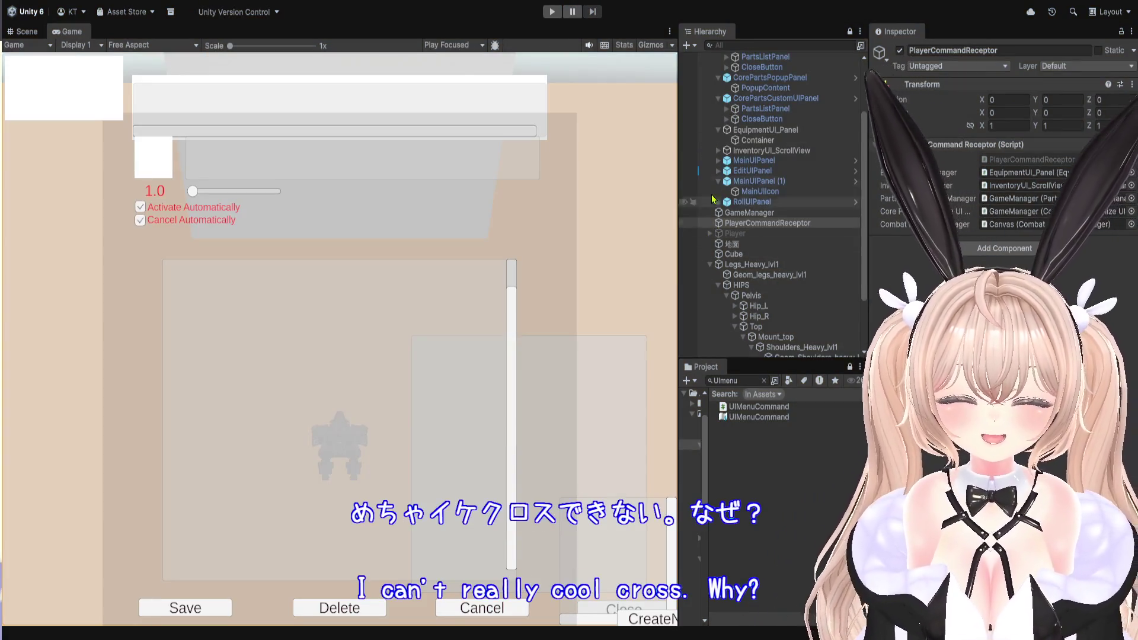
Inspect GameManager's manager references, then the weapon panel's CloseButton and WeaponPartsCustomUIPanel settings.
{"action": "left_click", "coordinate": [777, 213]}
{"action": "scroll", "coordinate": [1002, 237], "scroll_direction": "down", "scroll_amount": 15}
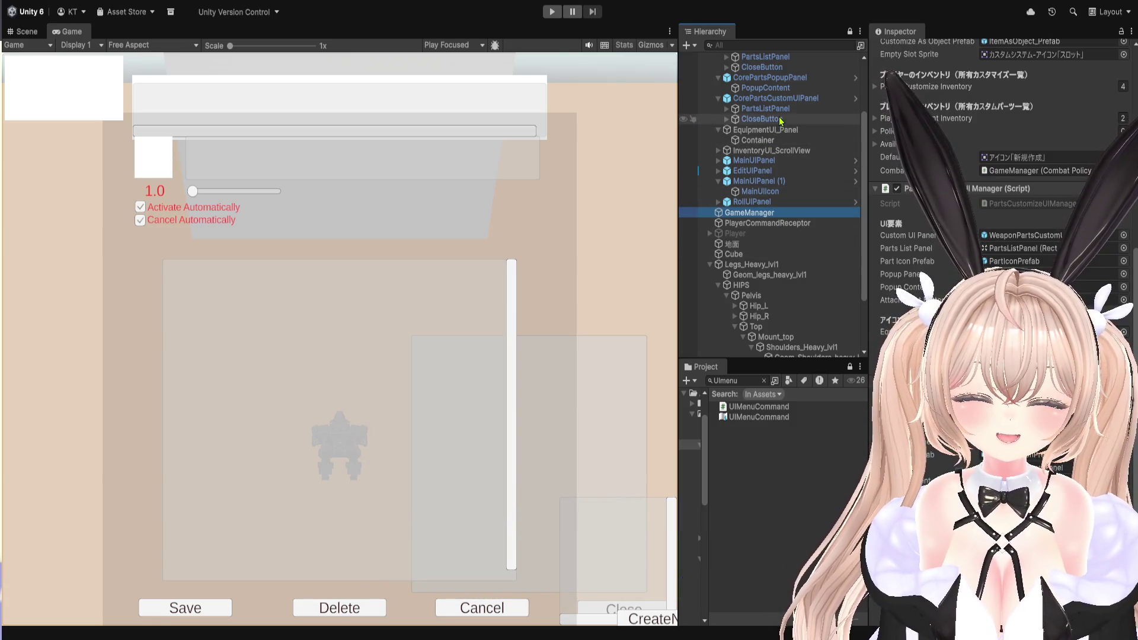
{"action": "scroll", "coordinate": [780, 122], "scroll_direction": "up", "scroll_amount": 3}
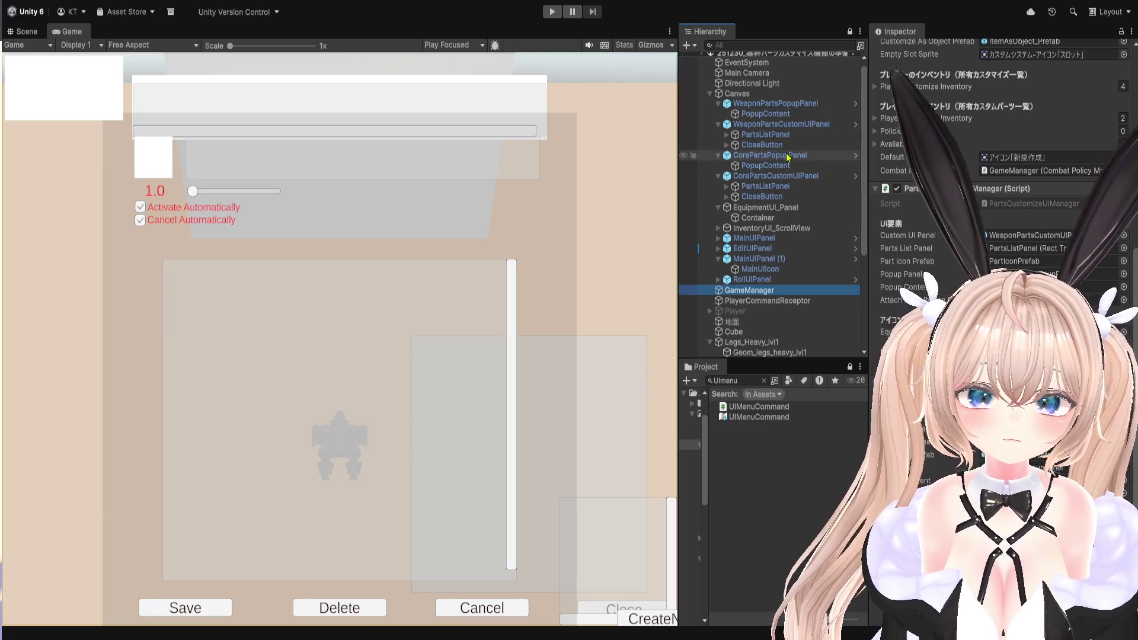
{"action": "left_click", "coordinate": [766, 145]}
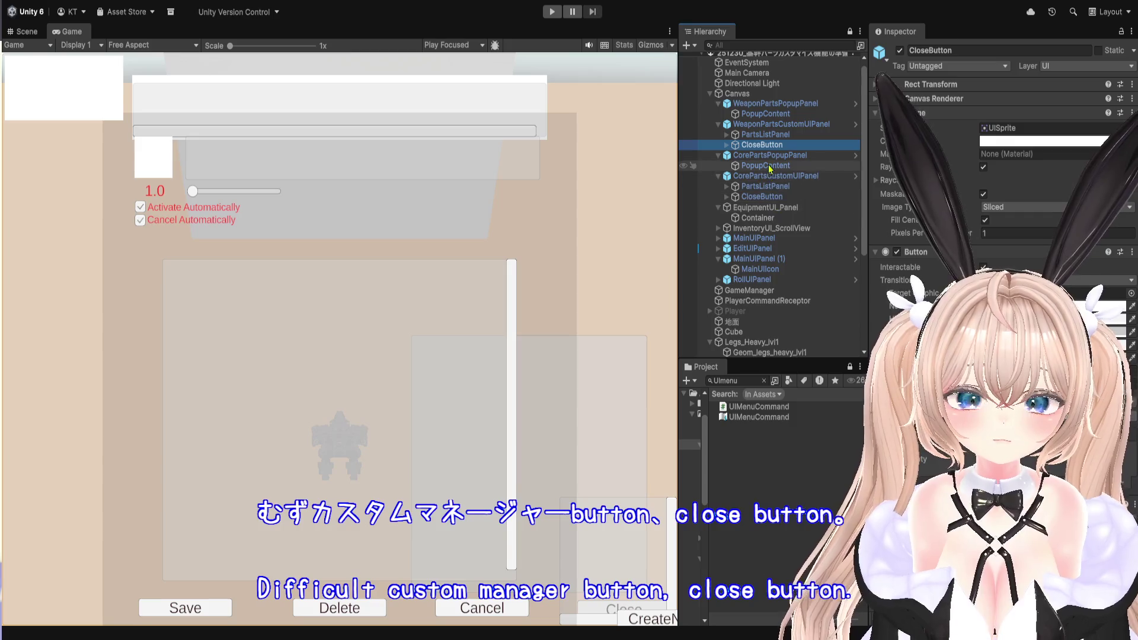
{"action": "left_click", "coordinate": [781, 124]}
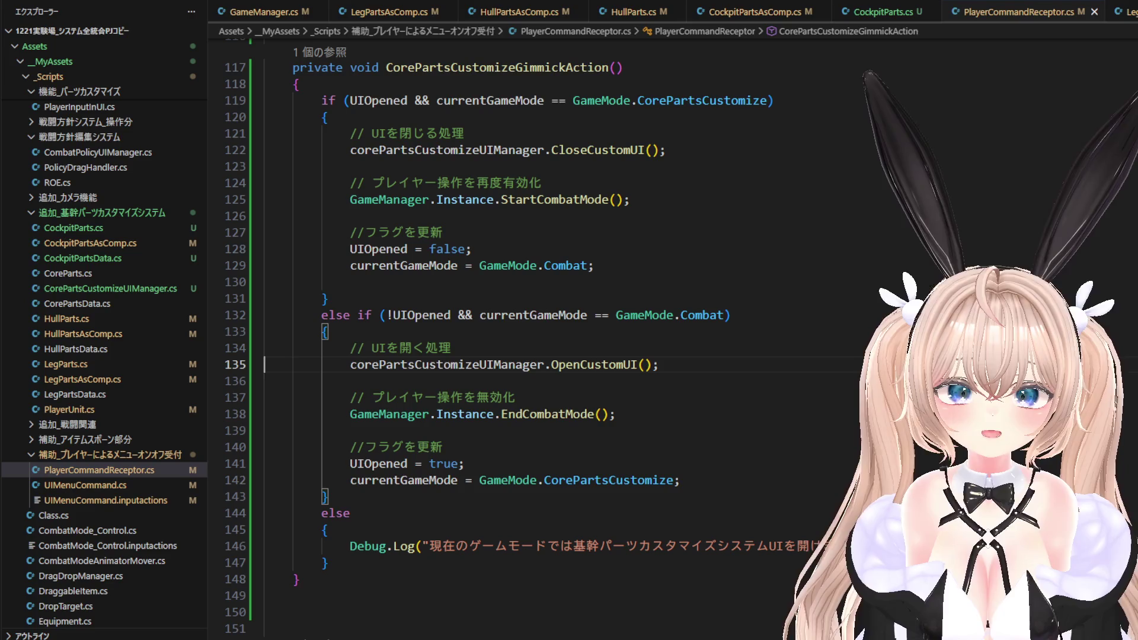
{"action": "scroll", "coordinate": [590, 21], "scroll_direction": "right", "scroll_amount": 1}
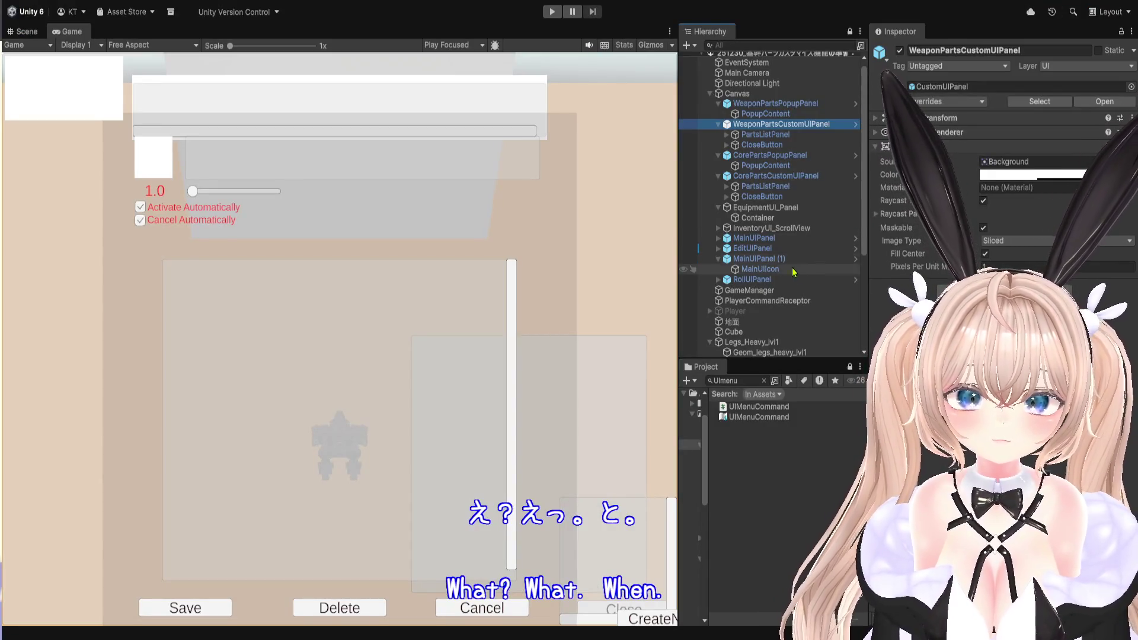
Open GameManager's Parts Customize UI Manager script from the Inspector and view CorePartsCustomizeUIManager.cs.
{"action": "left_click", "coordinate": [765, 292]}
{"action": "scroll", "coordinate": [1002, 237], "scroll_direction": "down", "scroll_amount": 8}
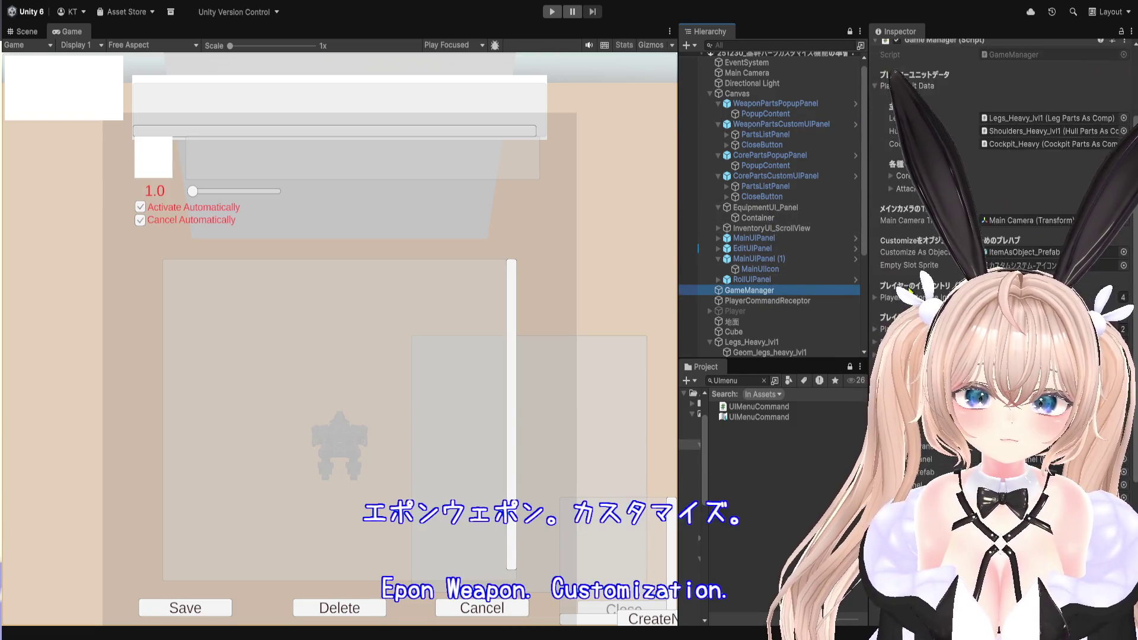
{"action": "double_click", "coordinate": [1107, 279]}
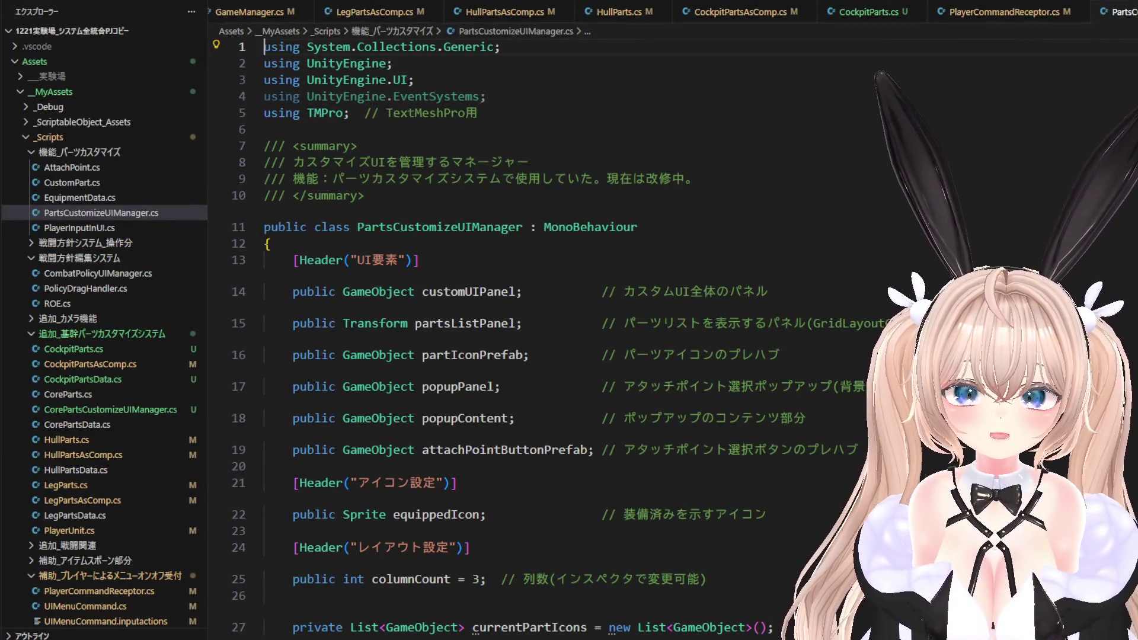
{"action": "key", "text": "alt+Tab"}
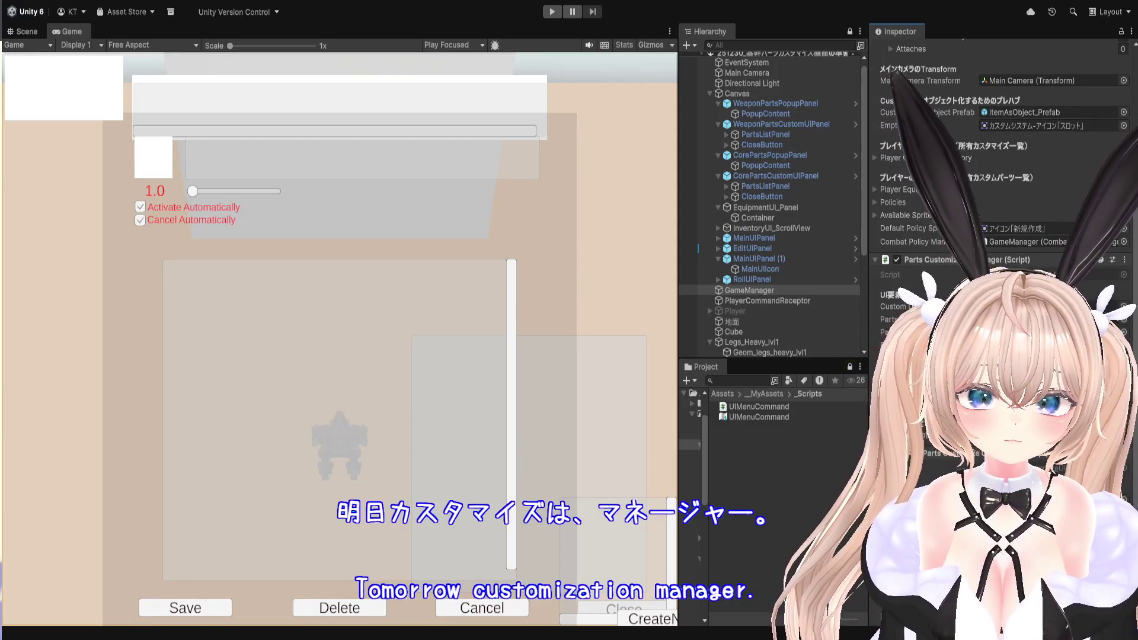
{"action": "scroll", "coordinate": [1002, 178], "scroll_direction": "down", "scroll_amount": 3}
{"action": "key", "text": "alt+Tab"}
{"action": "scroll", "coordinate": [563, 249], "scroll_direction": "down", "scroll_amount": 2}
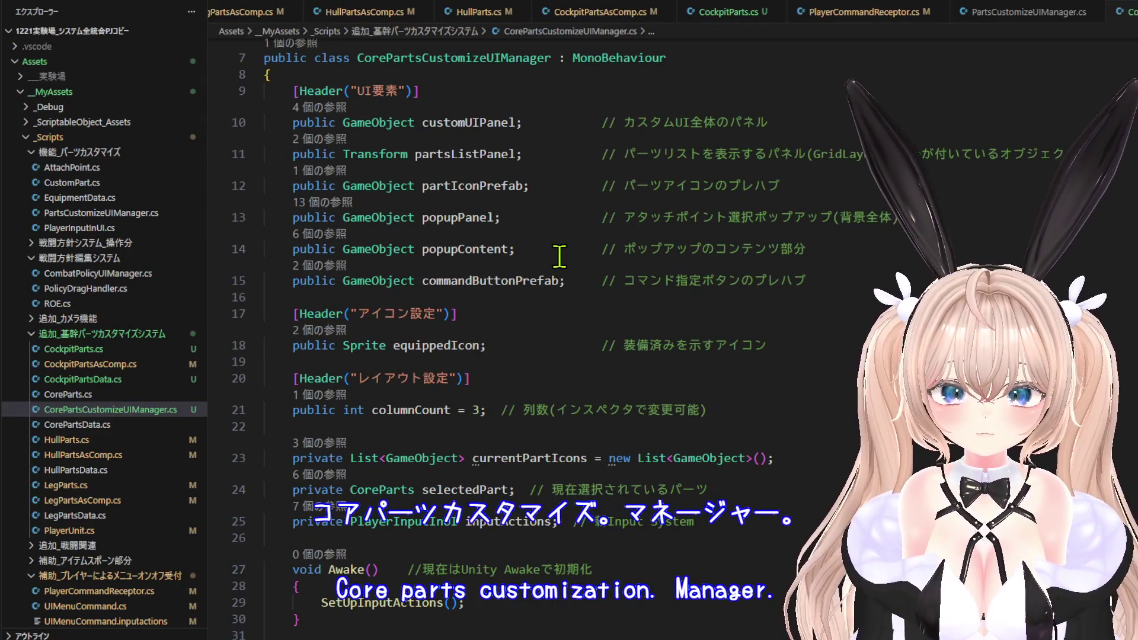
Bring PartsCustomizeUIManager.cs forward, moving its tab next to the other open scripts.
{"action": "left_click", "coordinate": [1025, 11]}
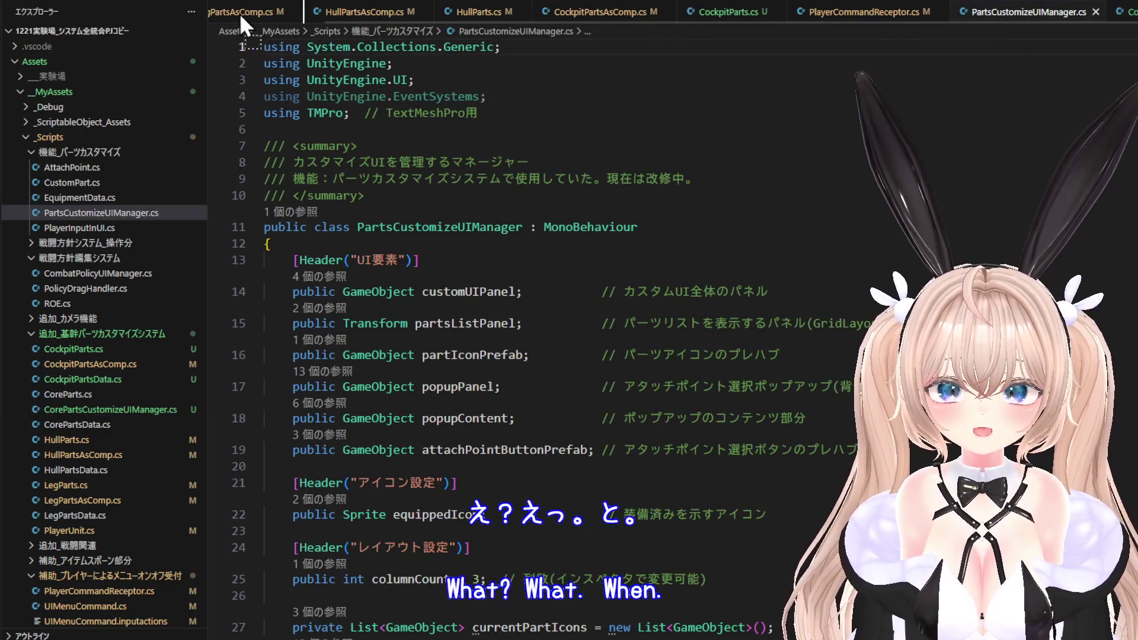
{"action": "left_click_drag", "start_coordinate": [220, 12], "coordinate": [219, 13]}
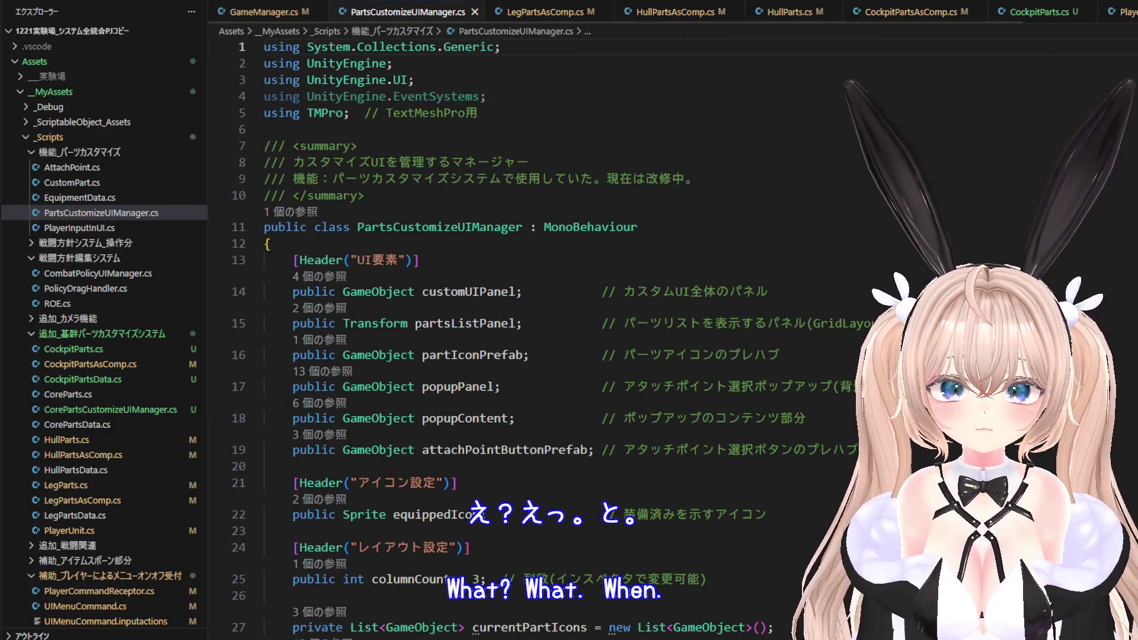
{"action": "scroll", "coordinate": [652, 12], "scroll_direction": "down", "scroll_amount": 5}
{"action": "mouse_move", "coordinate": [960, 13]}
{"action": "left_mouse_down"}
{"action": "mouse_move", "coordinate": [337, 35]}
{"action": "mouse_move", "coordinate": [254, 5]}
{"action": "mouse_move", "coordinate": [198, 11]}
{"action": "mouse_move", "coordinate": [456, 11]}
{"action": "left_mouse_up"}
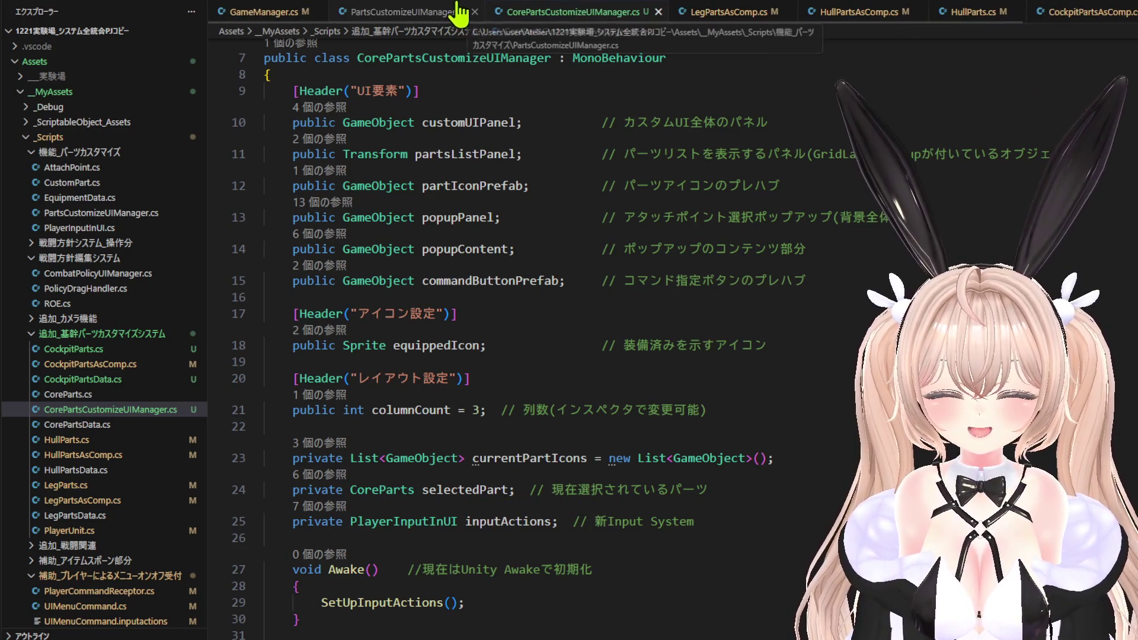
{"action": "left_click", "coordinate": [428, 16]}
Read through Start(), OpenCustomUI() and CloseCustomUI(), then list CloseCustomUI's references.
{"action": "scroll", "coordinate": [544, 227], "scroll_direction": "down", "scroll_amount": 10}
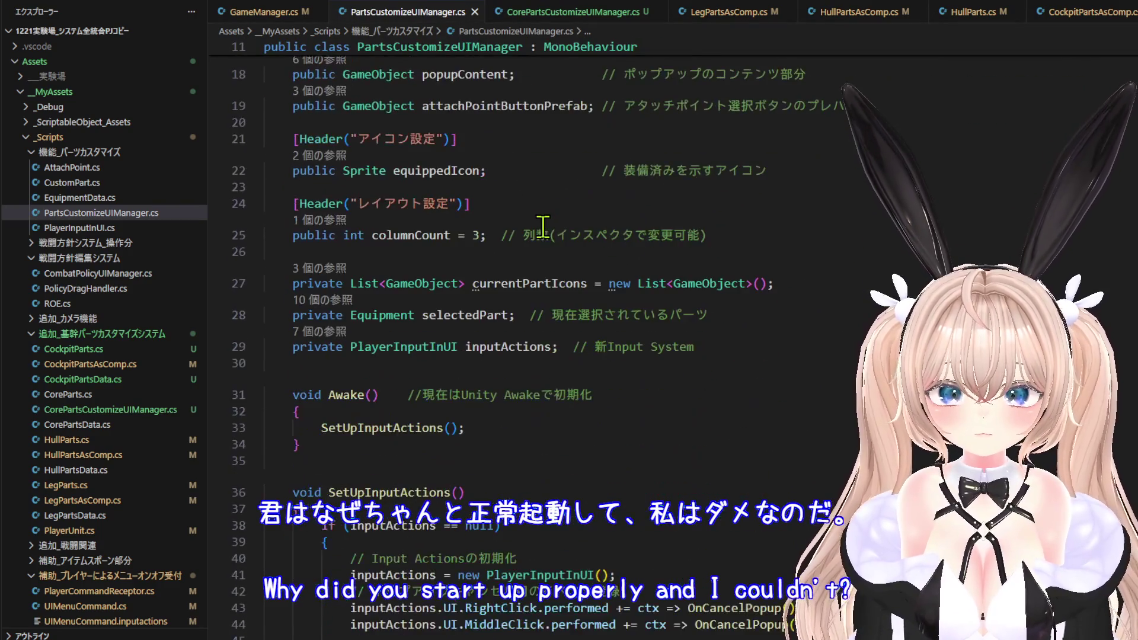
{"action": "scroll", "coordinate": [551, 229], "scroll_direction": "down", "scroll_amount": 5}
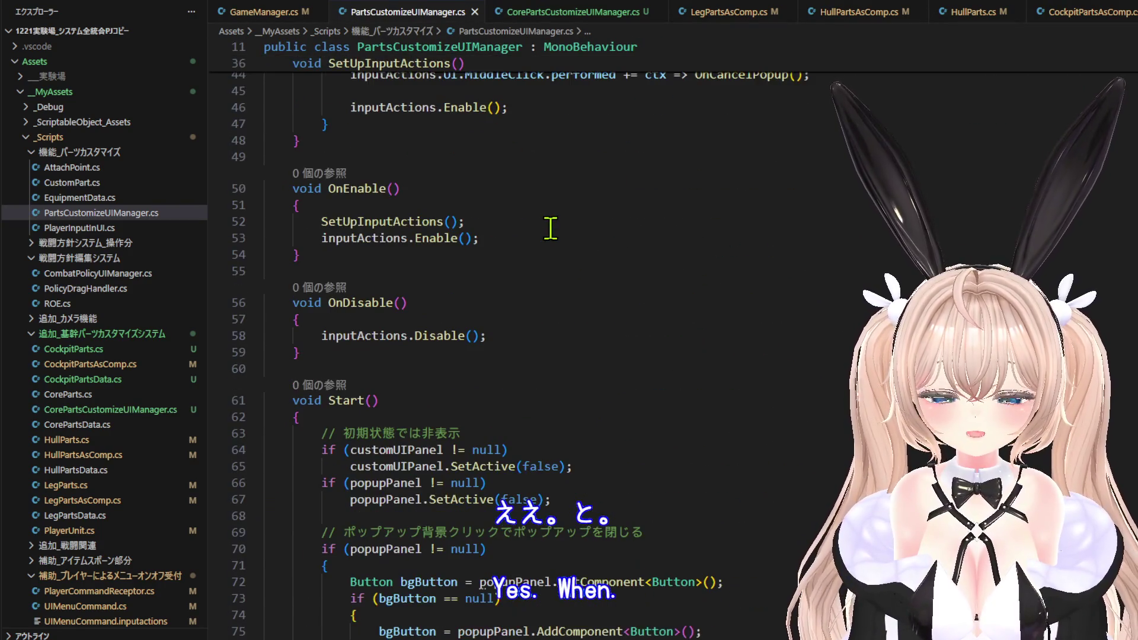
{"action": "scroll", "coordinate": [546, 178], "scroll_direction": "down", "scroll_amount": 5}
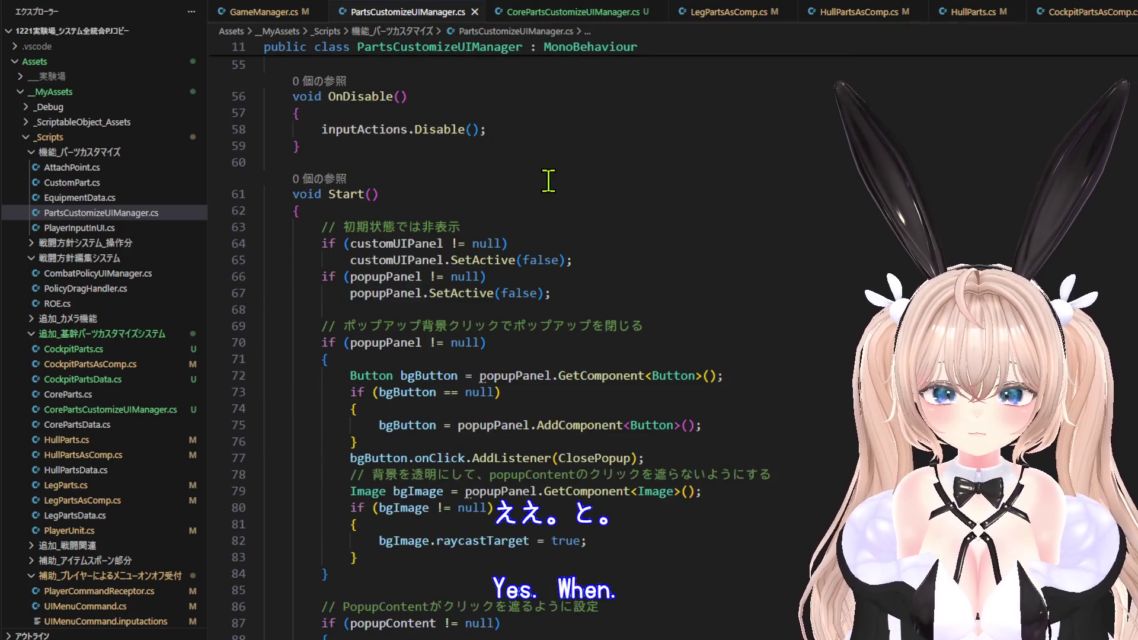
{"action": "scroll", "coordinate": [548, 185], "scroll_direction": "down", "scroll_amount": 4}
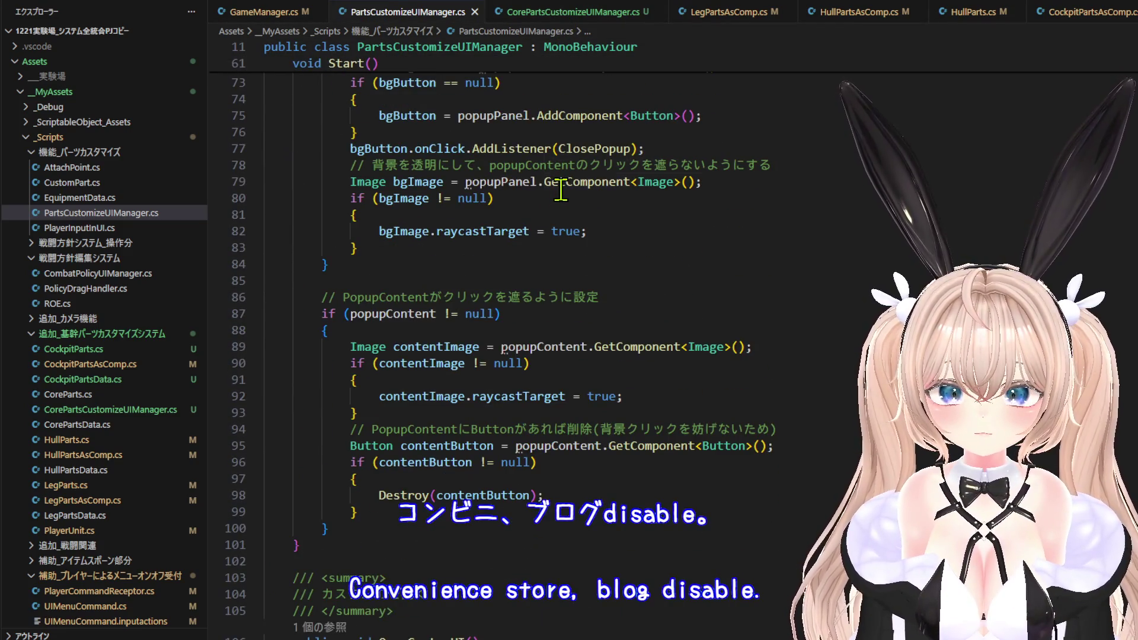
{"action": "scroll", "coordinate": [565, 188], "scroll_direction": "up", "scroll_amount": 3}
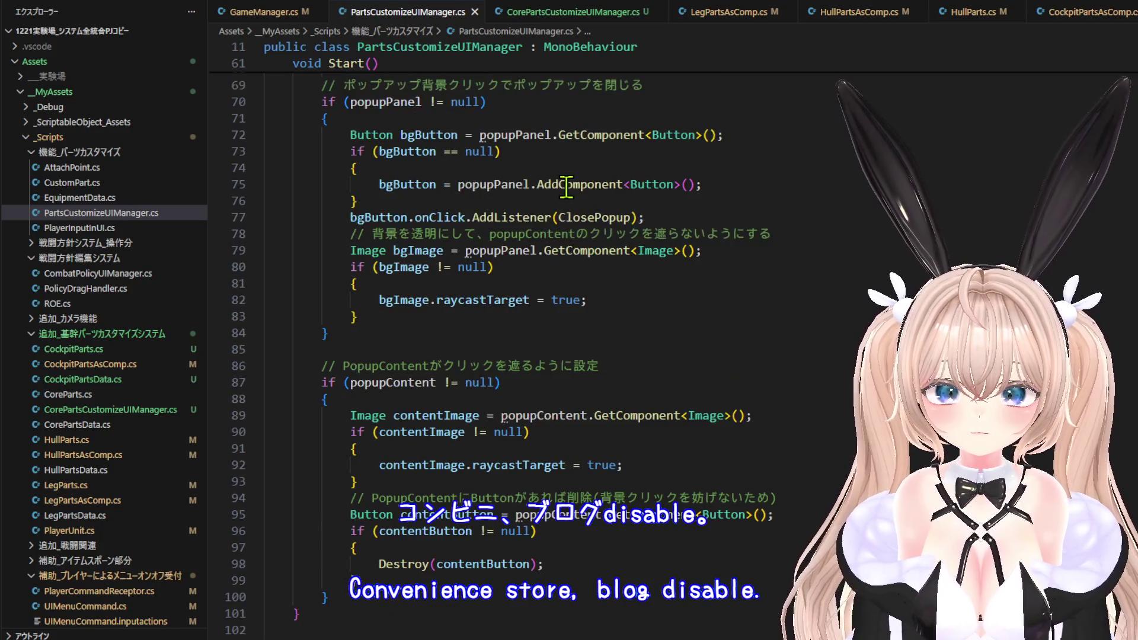
{"action": "scroll", "coordinate": [566, 188], "scroll_direction": "up", "scroll_amount": 3}
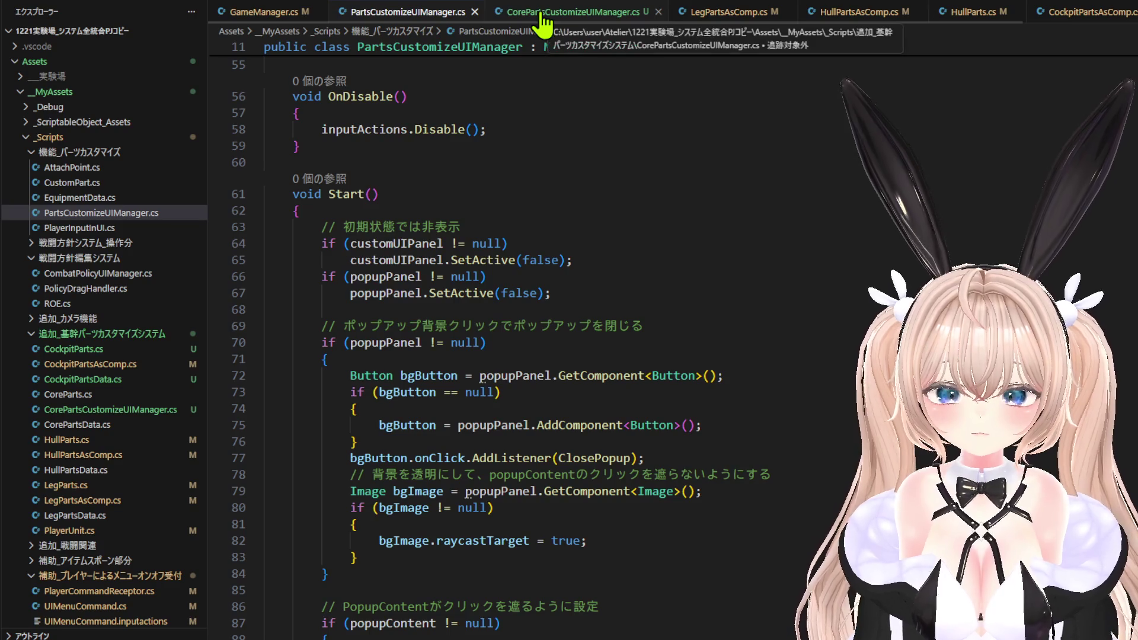
{"action": "scroll", "coordinate": [599, 250], "scroll_direction": "down", "scroll_amount": 10}
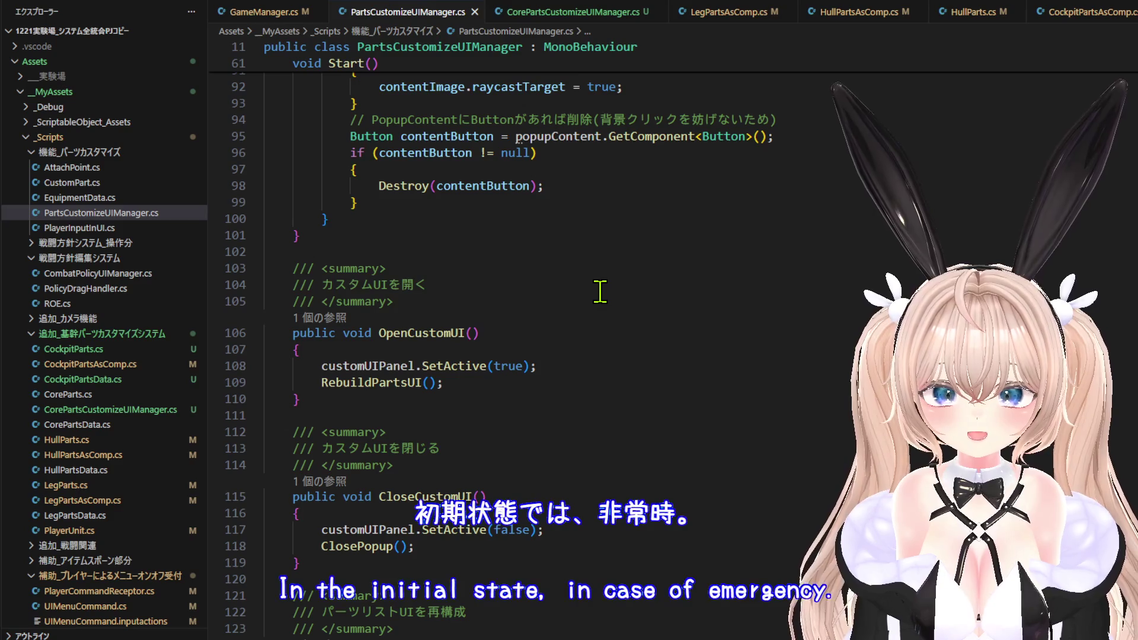
{"action": "scroll", "coordinate": [599, 291], "scroll_direction": "down", "scroll_amount": 2}
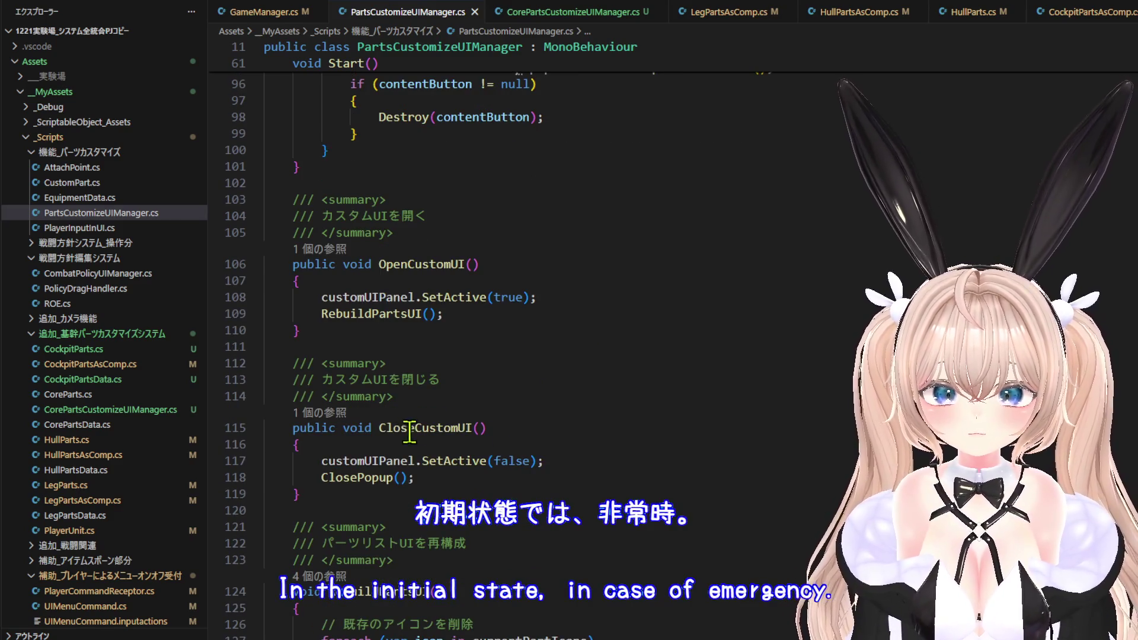
{"action": "mouse_move", "coordinate": [422, 427]}
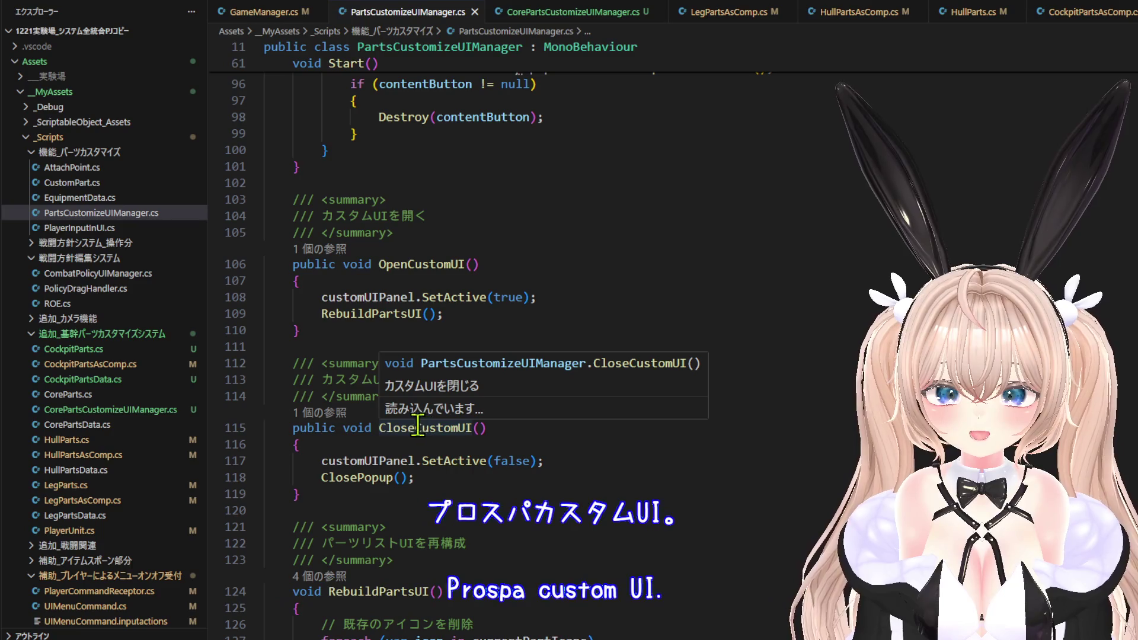
{"action": "left_click", "coordinate": [328, 415]}
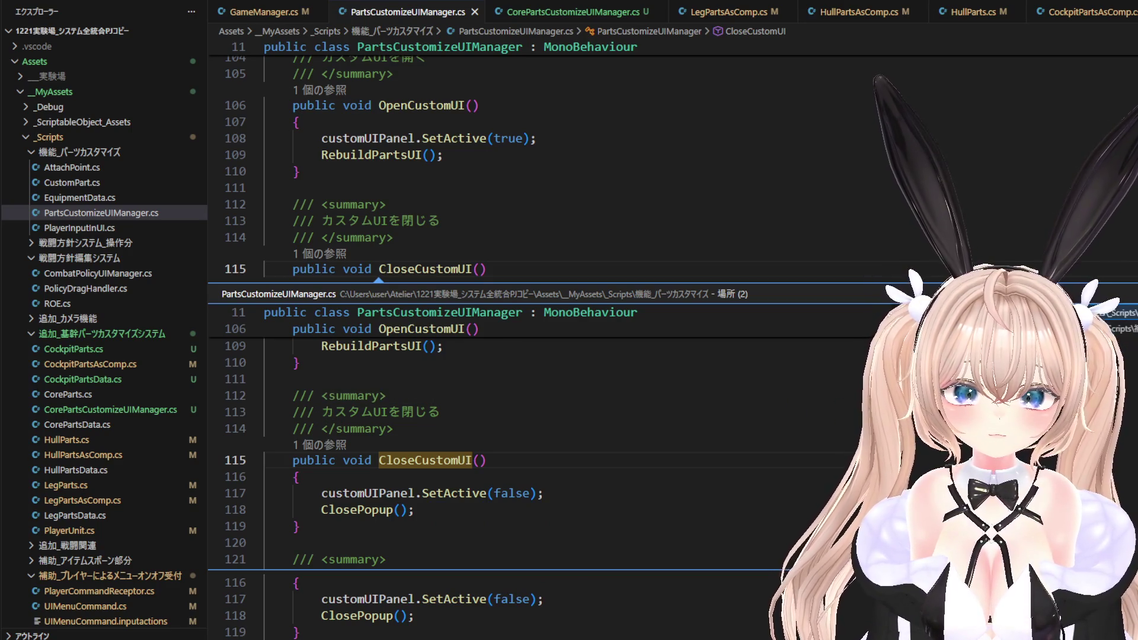
Close the references preview and place the two manager script tabs side by side.
{"action": "key", "text": "Escape"}
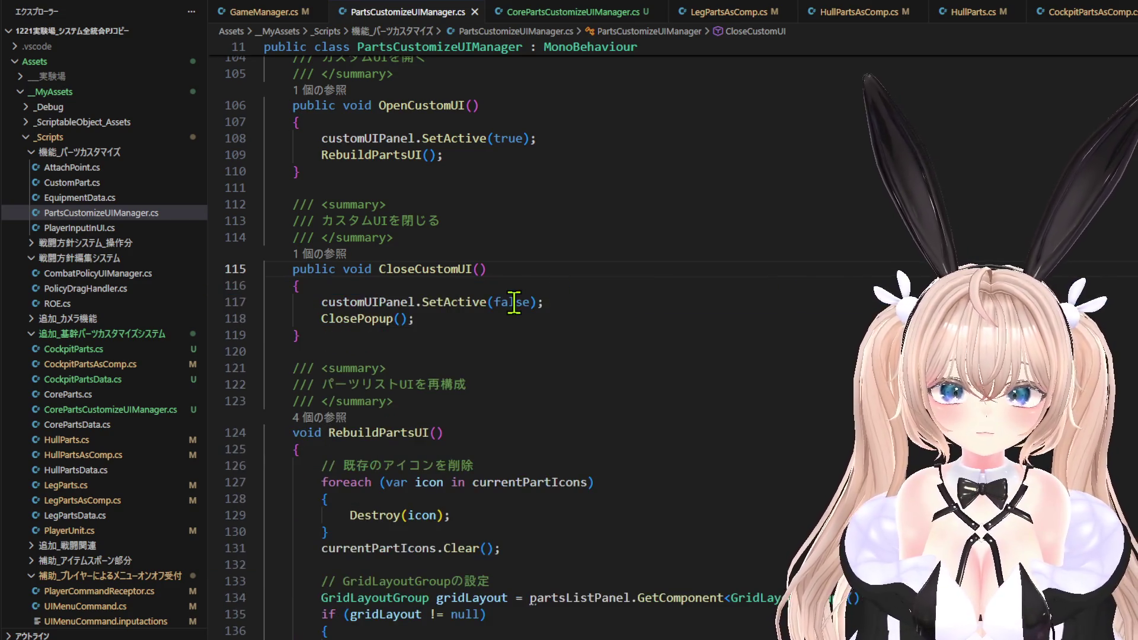
{"action": "scroll", "coordinate": [482, 261], "scroll_direction": "up", "scroll_amount": 5}
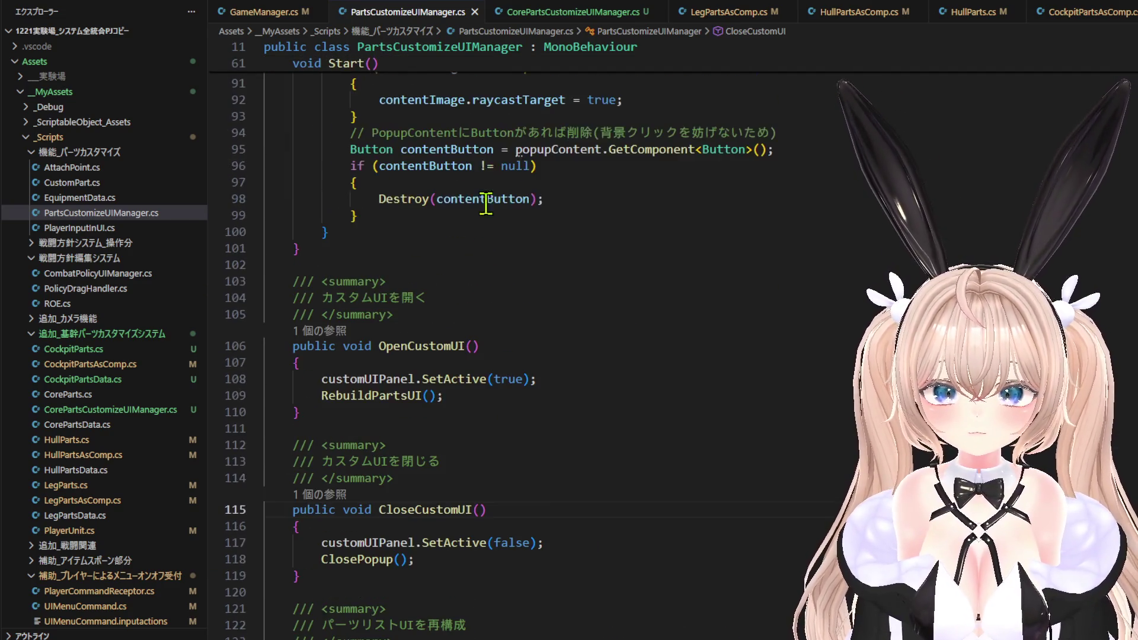
{"action": "mouse_move", "coordinate": [250, 3]}
{"action": "left_mouse_down"}
{"action": "mouse_move", "coordinate": [520, 17]}
{"action": "mouse_move", "coordinate": [445, 15]}
{"action": "left_mouse_up"}
{"action": "left_click", "coordinate": [323, 18]}
Peek CloseCustomUI's single reference, dismiss it, review Start's popup-click setup, and return to Unity.
{"action": "scroll", "coordinate": [504, 332], "scroll_direction": "down", "scroll_amount": 3}
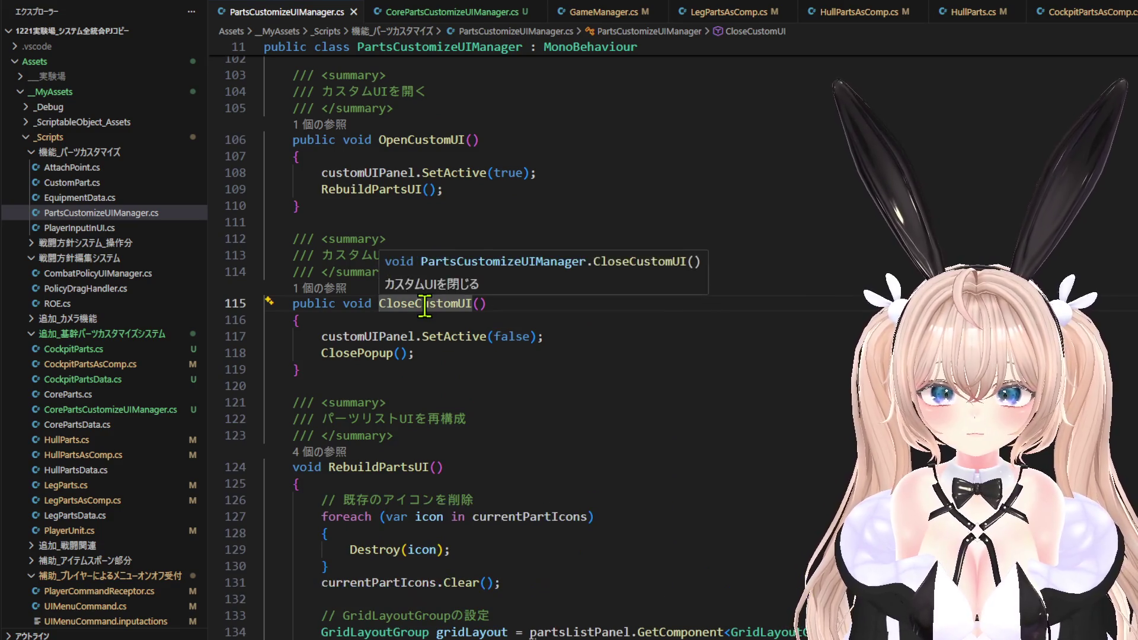
{"action": "left_click", "coordinate": [333, 291]}
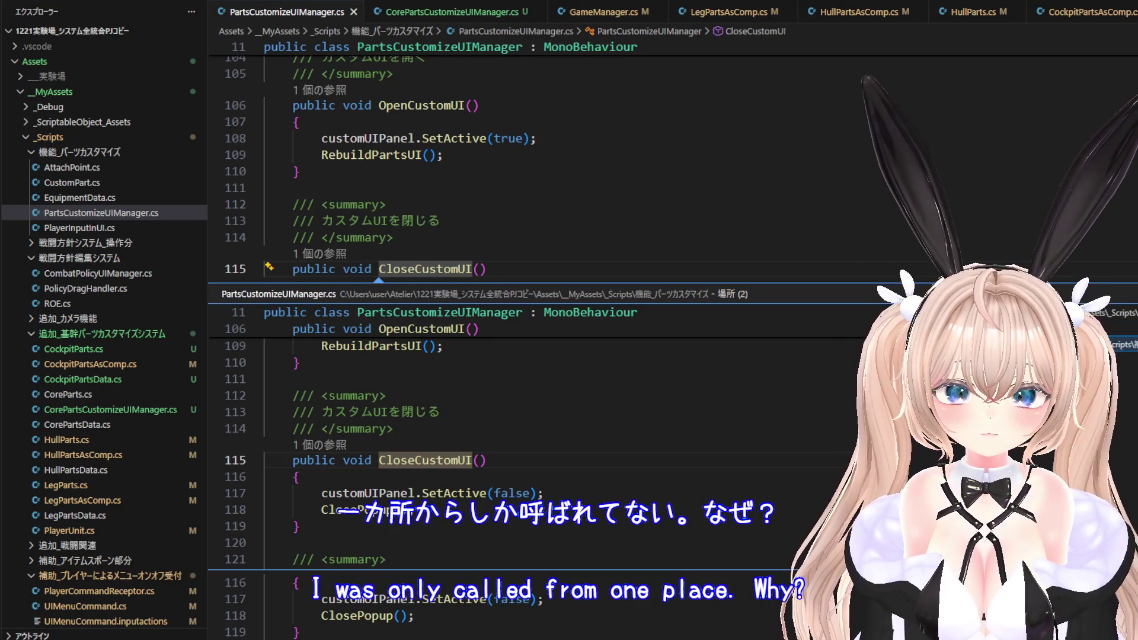
{"action": "key", "text": "Escape"}
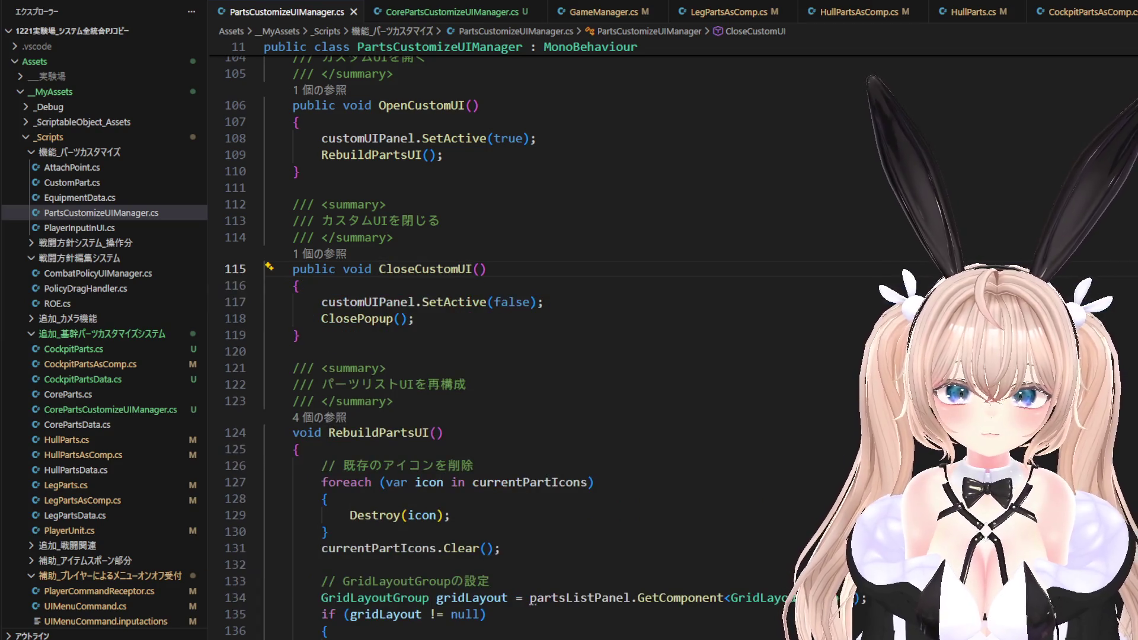
{"action": "scroll", "coordinate": [682, 298], "scroll_direction": "up", "scroll_amount": 15}
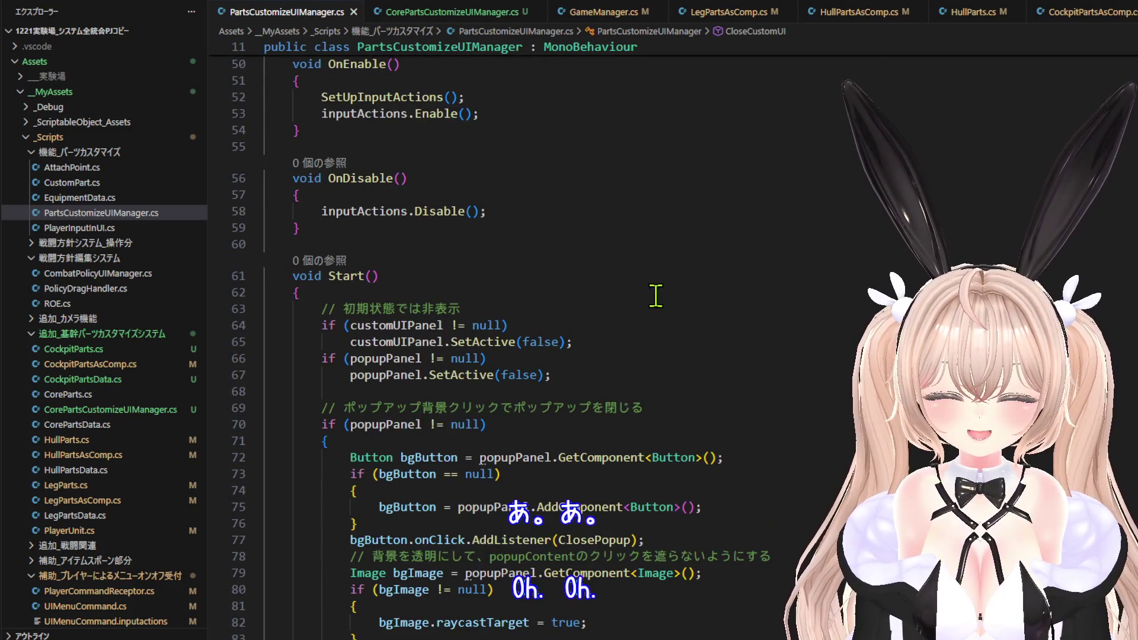
{"action": "scroll", "coordinate": [589, 325], "scroll_direction": "down", "scroll_amount": 4}
{"action": "scroll", "coordinate": [584, 326], "scroll_direction": "down", "scroll_amount": 2}
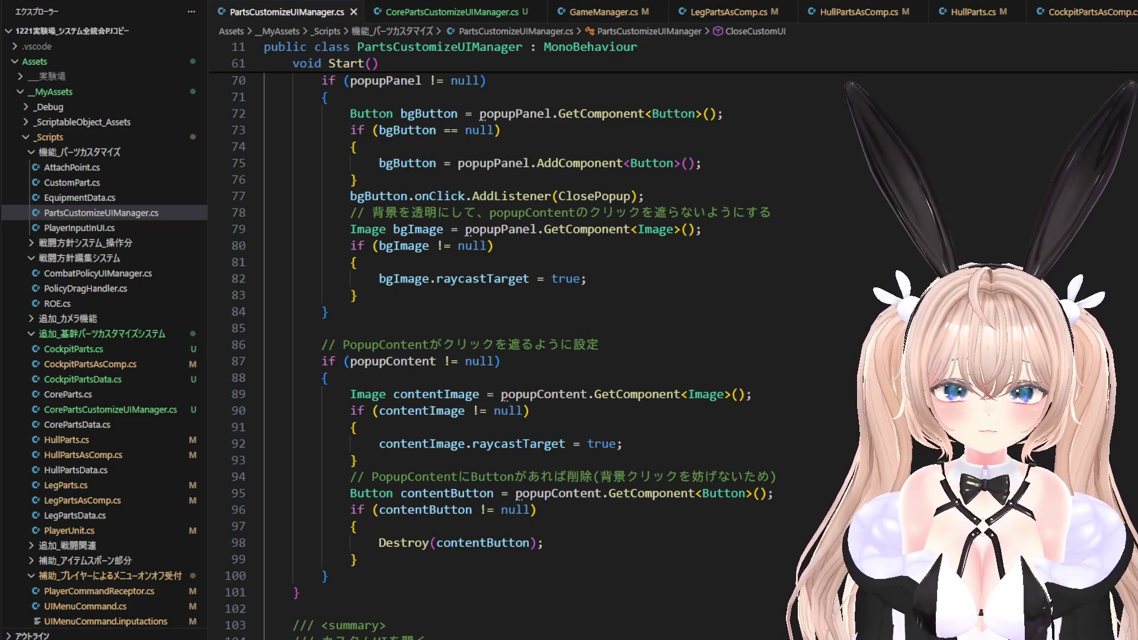
{"action": "key", "text": "alt+Tab"}
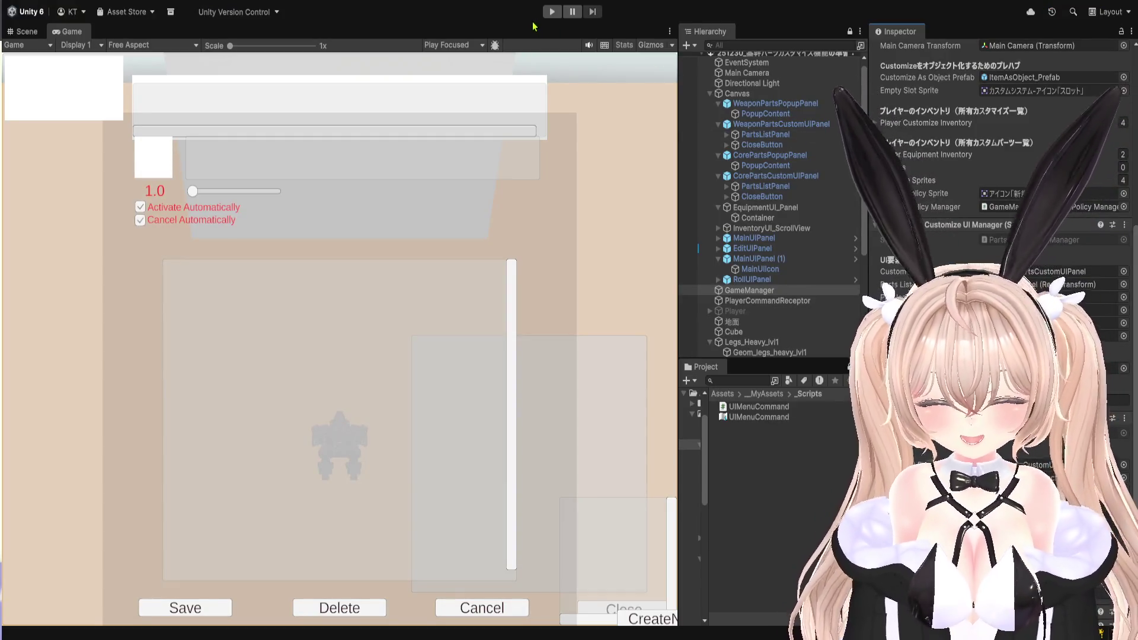
{"action": "key", "text": "ctrl+p"}
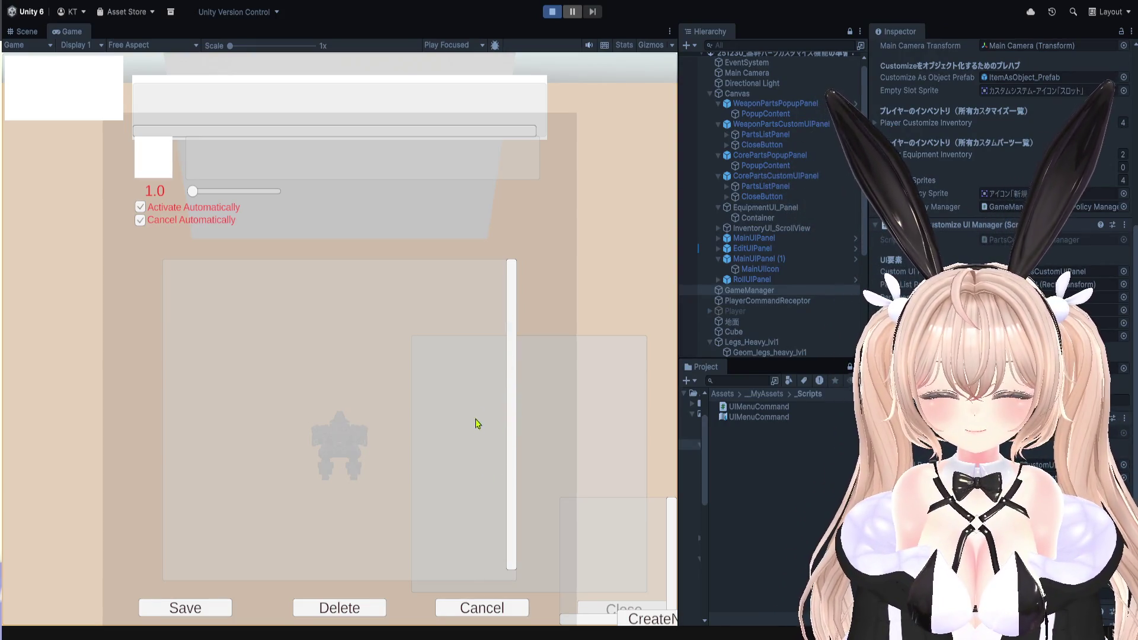
{"action": "key", "text": "v"}
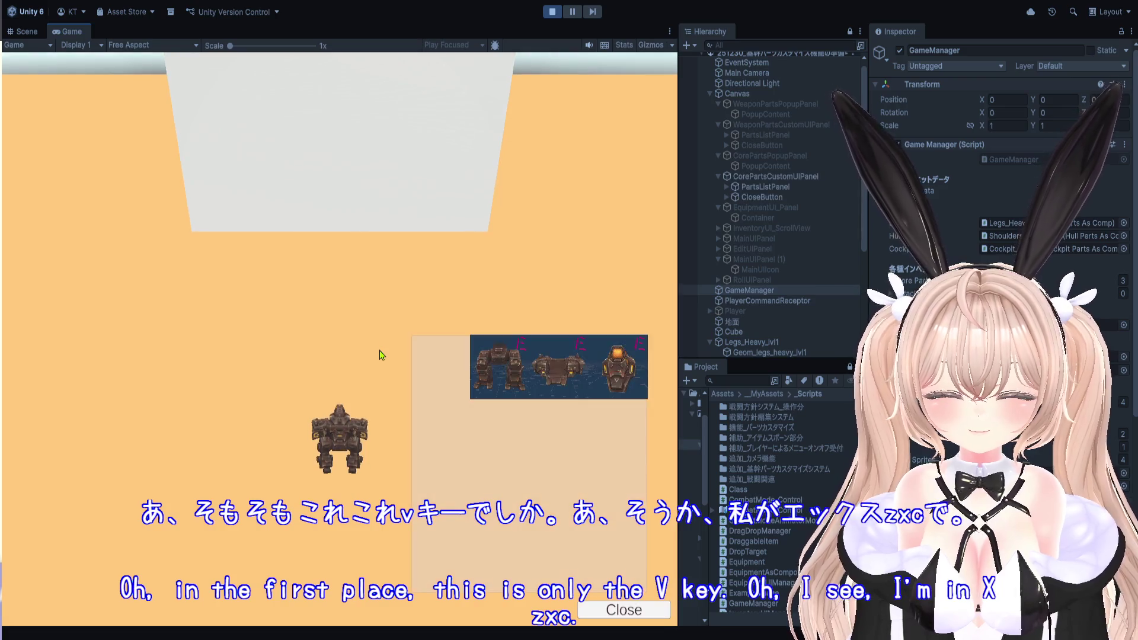
{"action": "key", "text": "v"}
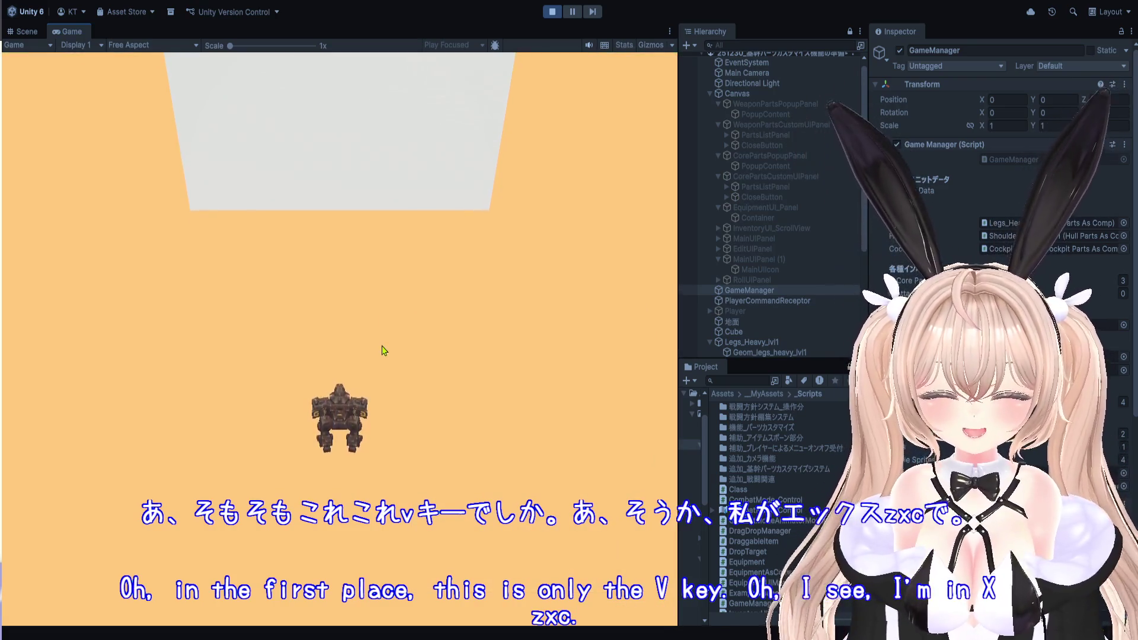
{"action": "key", "text": "v"}
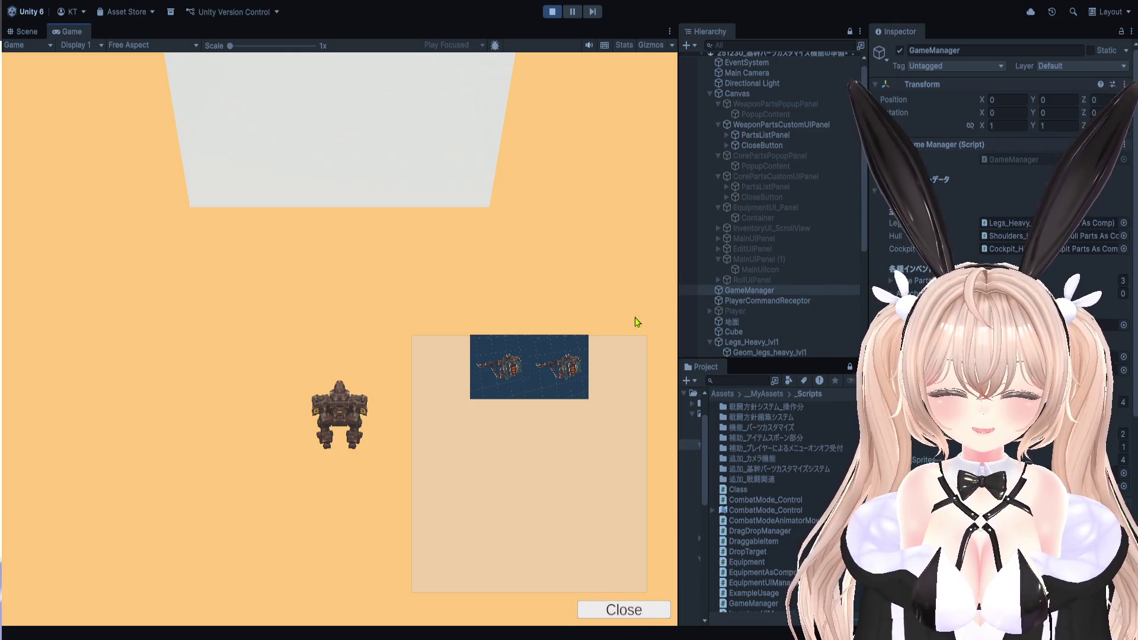
{"action": "key", "text": "v"}
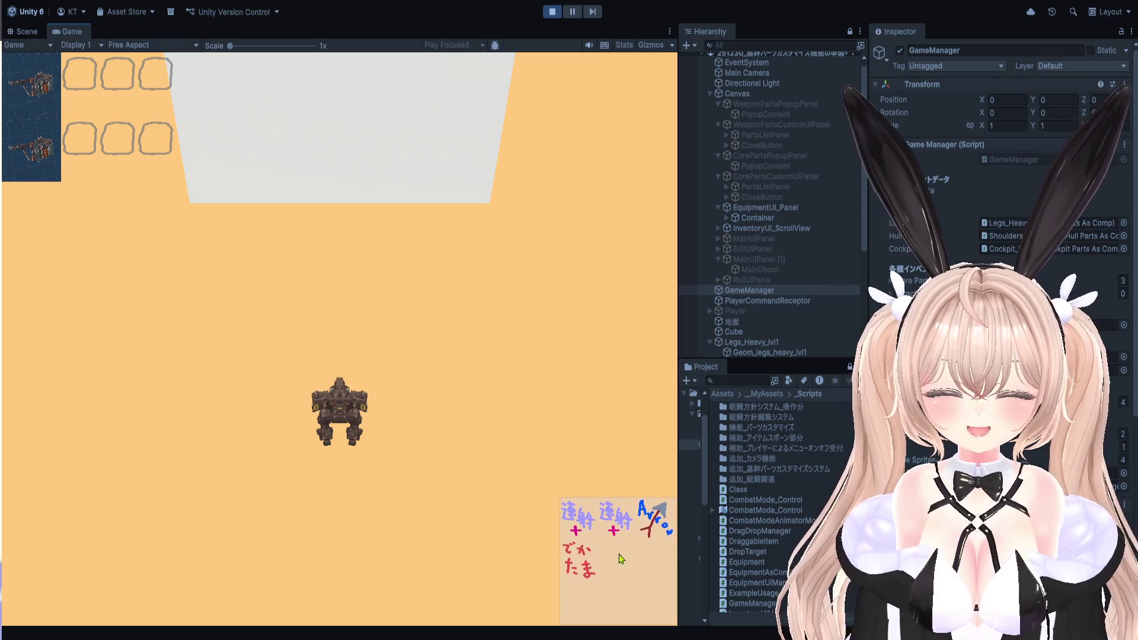
{"action": "key", "text": "v"}
{"action": "key", "text": "v"}
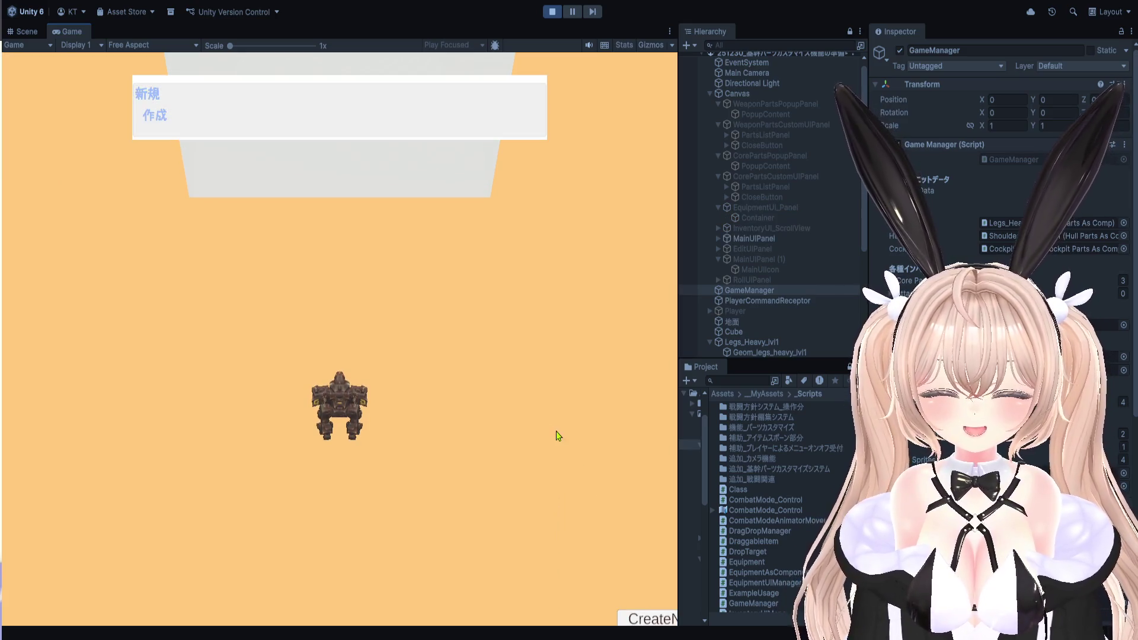
{"action": "key", "text": "v"}
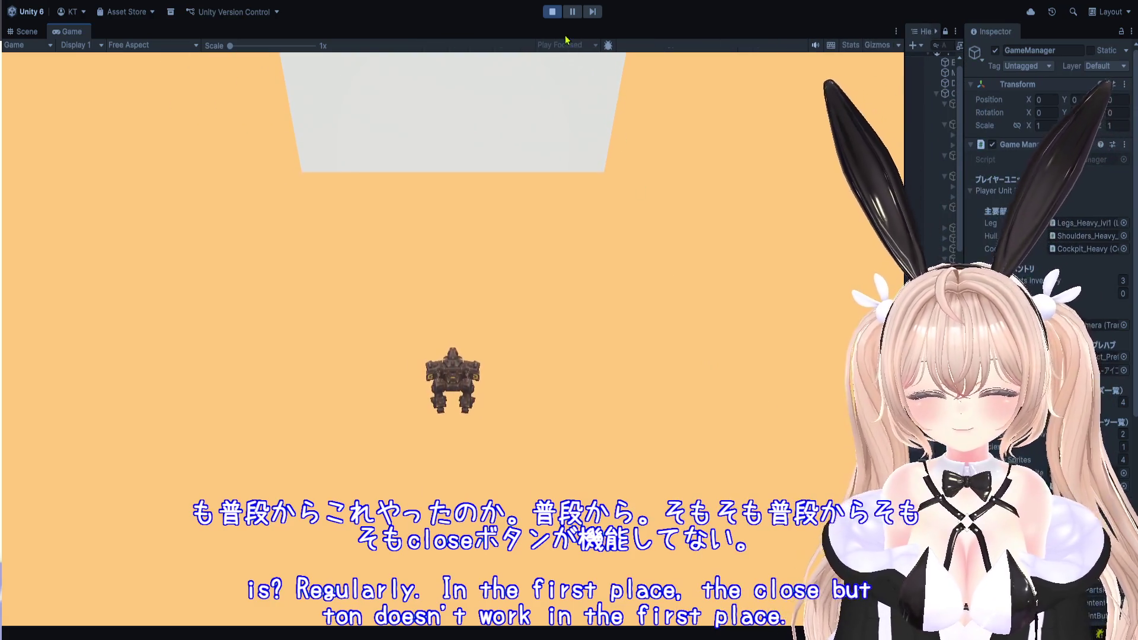
{"action": "key", "text": "ctrl+p"}
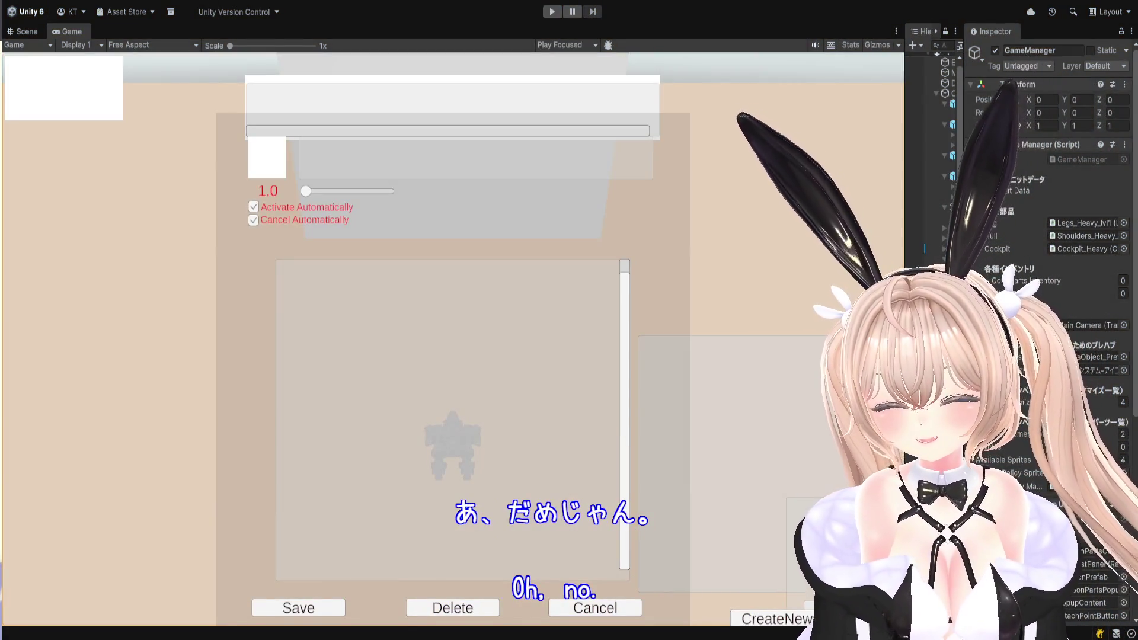
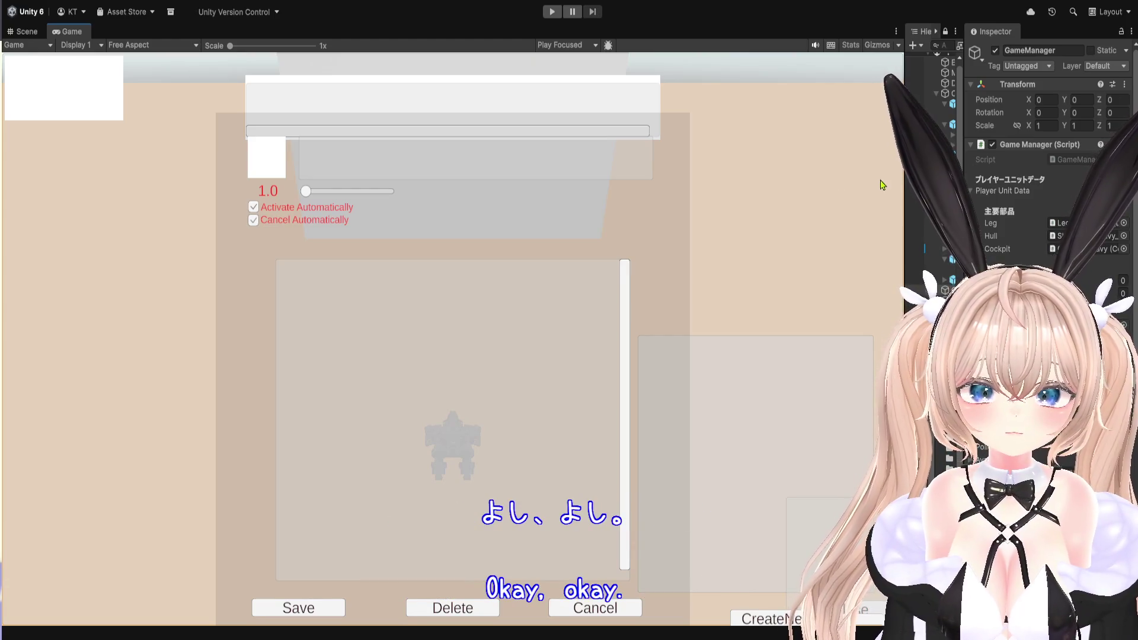
Widen the Hierarchy, Project and Inspector panels so GameManager's unit data and inventory fields are readable.
{"action": "left_click_drag", "start_coordinate": [905, 201], "coordinate": [643, 201]}
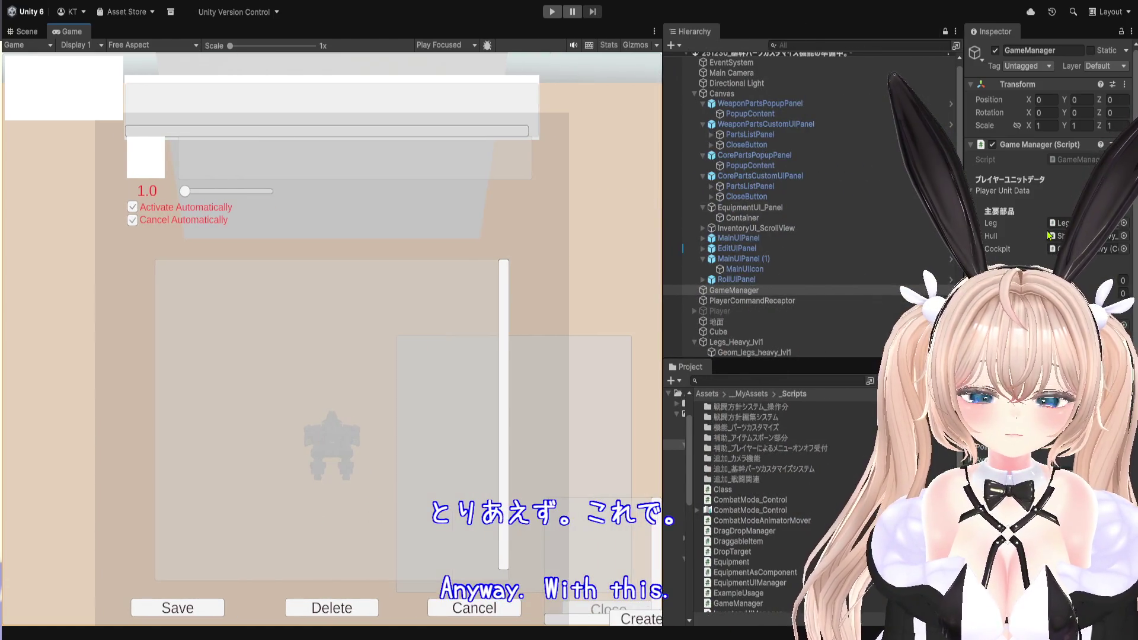
{"action": "left_click_drag", "start_coordinate": [963, 220], "coordinate": [738, 221]}
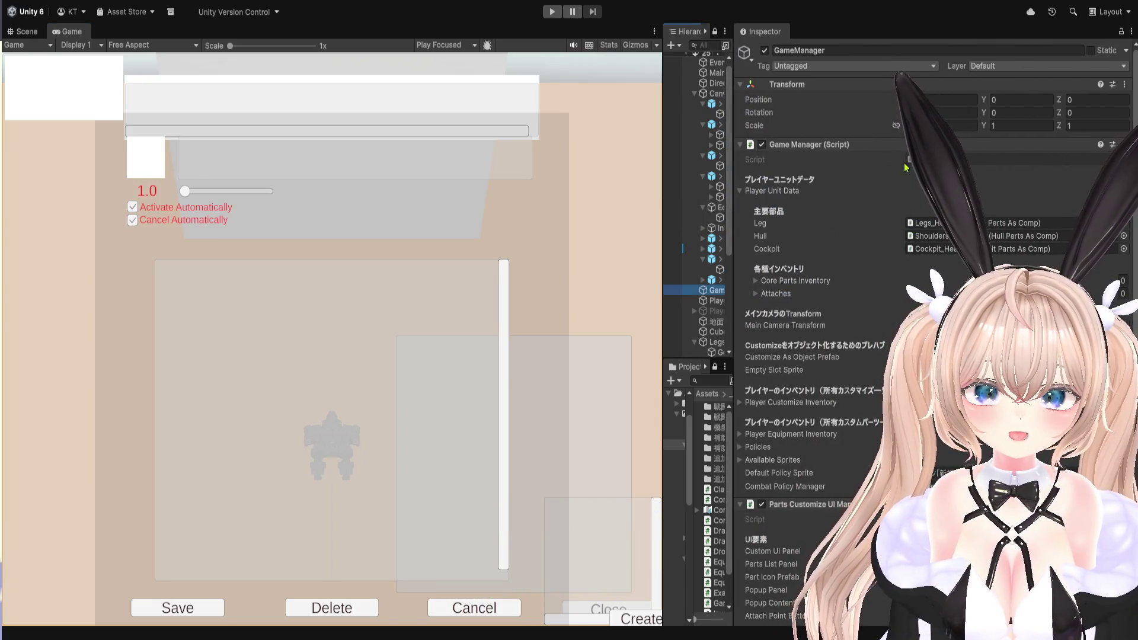
{"action": "key", "text": "alt+Tab"}
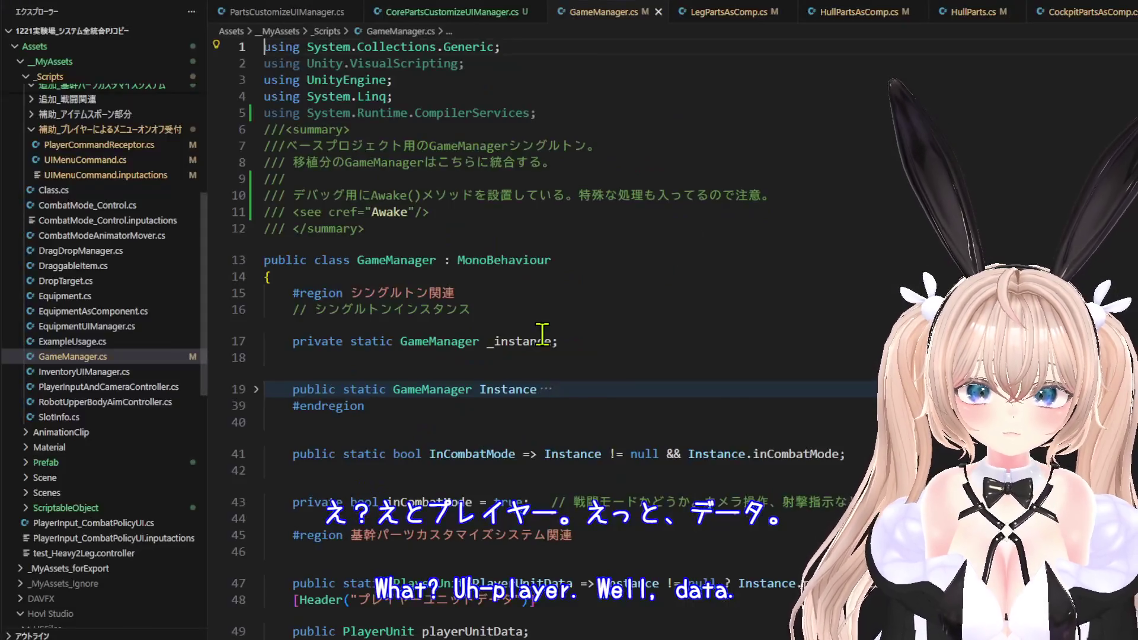
Jump to the Awake method's definition in GameManager.cs.
{"action": "scroll", "coordinate": [543, 331], "scroll_direction": "down", "scroll_amount": 20}
{"action": "scroll", "coordinate": [542, 334], "scroll_direction": "down", "scroll_amount": 14}
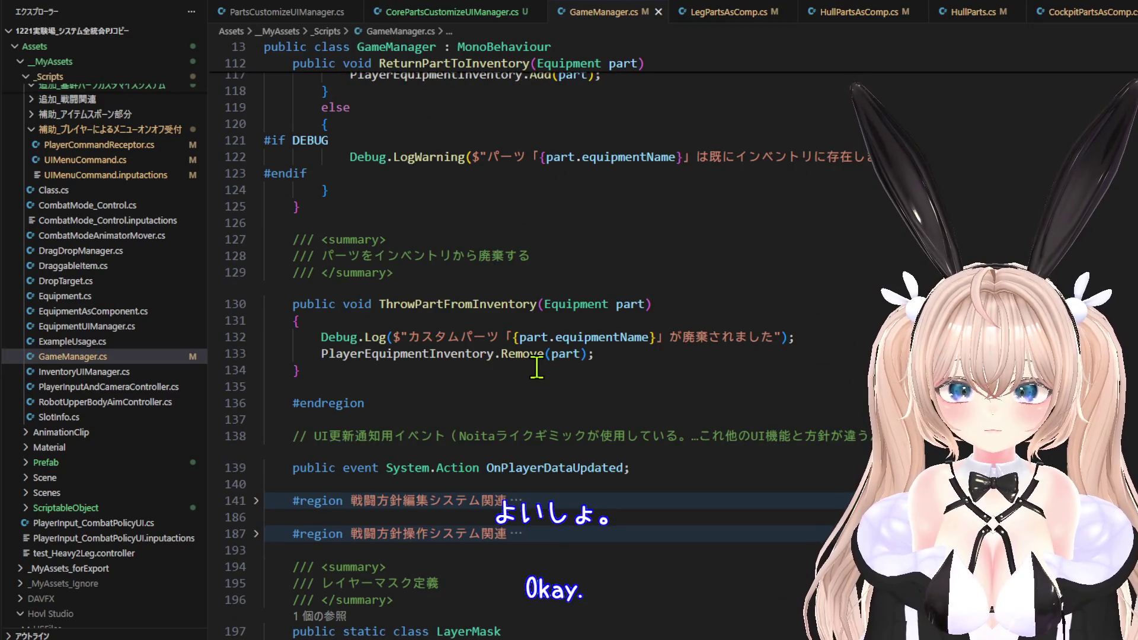
{"action": "scroll", "coordinate": [538, 367], "scroll_direction": "up", "scroll_amount": 4}
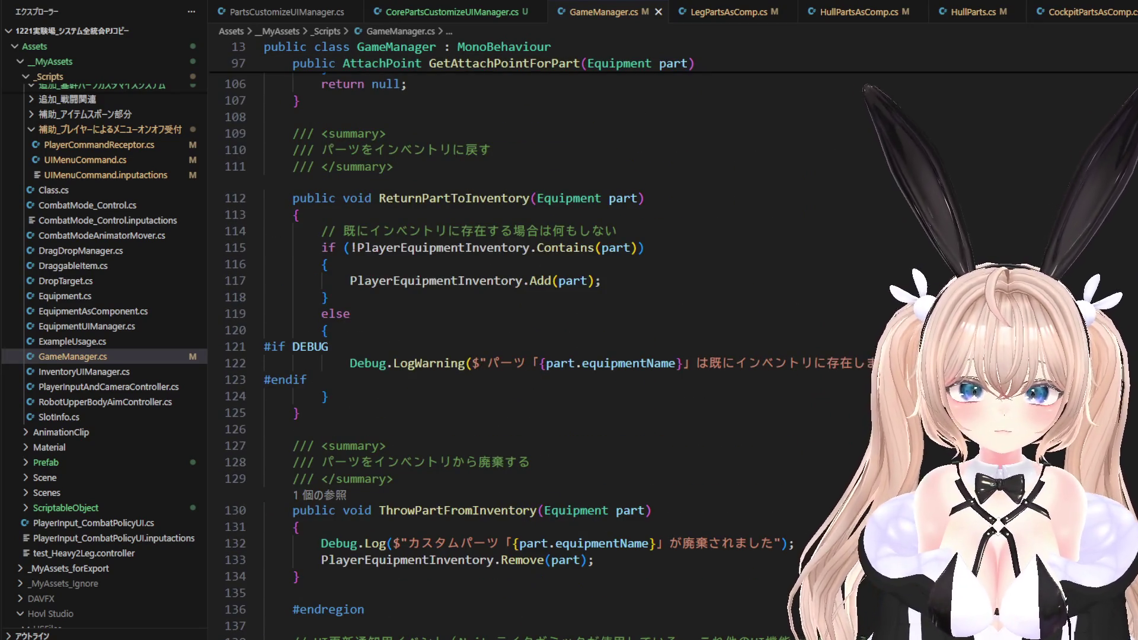
{"action": "scroll", "coordinate": [394, 204], "scroll_direction": "up", "scroll_amount": 20}
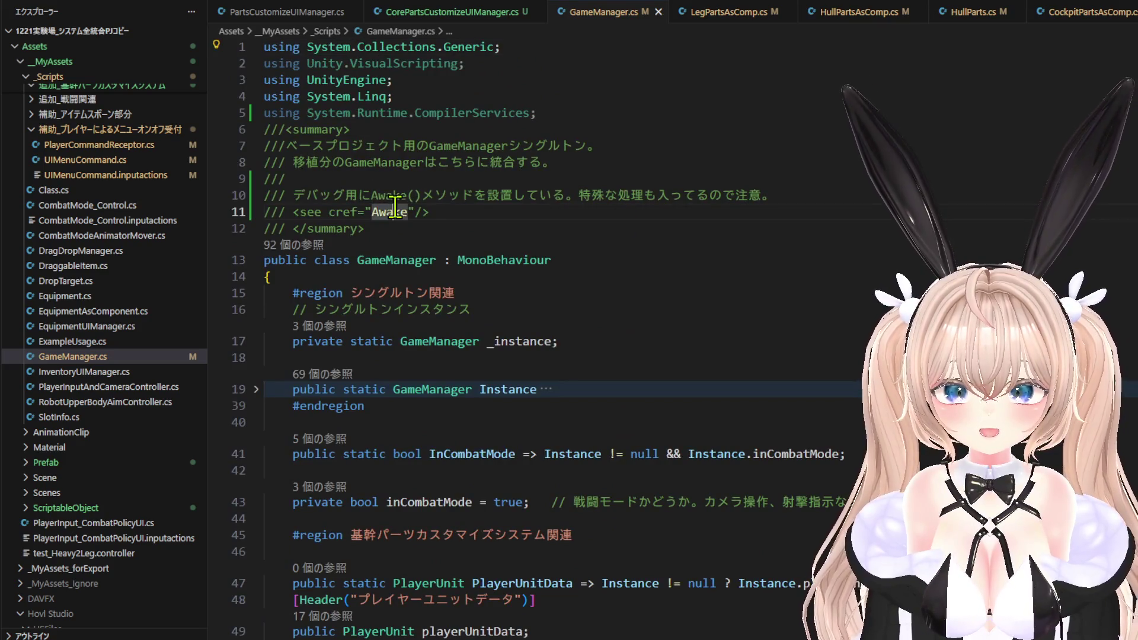
{"action": "right_click", "coordinate": [395, 206]}
{"action": "left_click", "coordinate": [444, 219]}
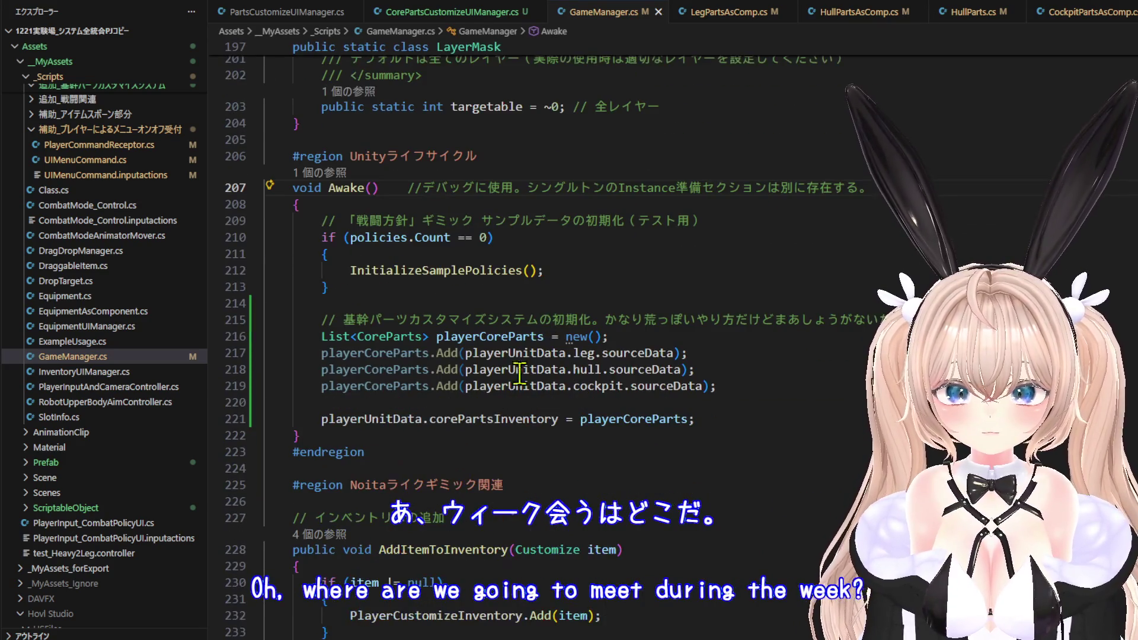
Change line 221 to corePartsInventory.AddRange(playerCoreParts).
{"action": "double_click", "coordinate": [497, 420]}
{"action": "left_click_drag", "start_coordinate": [699, 420], "coordinate": [573, 420]}
{"action": "key", "text": "BackSpace"}
{"action": "key", "text": "BackSpace"}
{"action": "key", "text": "BackSpace"}
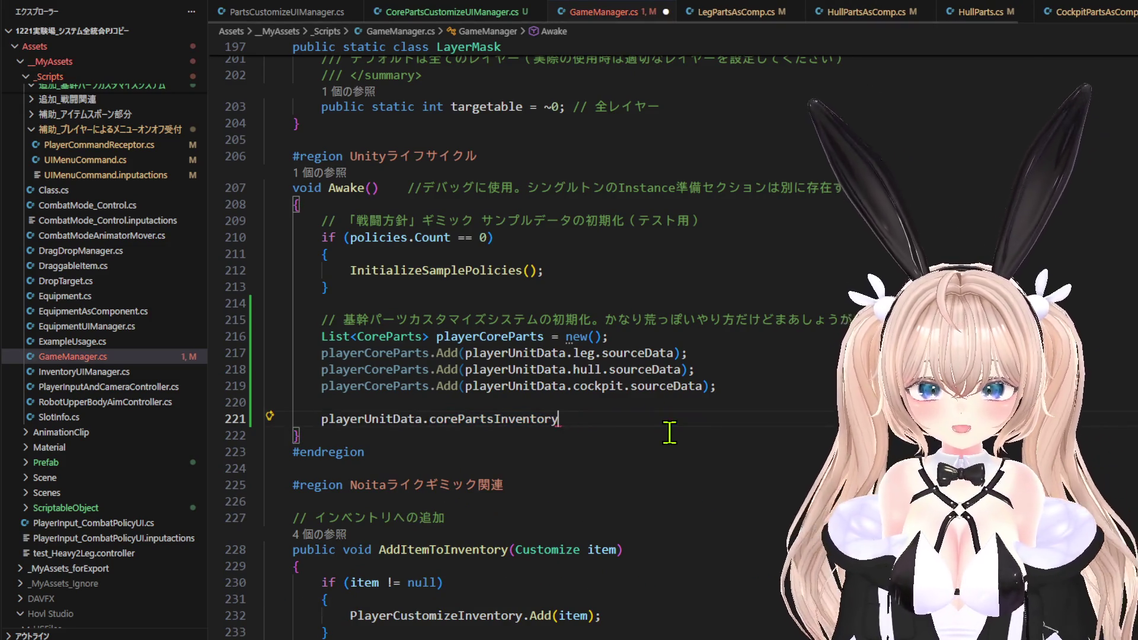
{"action": "type", "text": "."}
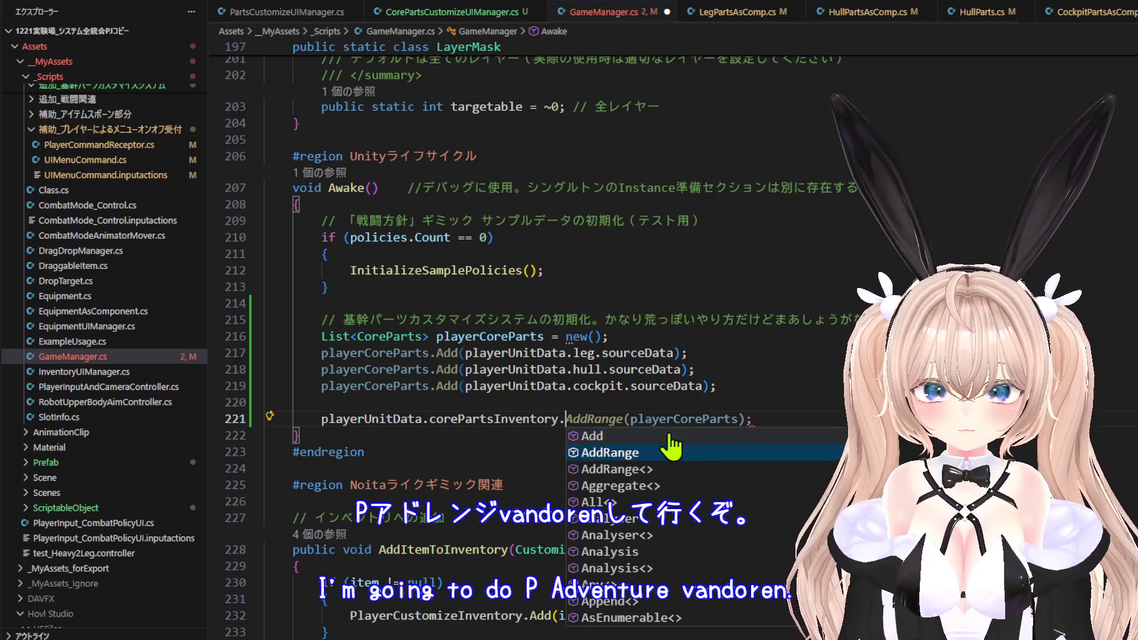
{"action": "left_click", "coordinate": [672, 452]}
{"action": "key", "text": "Tab"}
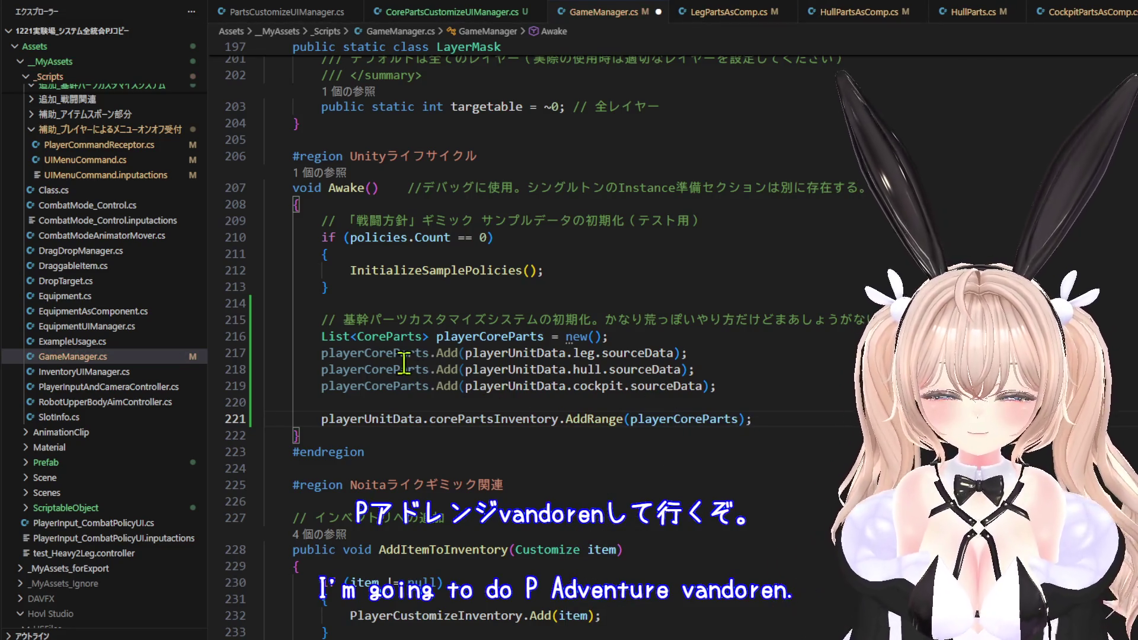
Review lines 219–221 and save GameManager.cs.
{"action": "left_click", "coordinate": [398, 355]}
{"action": "left_click", "coordinate": [785, 423]}
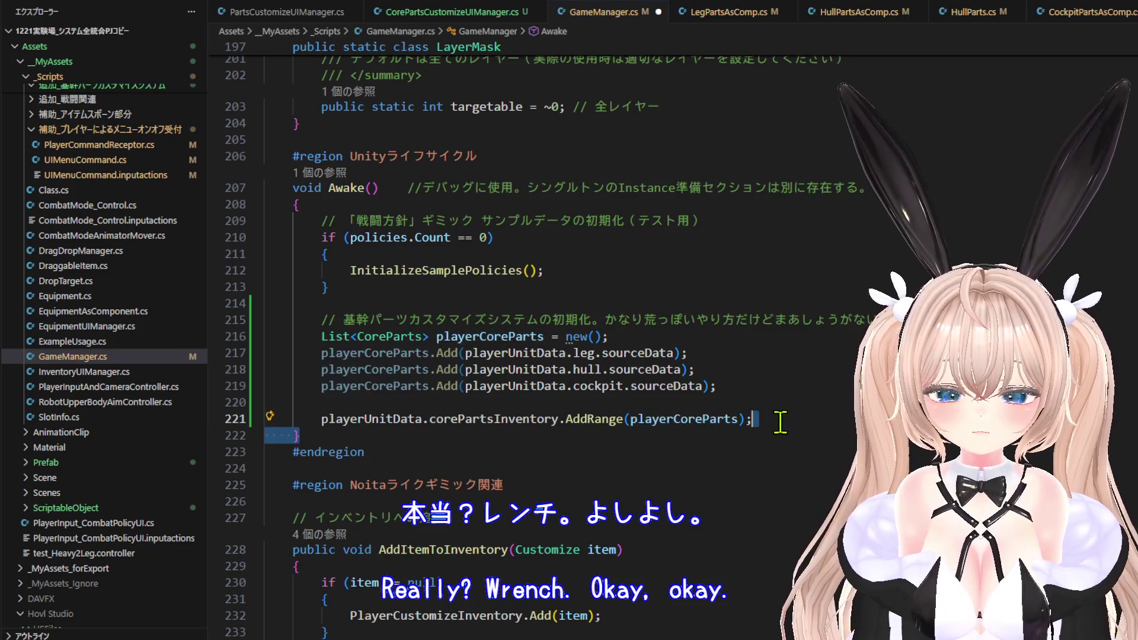
{"action": "mouse_move", "coordinate": [411, 353]}
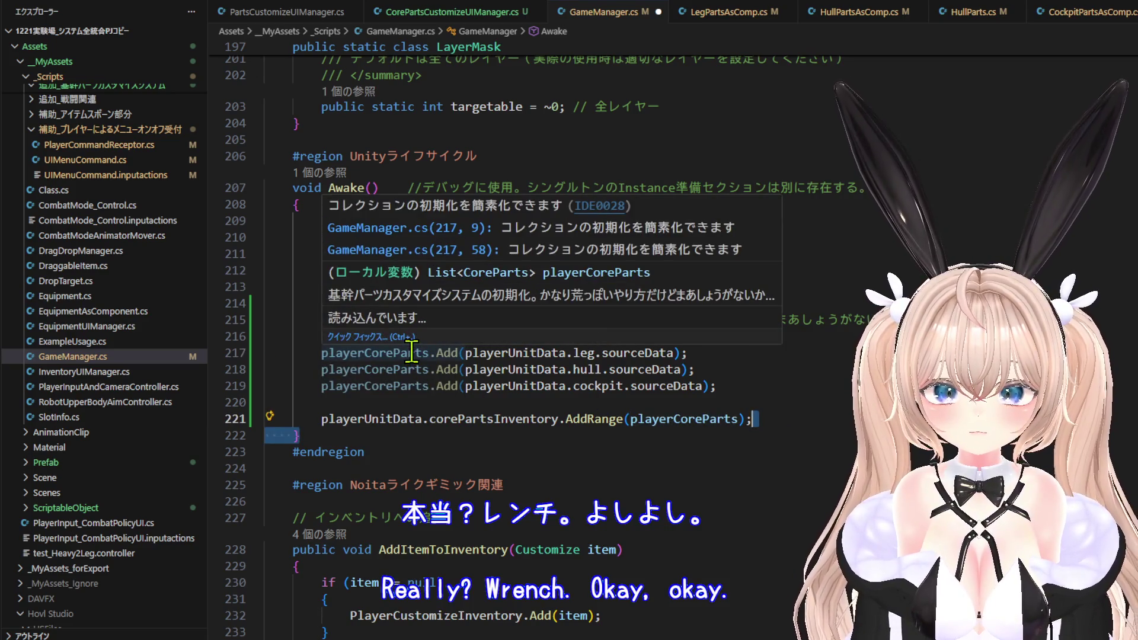
{"action": "left_click", "coordinate": [715, 384]}
{"action": "scroll", "coordinate": [752, 391], "scroll_direction": "down", "scroll_amount": 1}
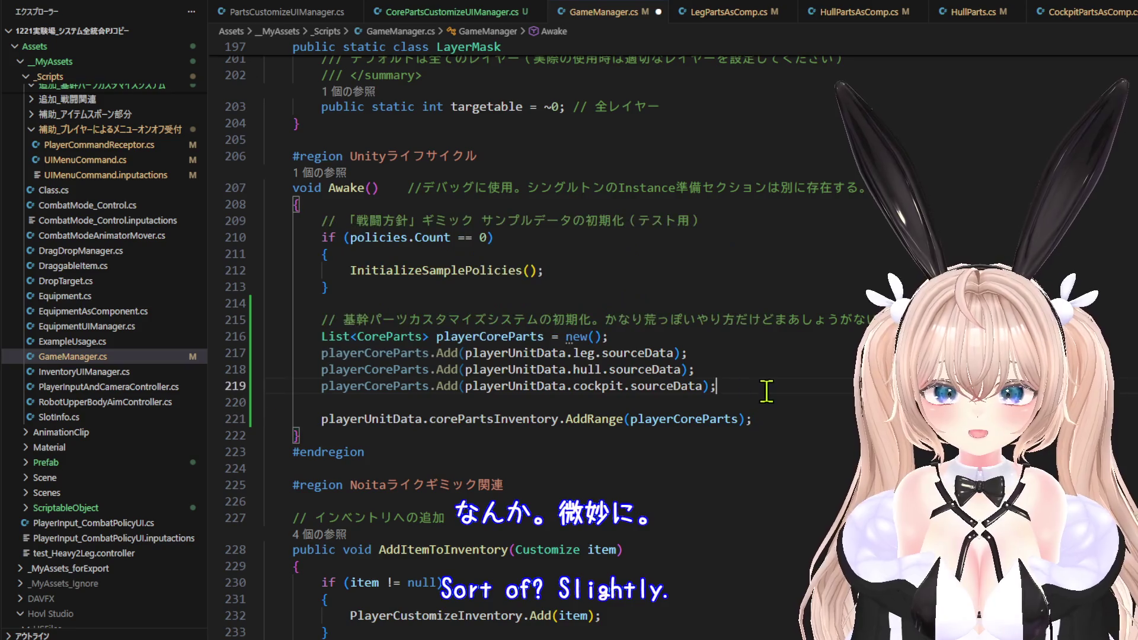
{"action": "left_click", "coordinate": [29, 4]}
{"action": "left_click", "coordinate": [83, 229]}
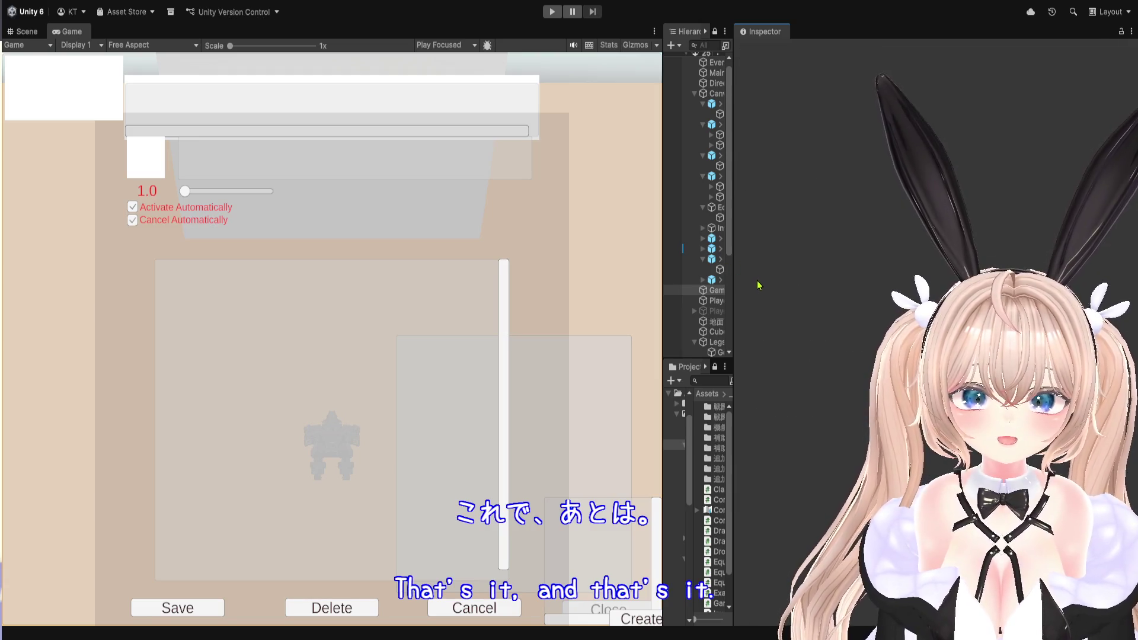
Add an element to Core Parts Inventory, then delete it so the list stays empty.
{"action": "left_click", "coordinate": [757, 281]}
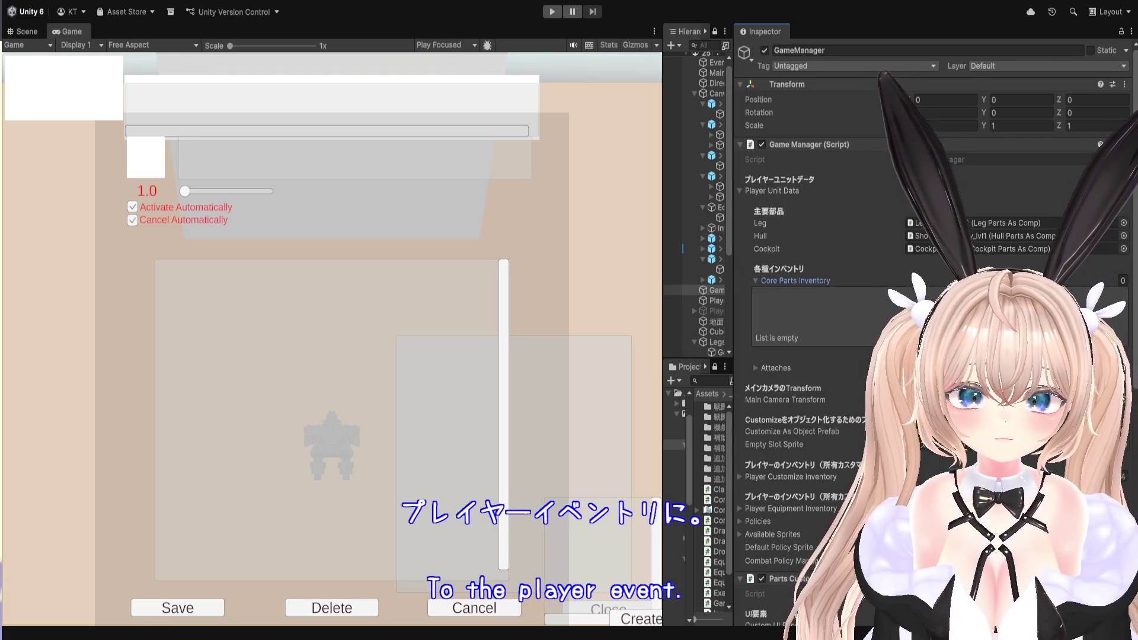
{"action": "left_click", "coordinate": [1106, 352]}
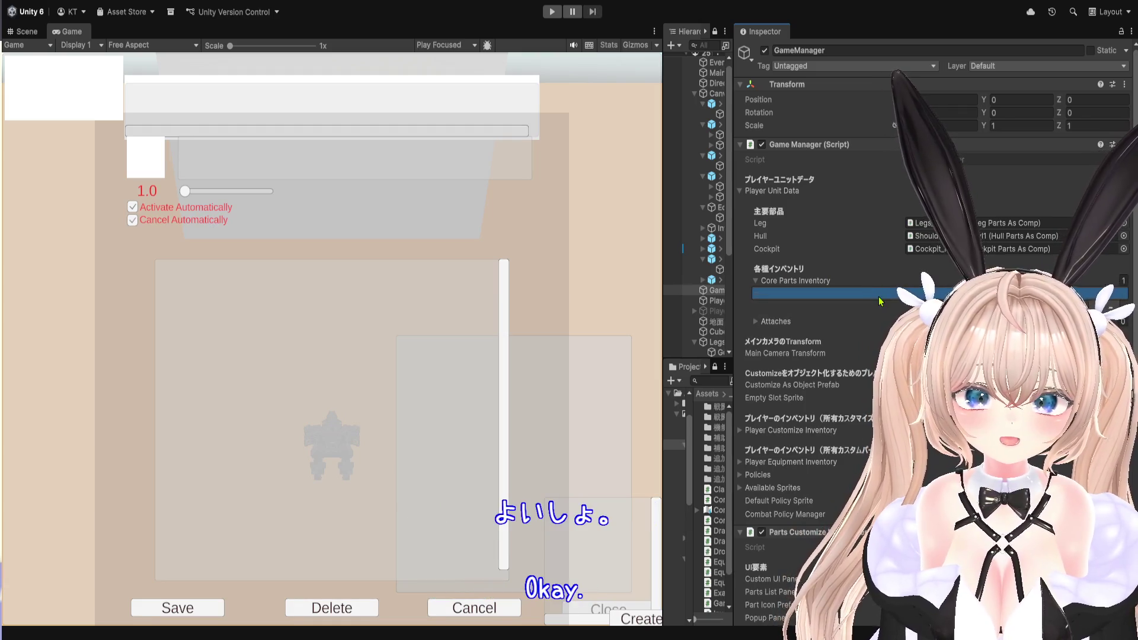
{"action": "left_click", "coordinate": [761, 281]}
{"action": "left_click", "coordinate": [760, 294]}
{"action": "left_click", "coordinate": [764, 284]}
{"action": "left_click", "coordinate": [795, 296]}
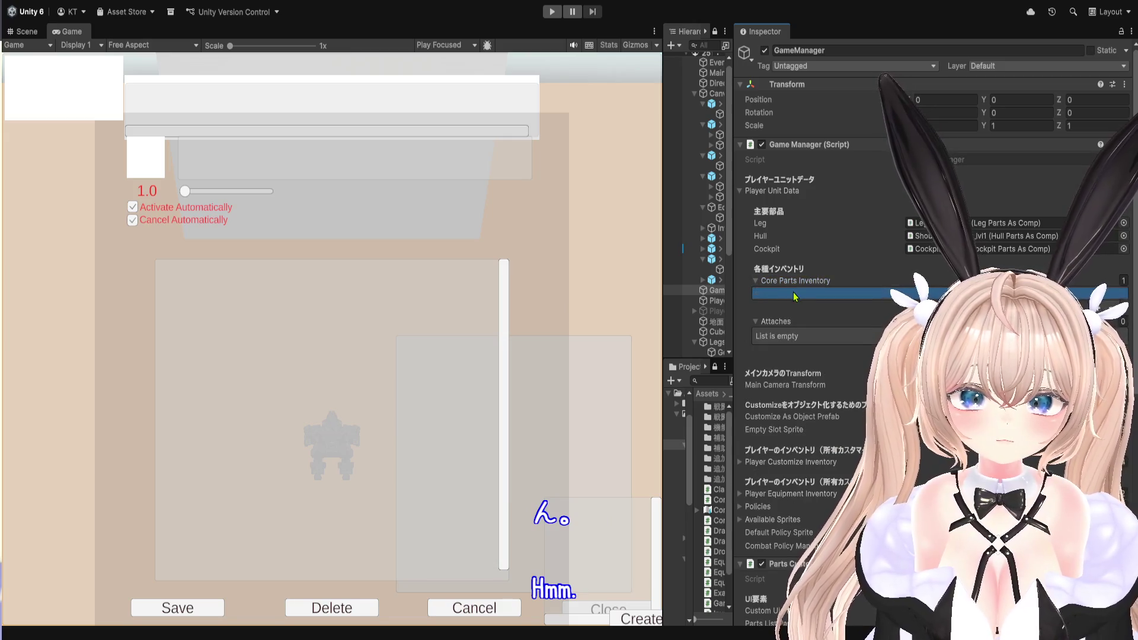
{"action": "key", "text": "Delete"}
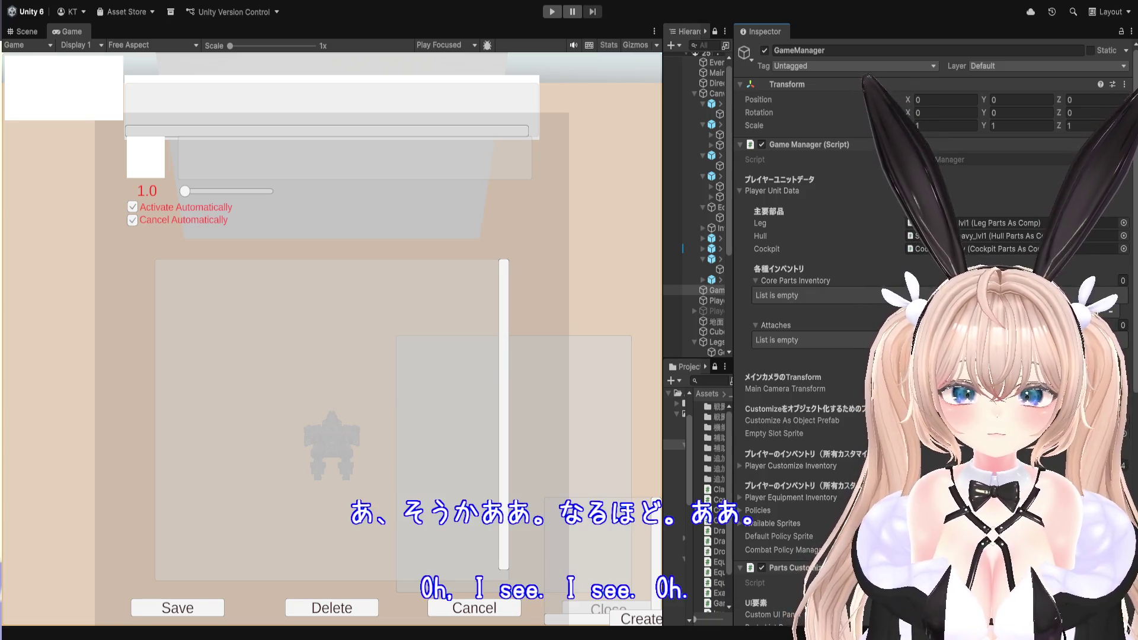
{"action": "key", "text": "alt+Tab"}
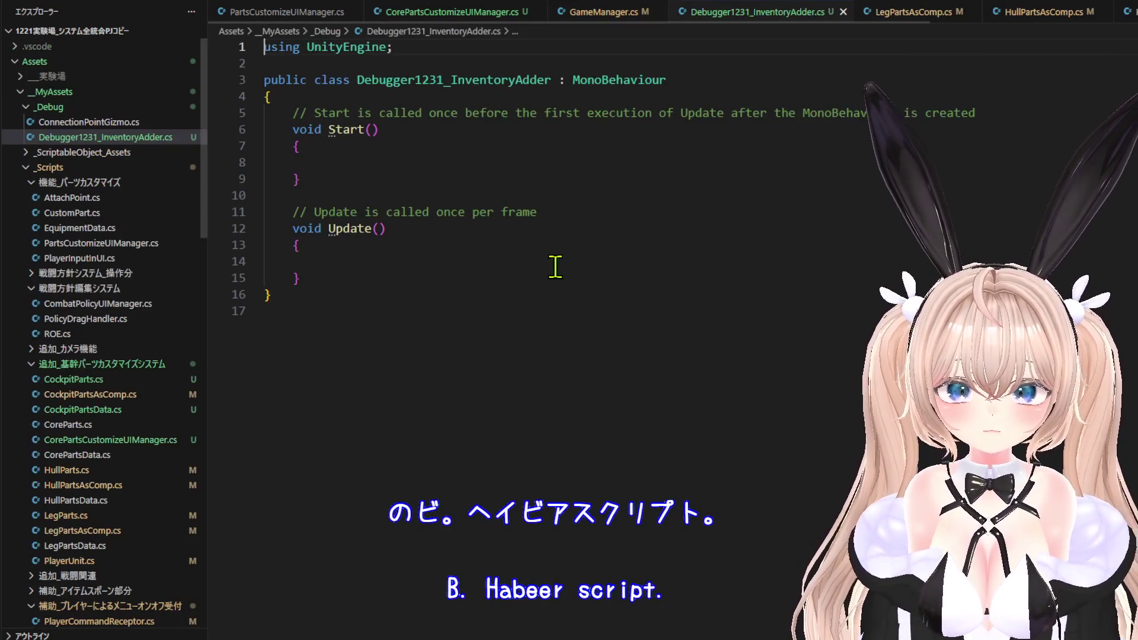
Delete the template Start and Update methods from Debugger1231_InventoryAdder.
{"action": "mouse_move", "coordinate": [358, 271]}
{"action": "left_mouse_down"}
{"action": "mouse_move", "coordinate": [298, 114]}
{"action": "mouse_move", "coordinate": [348, 107]}
{"action": "left_mouse_up"}
{"action": "key", "text": "BackSpace"}
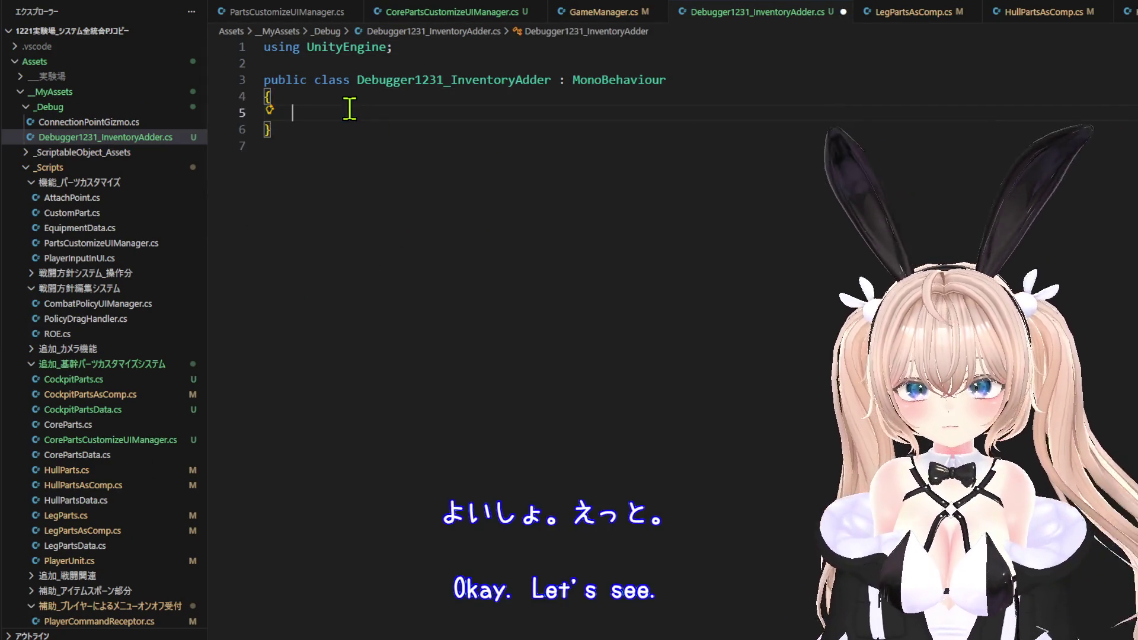
{"action": "key", "text": "Return"}
{"action": "type", "text": "Ga"}
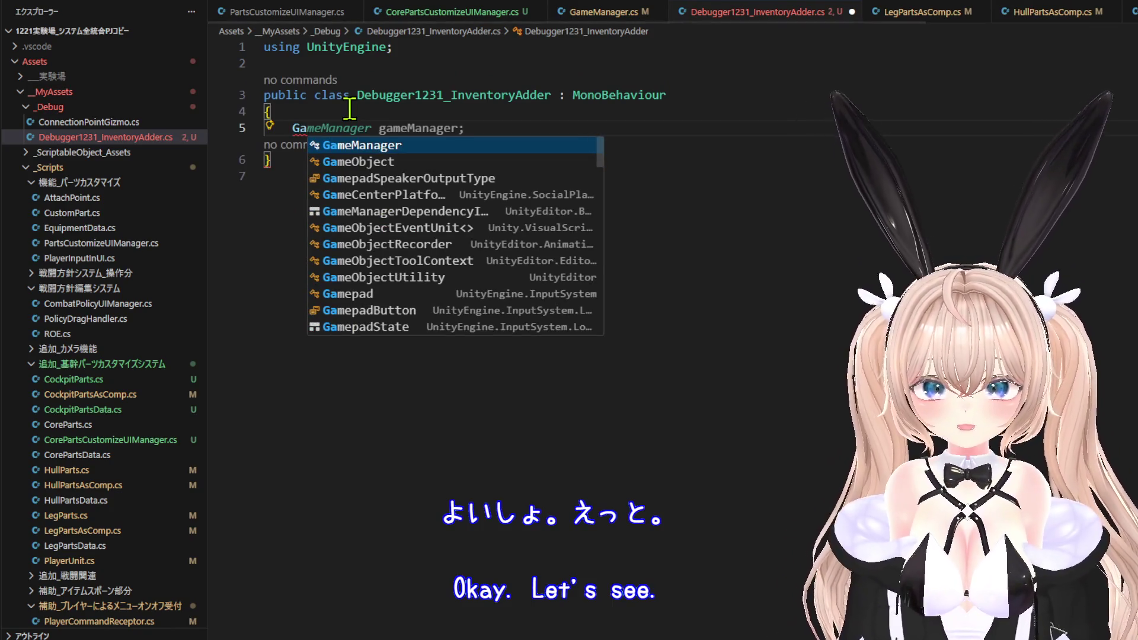
{"action": "key", "text": "BackSpace"}
{"action": "key", "text": "BackSpace"}
{"action": "key", "text": "BackSpace"}
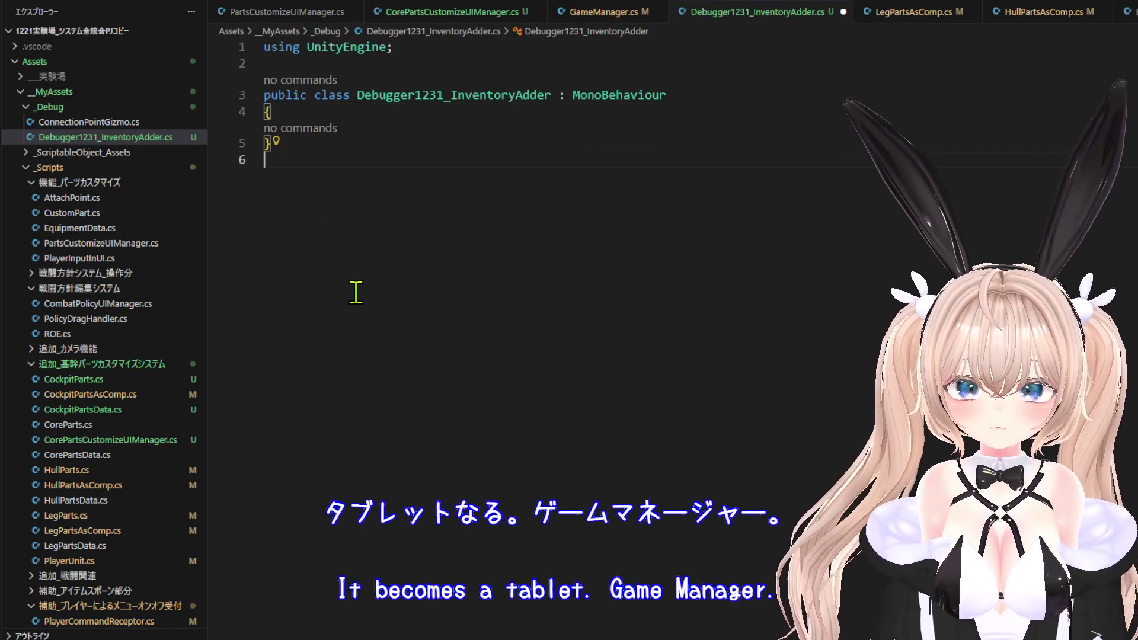
{"action": "left_click", "coordinate": [355, 287]}
{"action": "key", "text": "BackSpace"}
Add a /// summary comment above the class and begin a public field inside it.
{"action": "left_click", "coordinate": [644, 73]}
{"action": "type", "text": "///"}
{"action": "key", "text": "Tab"}
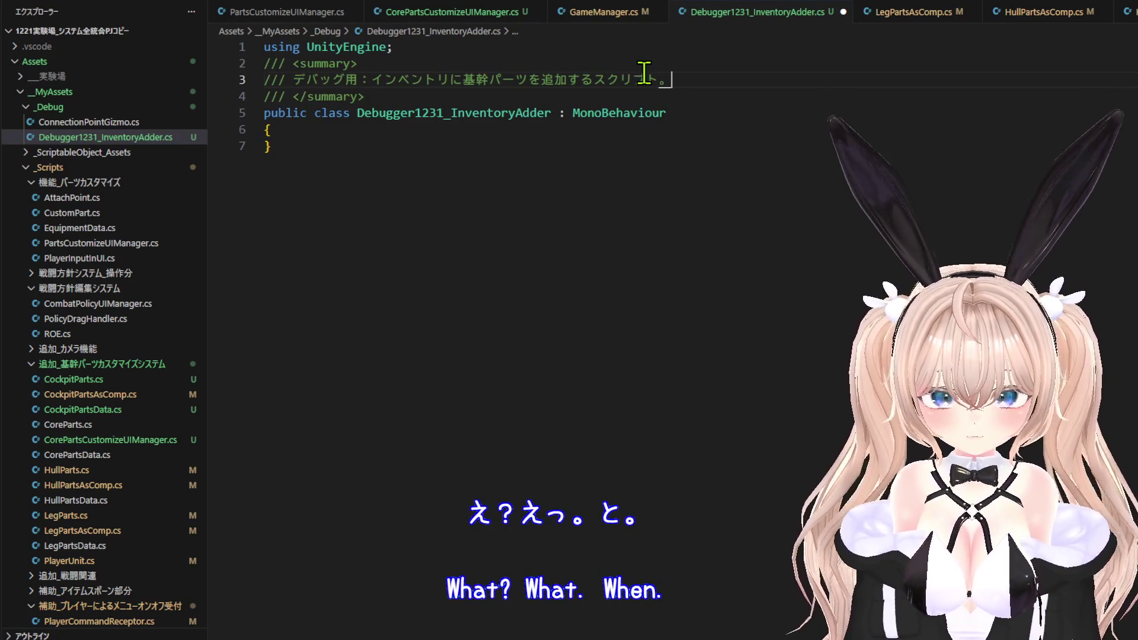
{"action": "key", "text": "Down"}
{"action": "key", "text": "Down"}
{"action": "key", "text": "Down"}
{"action": "key", "text": "Return"}
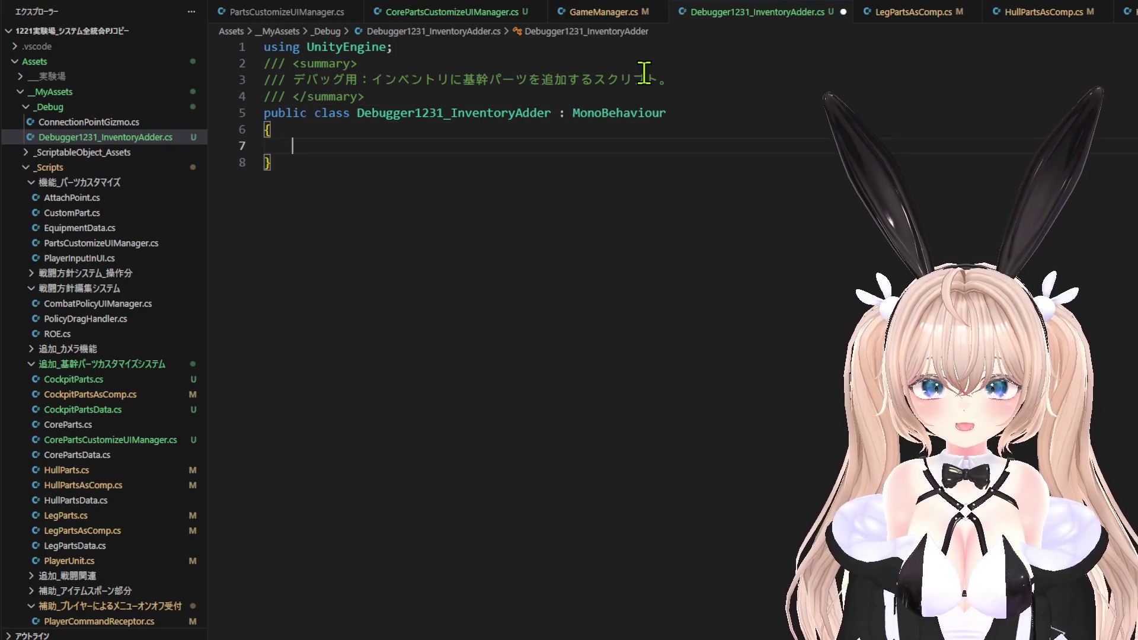
{"action": "type", "text": "public"}
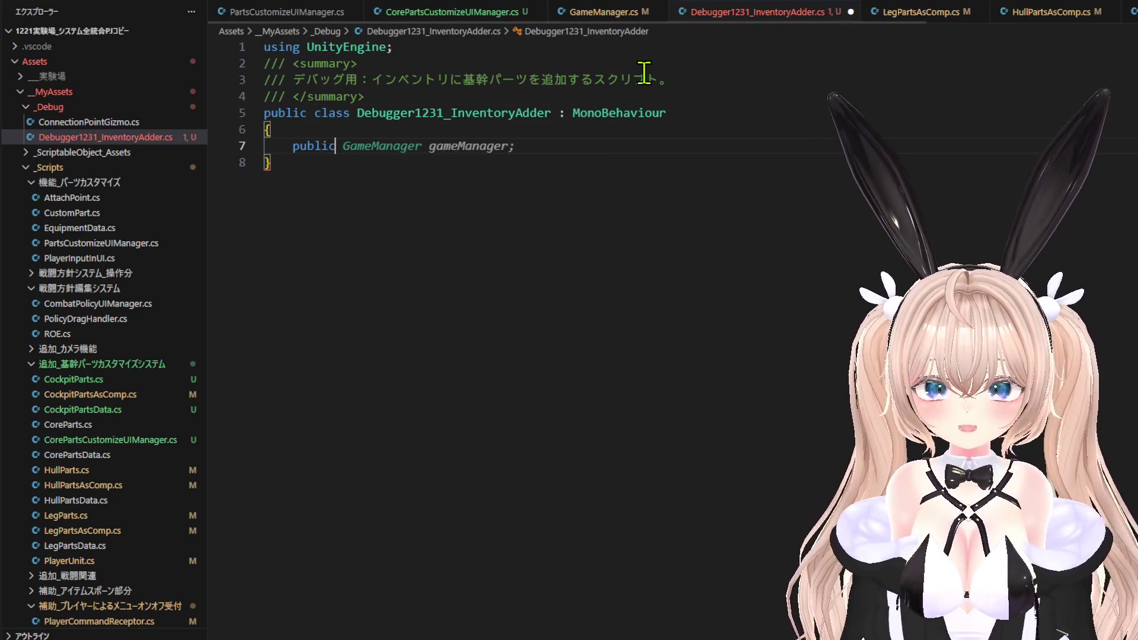
{"action": "key", "text": "Tab"}
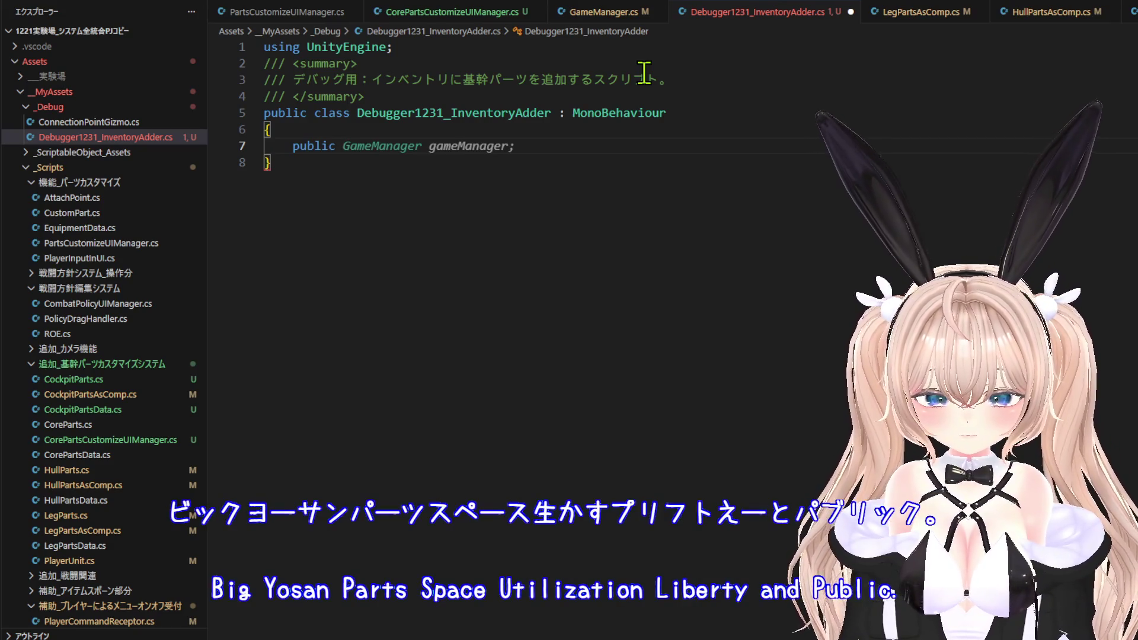
Set the public field's type to CorePartsData[].
{"action": "key", "text": "ctrl+space"}
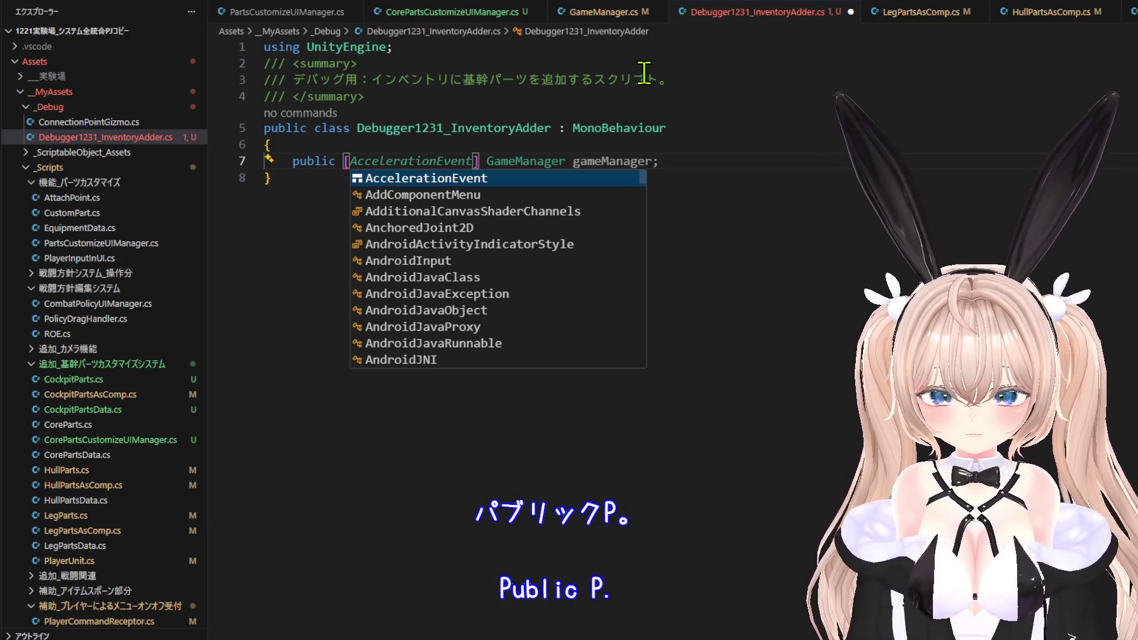
{"action": "type", "text": "Core"}
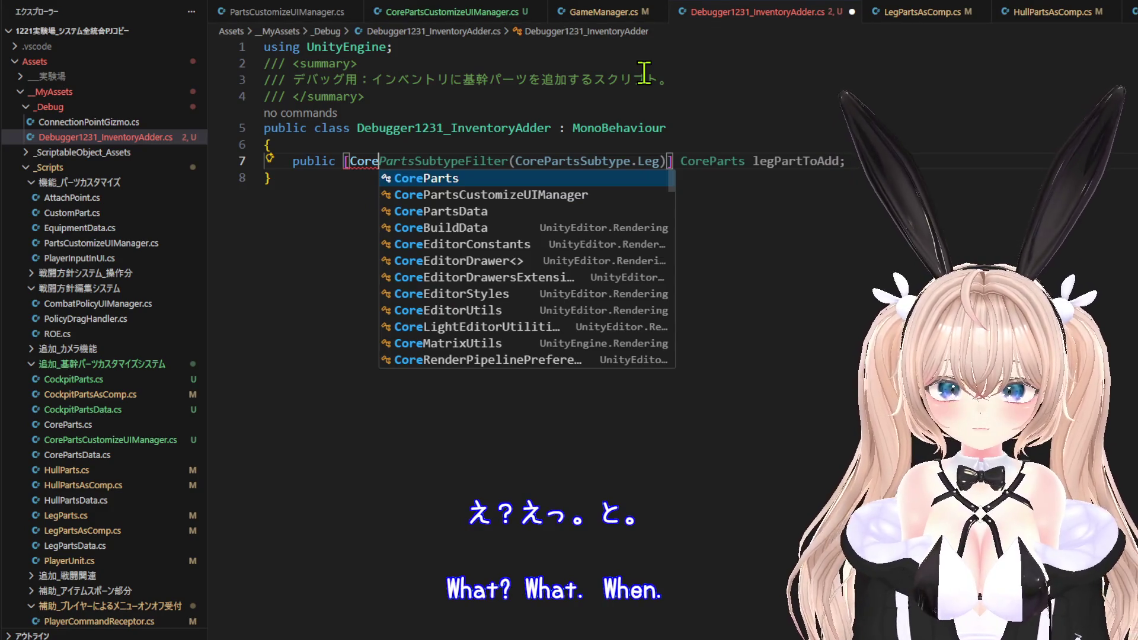
{"action": "key", "text": "Down"}
{"action": "key", "text": "Down"}
{"action": "key", "text": "Tab"}
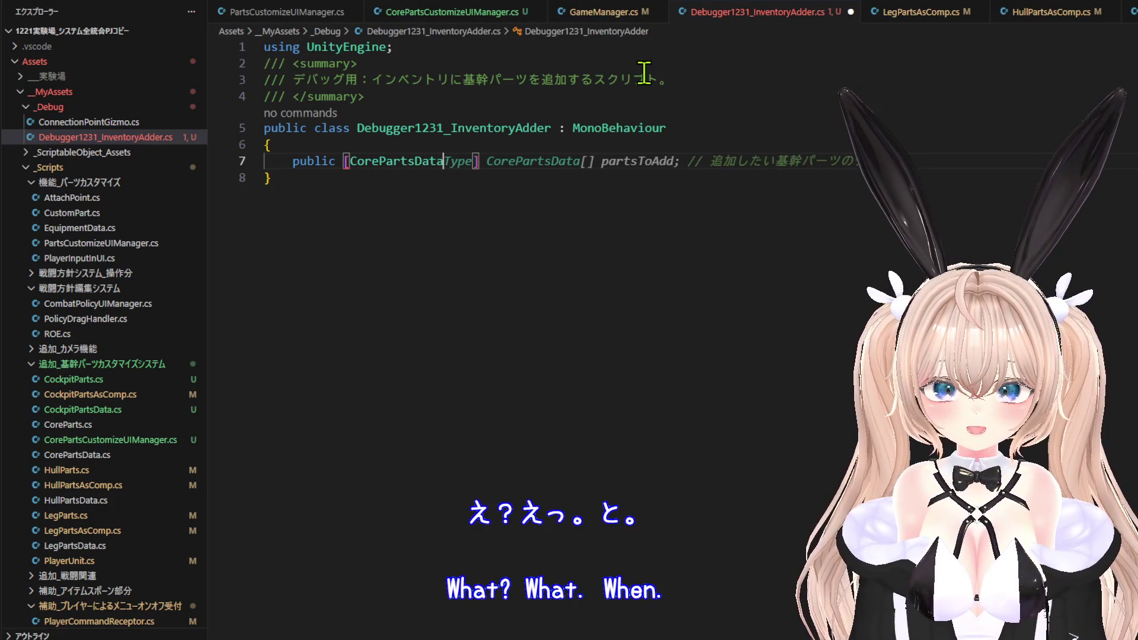
{"action": "key", "text": "Escape"}
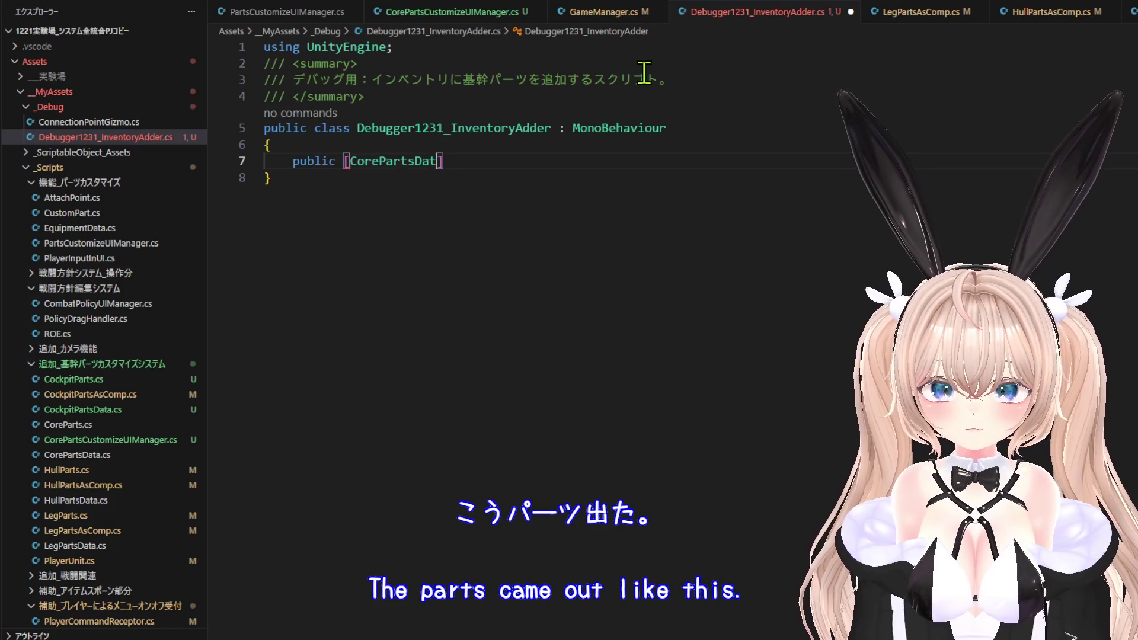
{"action": "key", "text": "BackSpace"}
{"action": "key", "text": "BackSpace"}
{"action": "key", "text": "BackSpace"}
{"action": "type", "text": "Co["}
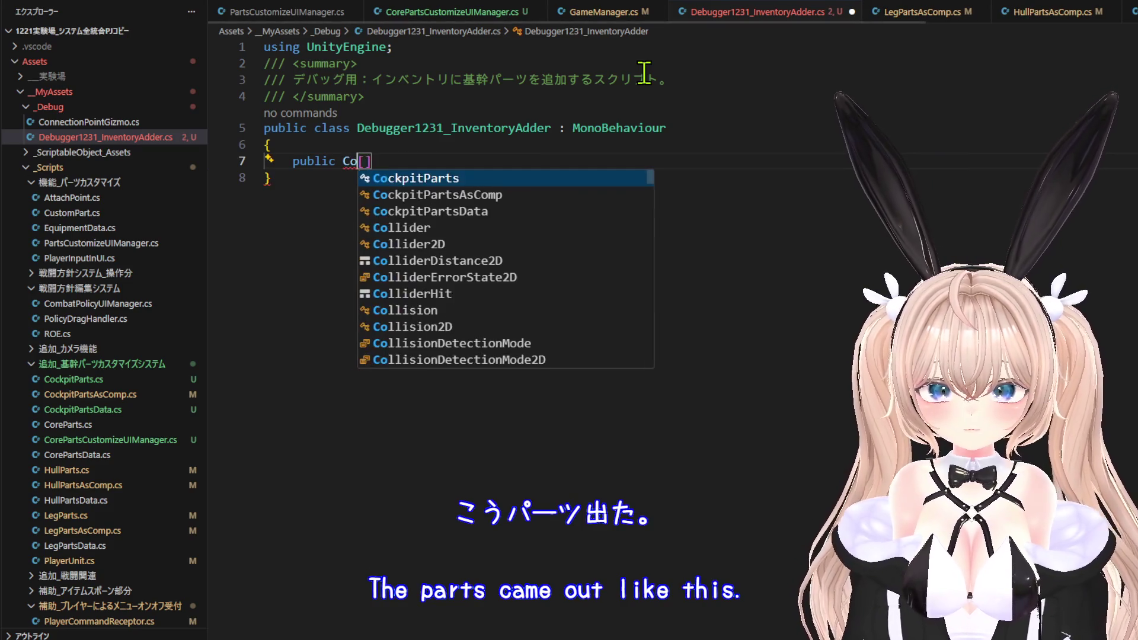
{"action": "key", "text": "Down"}
{"action": "key", "text": "Down"}
{"action": "type", "text": "re"}
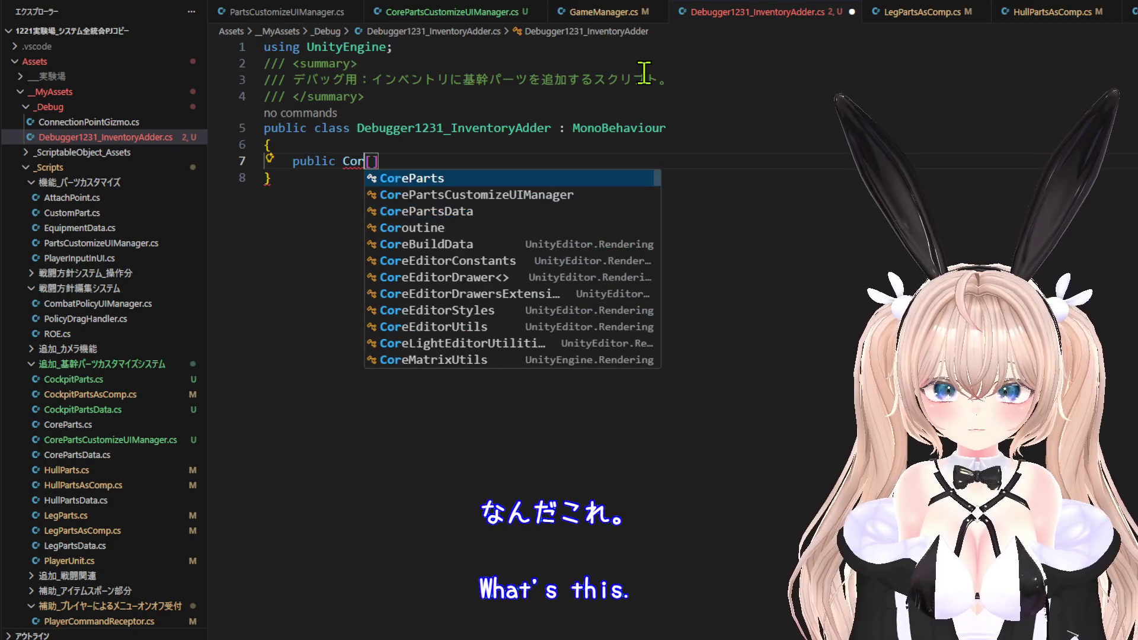
{"action": "key", "text": "Down"}
{"action": "key", "text": "Down"}
{"action": "key", "text": "Tab"}
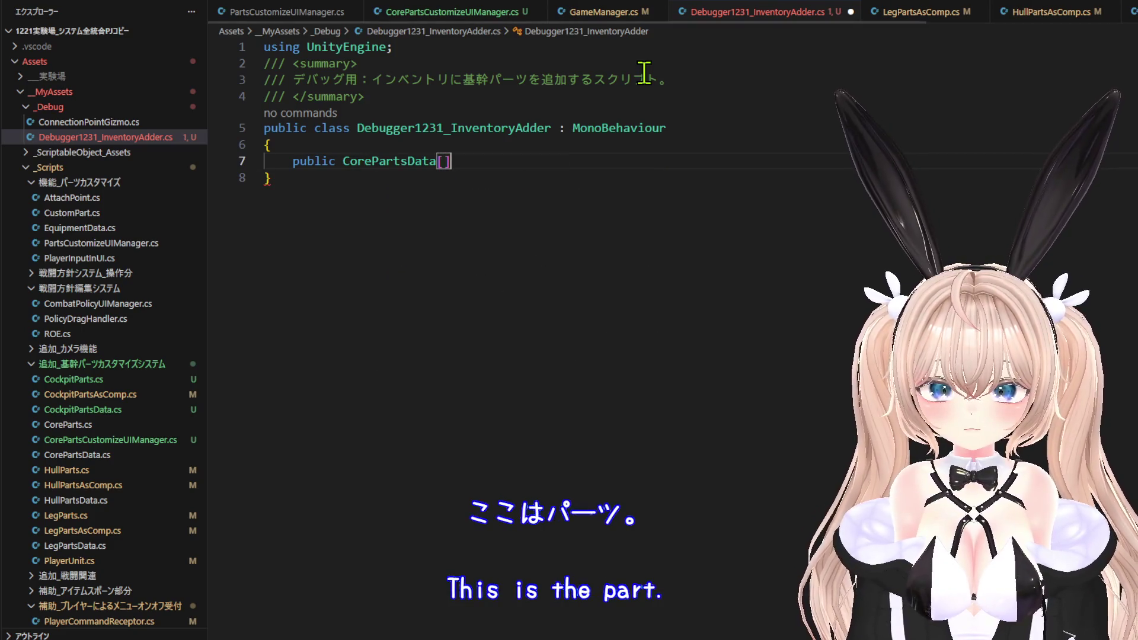
Name the field addableParts with its comment, and add blank lines below.
{"action": "key", "text": "End"}
{"action": "key", "text": "Escape"}
{"action": "type", "text": "add"}
{"action": "key", "text": "Tab"}
{"action": "key", "text": "Return"}
{"action": "key", "text": "Return"}
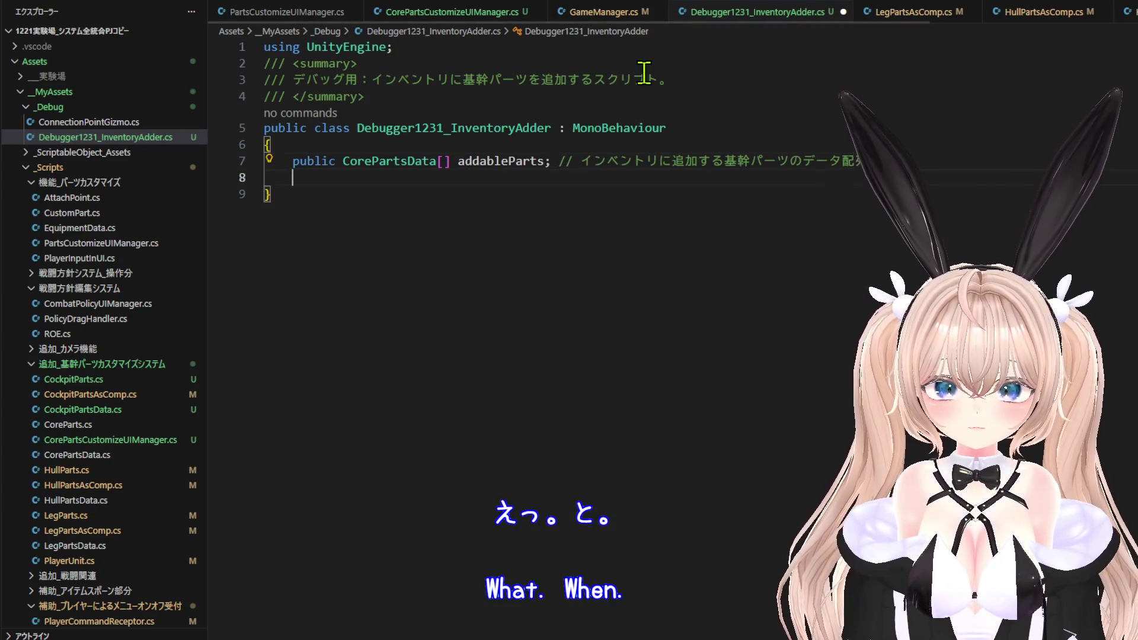
Declare a void Start() method.
{"action": "type", "text": "Sta"}
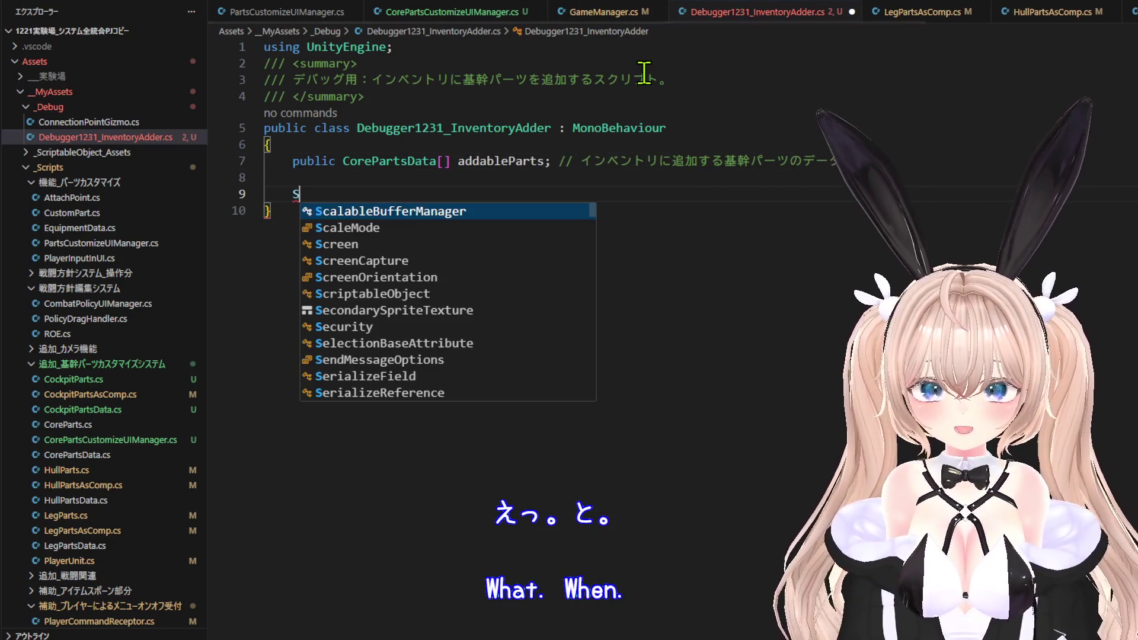
{"action": "key", "text": "BackSpace"}
{"action": "key", "text": "BackSpace"}
{"action": "key", "text": "BackSpace"}
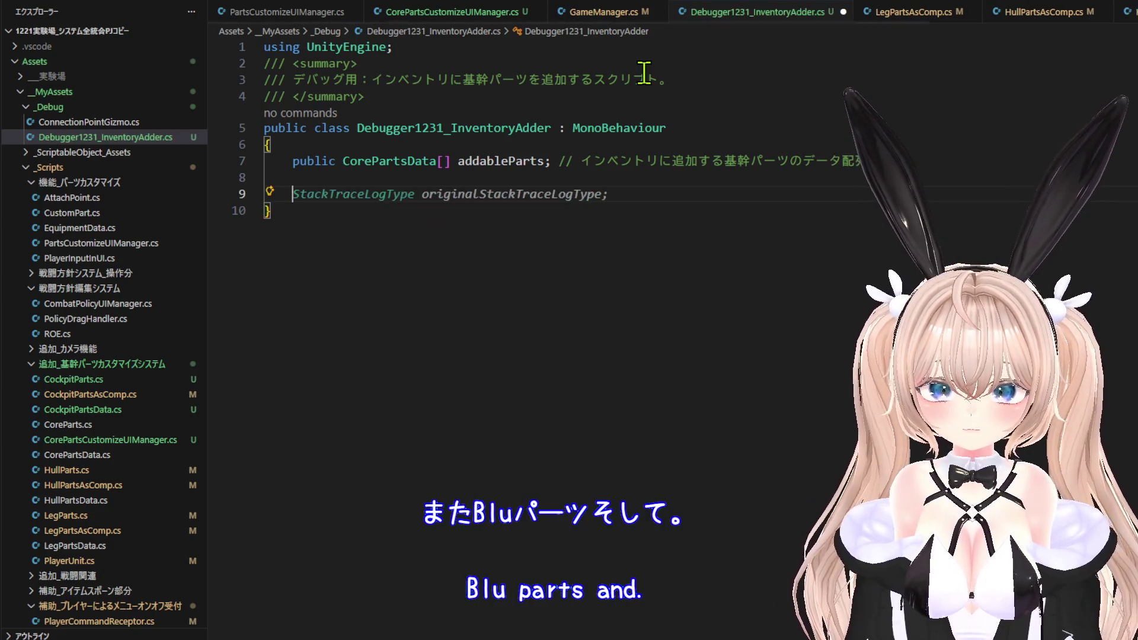
{"action": "type", "text": "void S"}
{"action": "key", "text": "Return"}
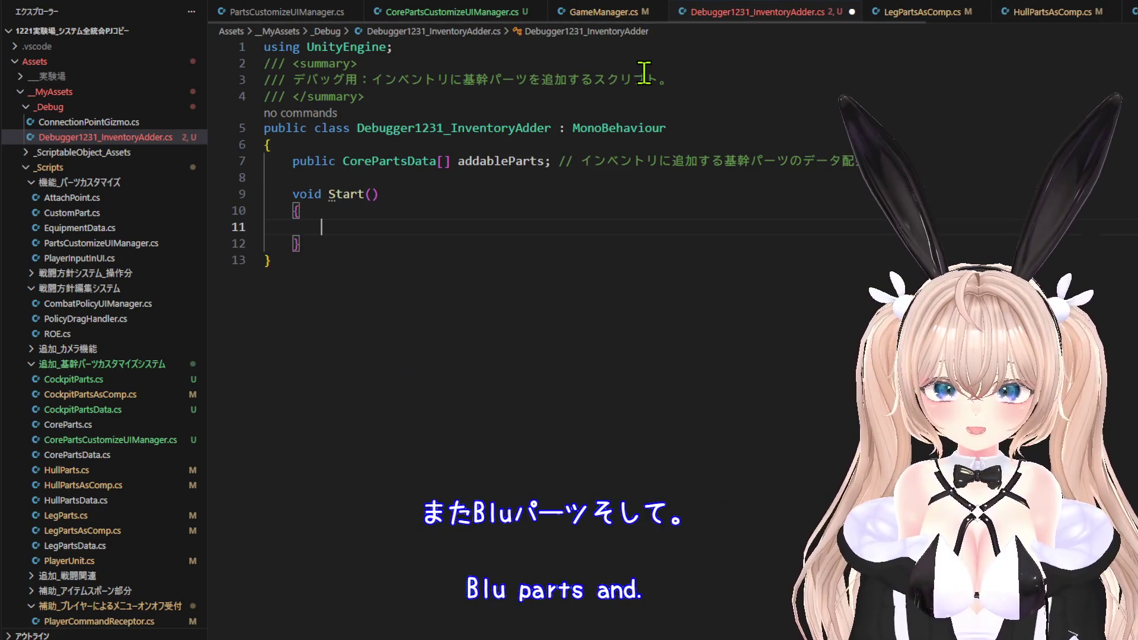
Add a foreach loop over addableParts with partData as the loop variable.
{"action": "type", "text": "for"}
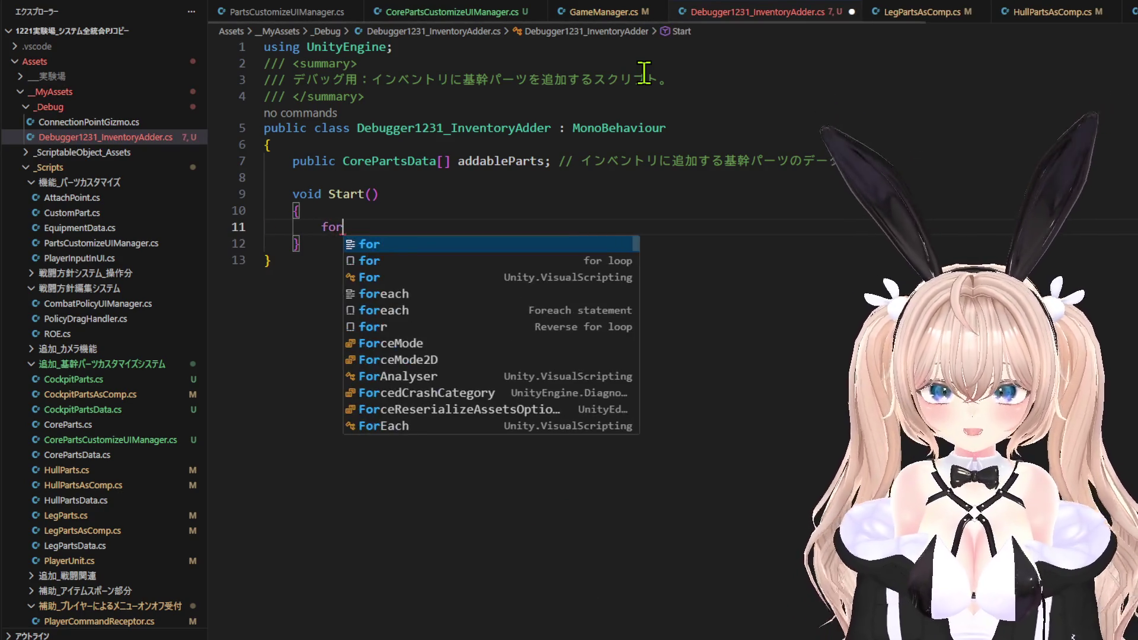
{"action": "key", "text": "Down"}
{"action": "key", "text": "Down"}
{"action": "key", "text": "Down"}
{"action": "key", "text": "Return"}
{"action": "key", "text": "BackSpace"}
{"action": "key", "text": "BackSpace"}
{"action": "key", "text": "BackSpace"}
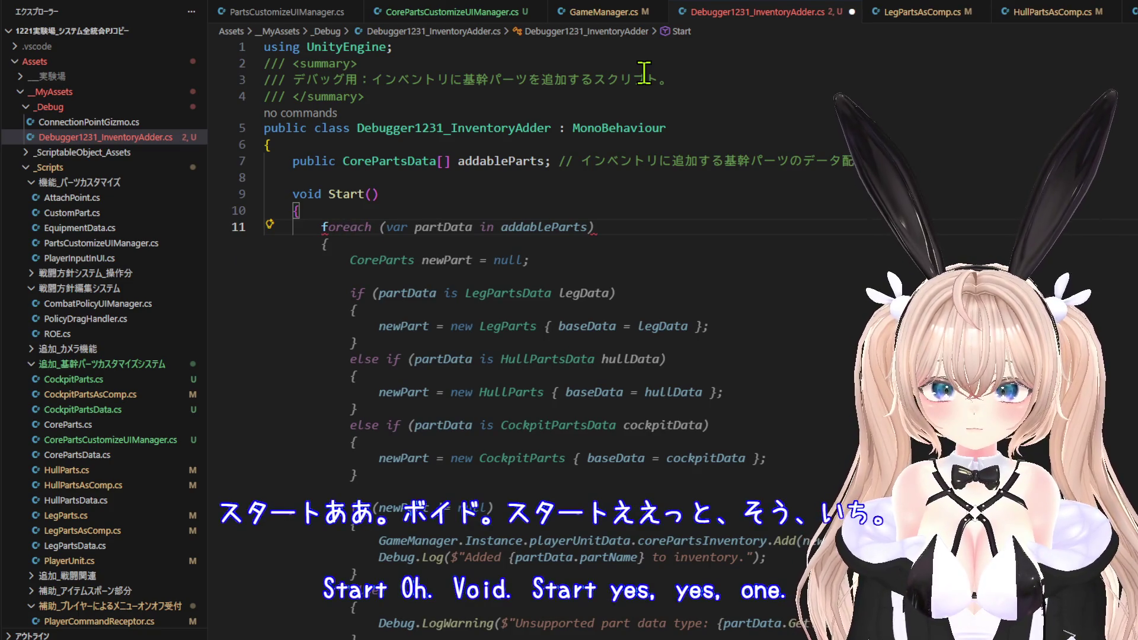
{"action": "type", "text": "ore"}
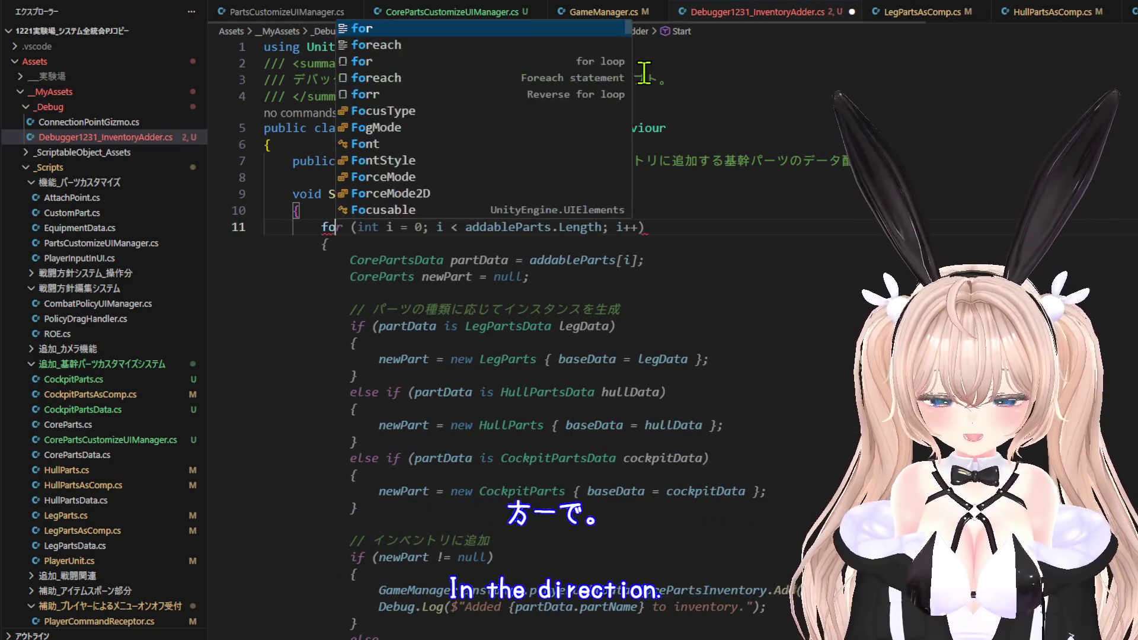
{"action": "key", "text": "Tab"}
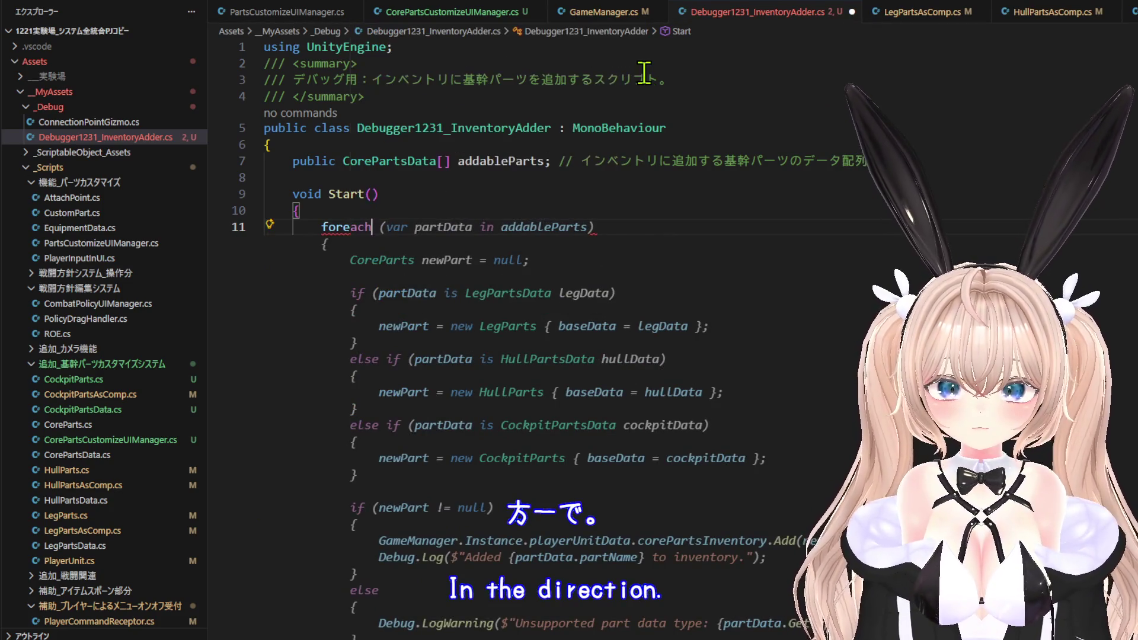
{"action": "key", "text": "Tab"}
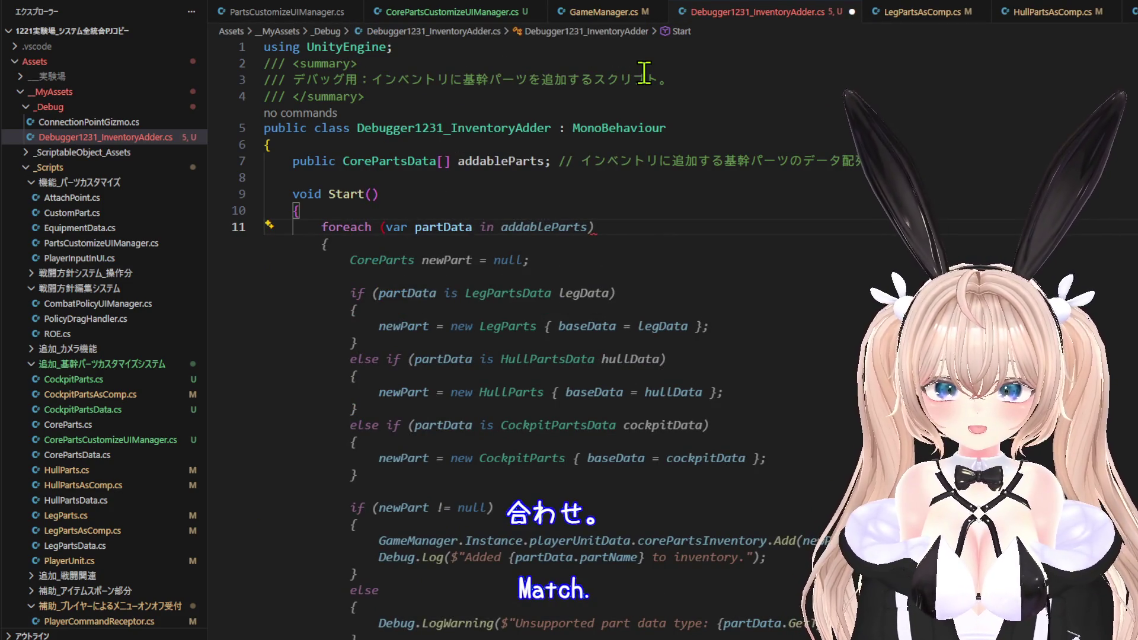
{"action": "key", "text": "Tab"}
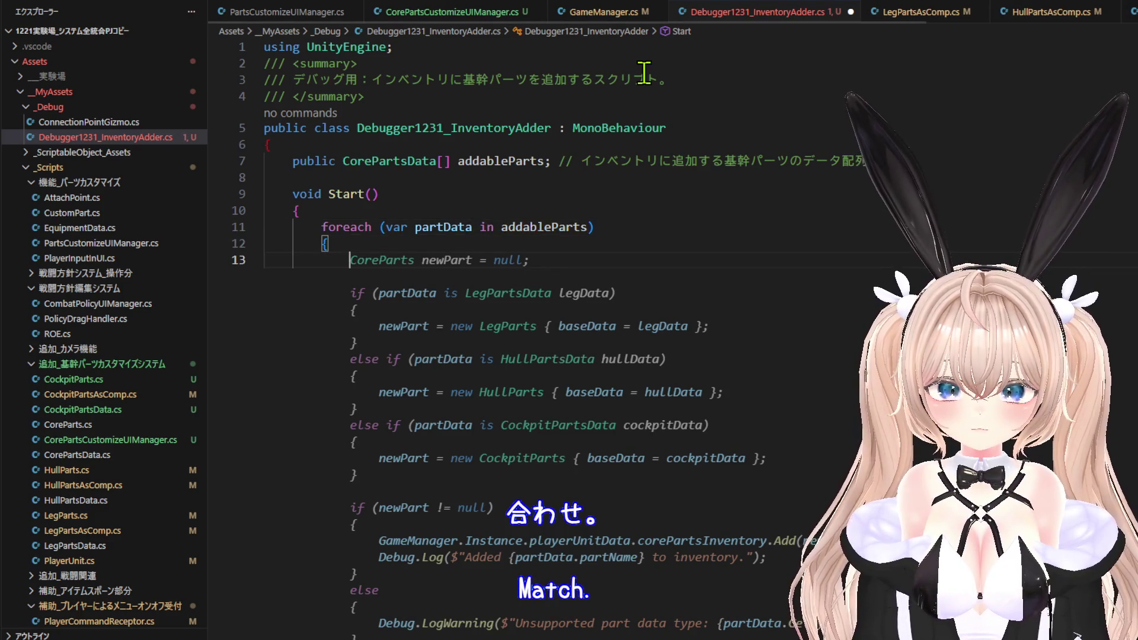
Insert a switch on partData with cases adding leg, hull and cockpit parts to the inventory.
{"action": "key", "text": "Return"}
{"action": "type", "text": "sw"}
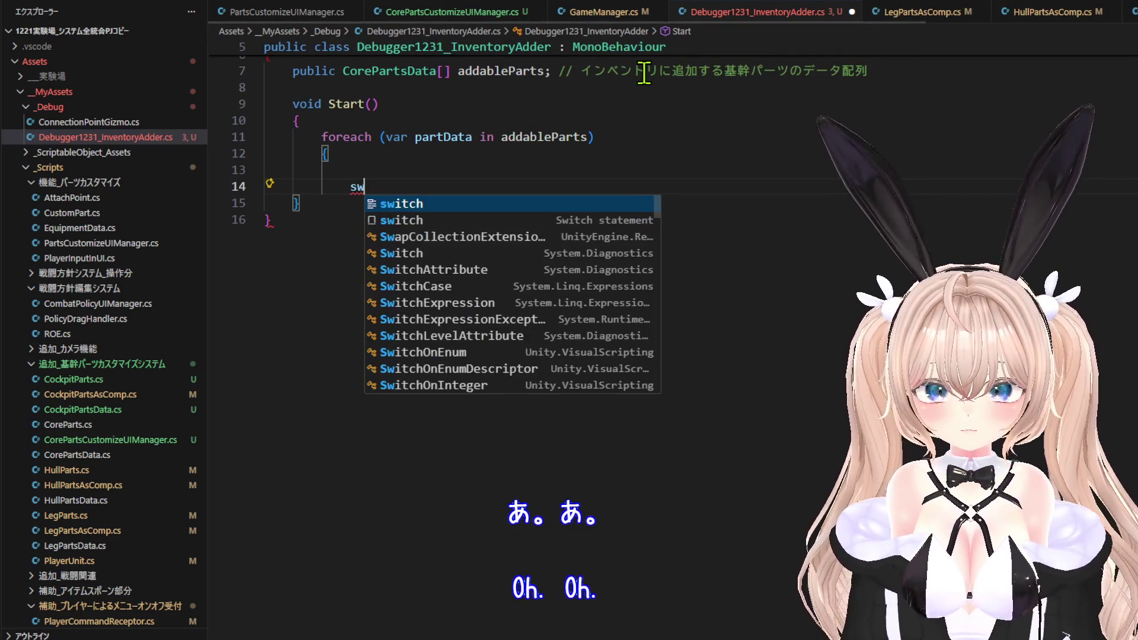
{"action": "key", "text": "Tab"}
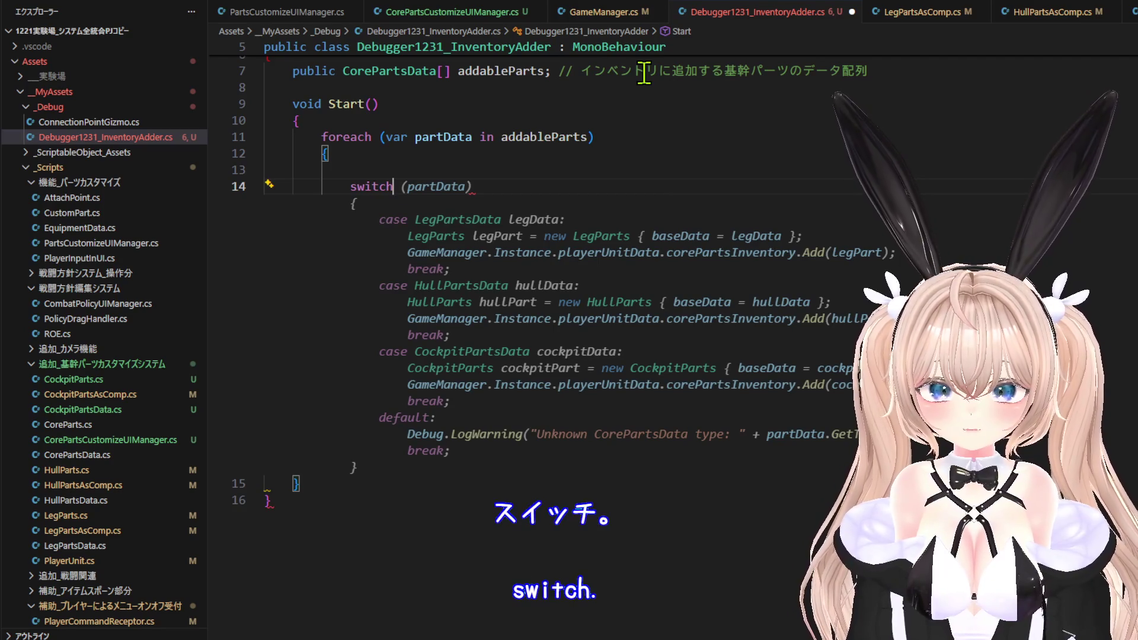
{"action": "scroll", "coordinate": [782, 268], "scroll_direction": "down", "scroll_amount": 1}
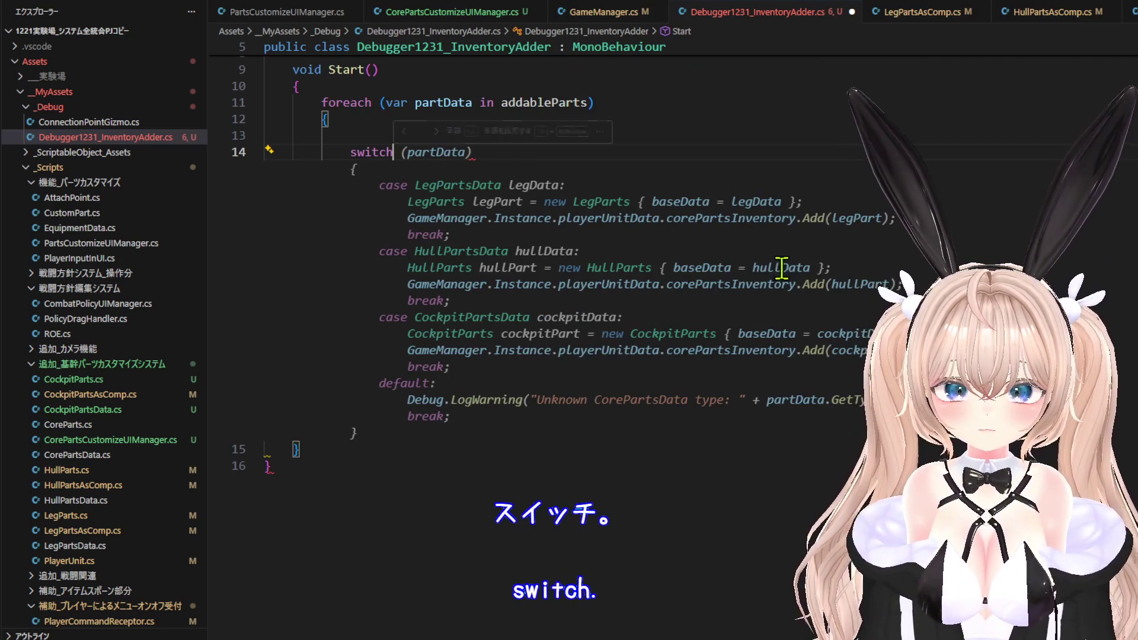
{"action": "key", "text": "Tab"}
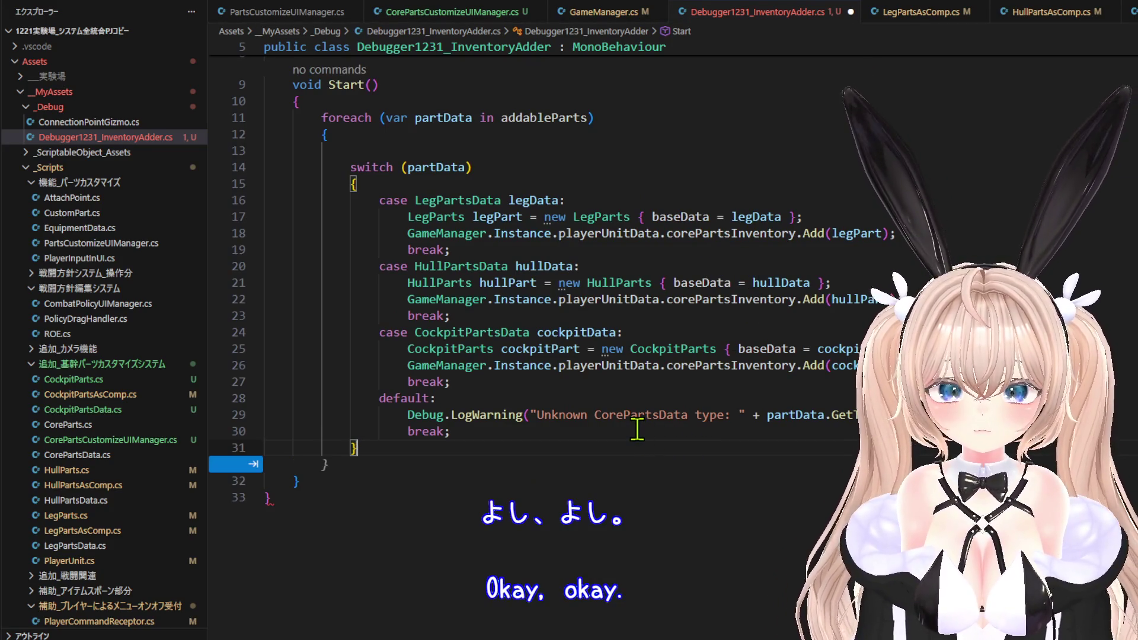
{"action": "key", "text": "Tab"}
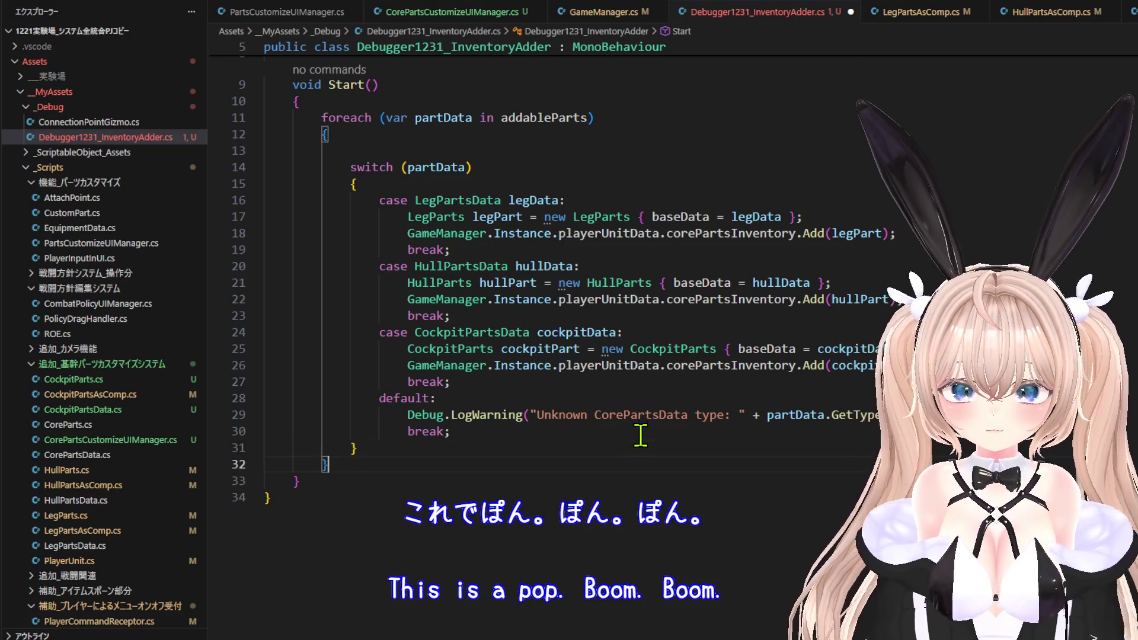
{"action": "scroll", "coordinate": [640, 435], "scroll_direction": "up", "scroll_amount": 3}
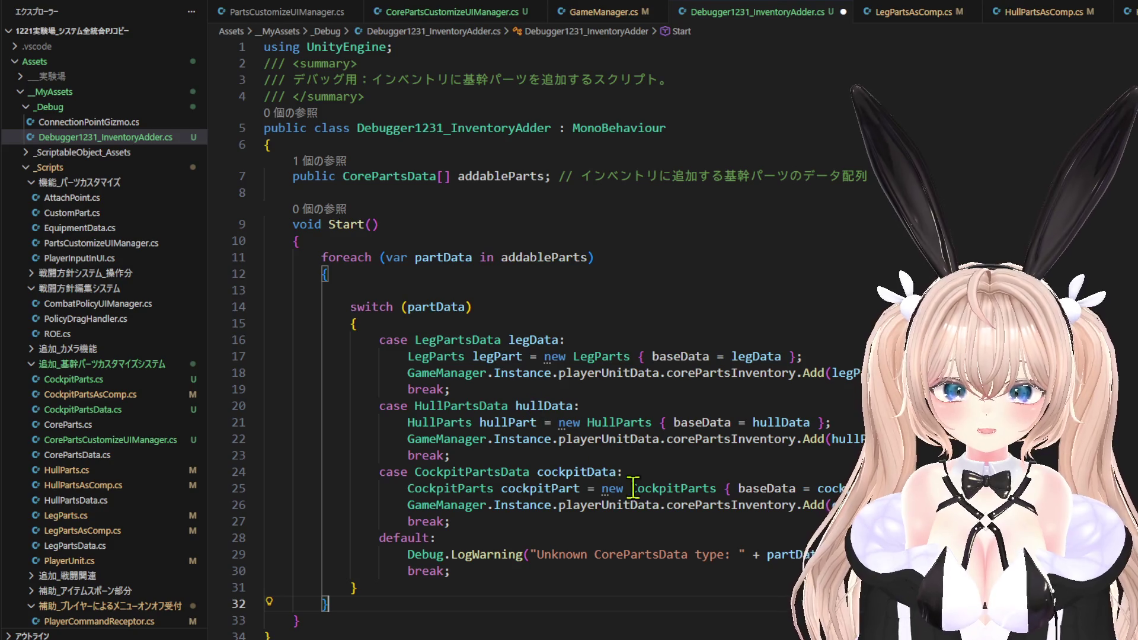
{"action": "scroll", "coordinate": [775, 479], "scroll_direction": "down", "scroll_amount": 1}
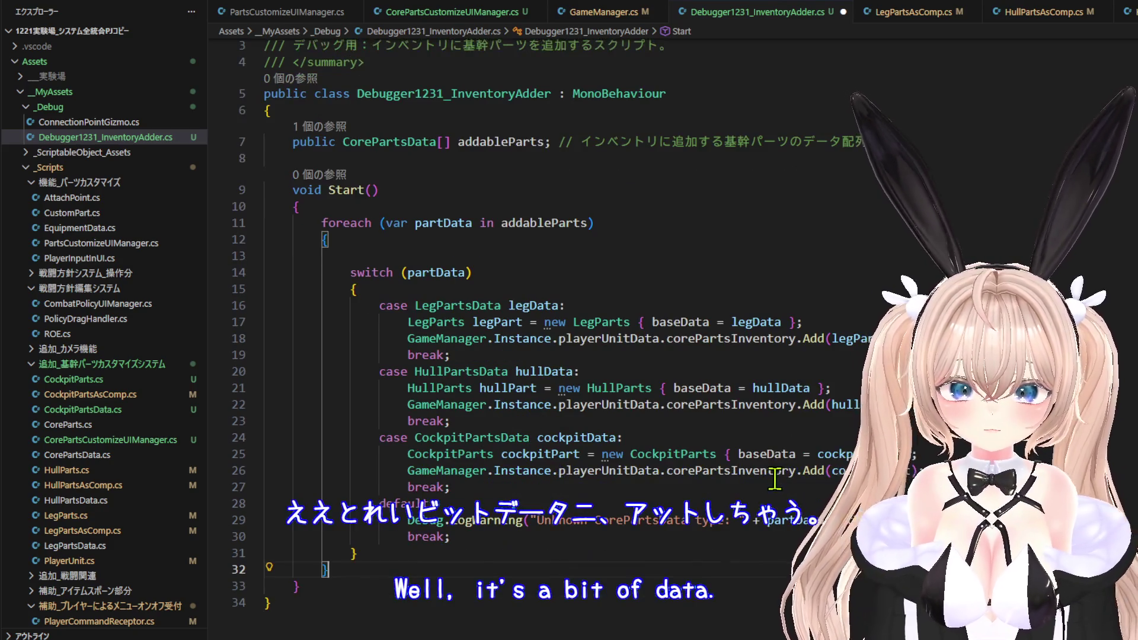
Save Debugger1231_InventoryAdder.cs and return to Unity.
{"action": "left_click", "coordinate": [18, 1]}
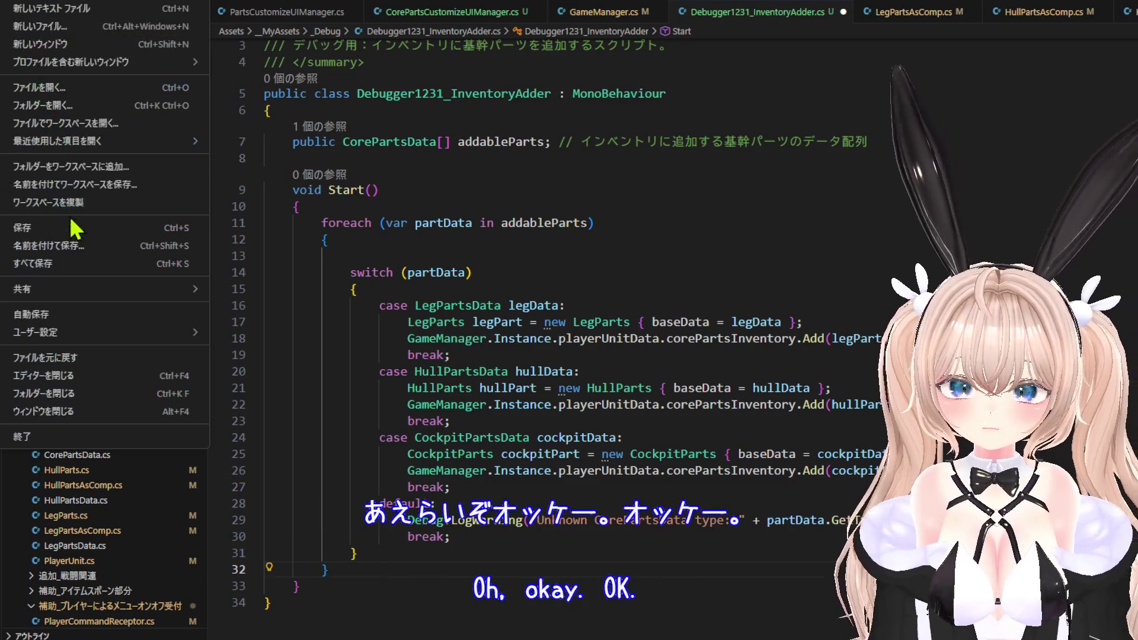
{"action": "left_click", "coordinate": [75, 228]}
{"action": "key", "text": "alt+Tab"}
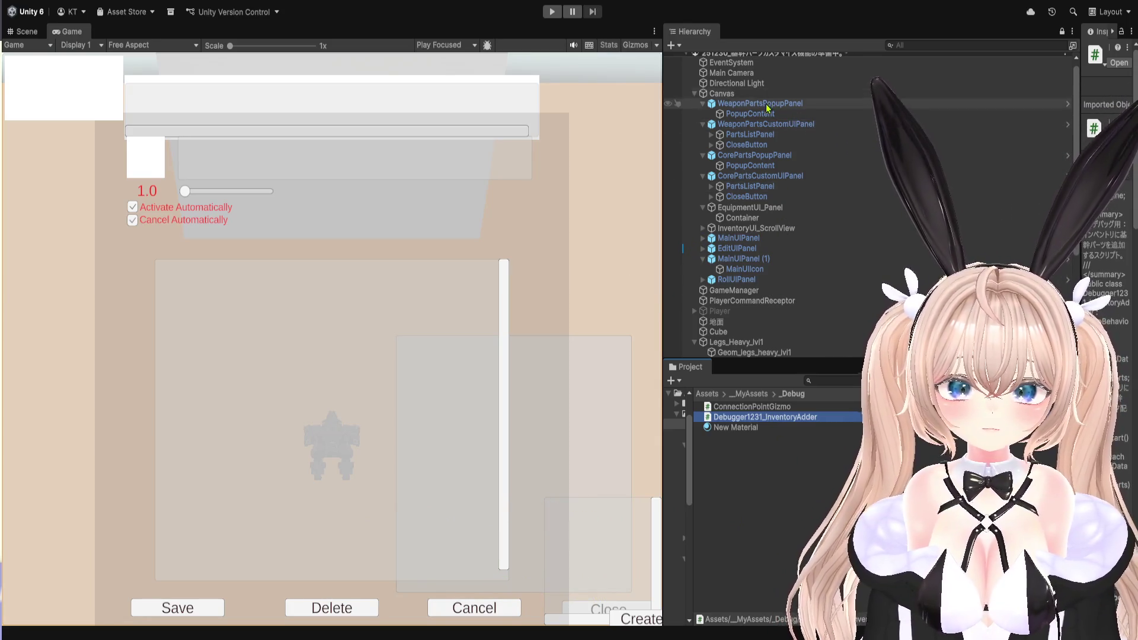
Collapse Canvas and Legs_Heavy_lvl1, create an empty DEBUGGER object, and place it below Main Camera.
{"action": "left_click", "coordinate": [694, 94]}
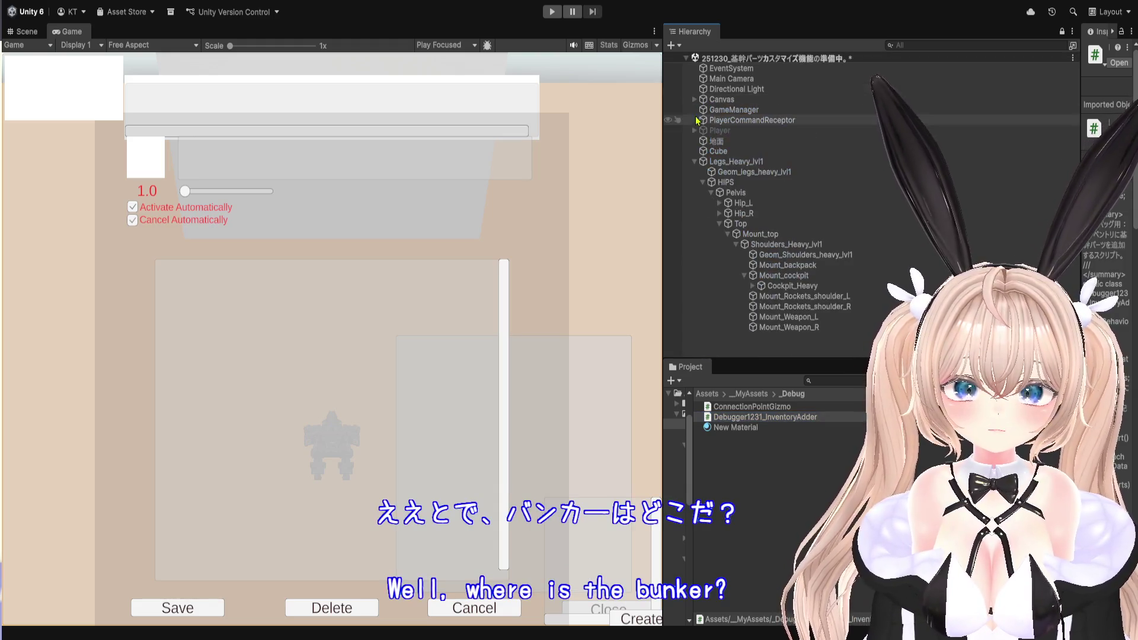
{"action": "left_click", "coordinate": [694, 161]}
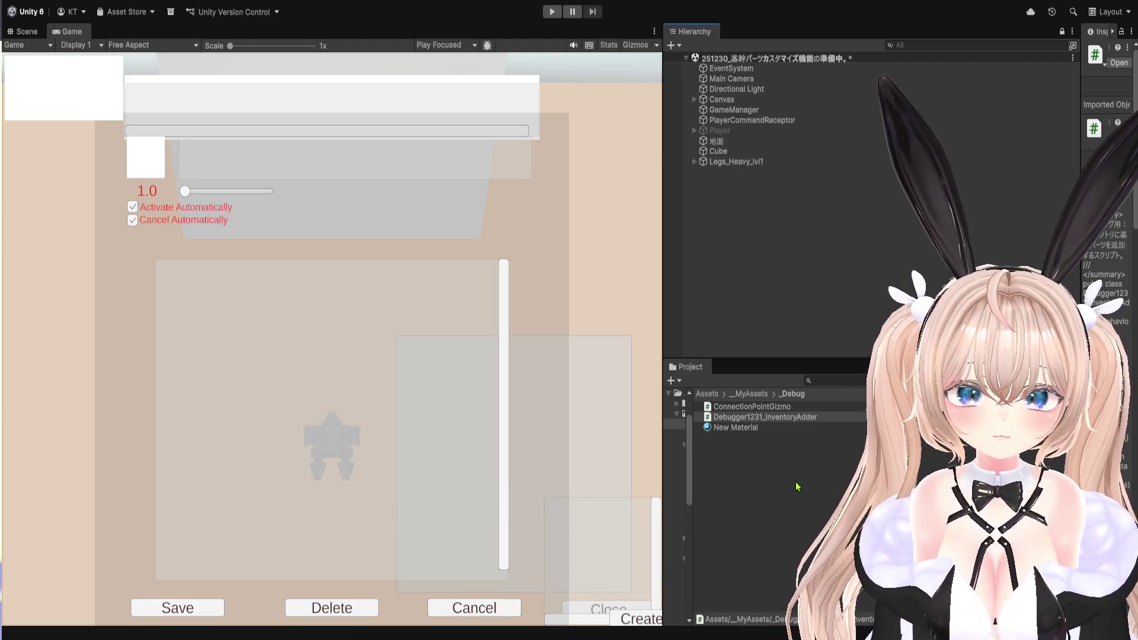
{"action": "key", "text": "ctrl+shift+n"}
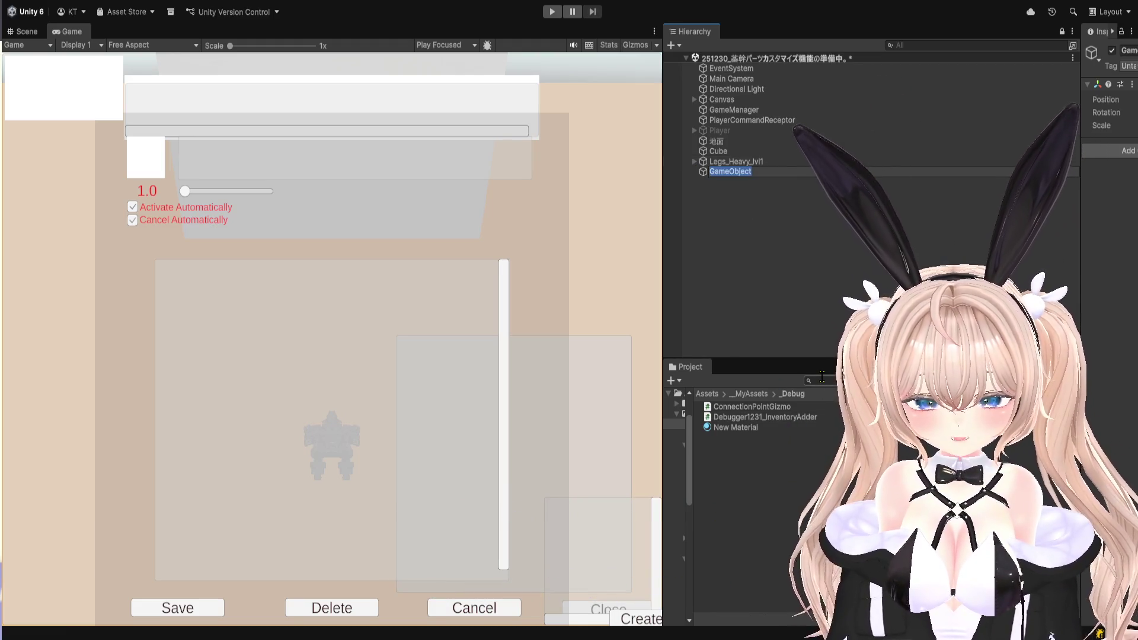
{"action": "type", "text": "DEBUGGER"}
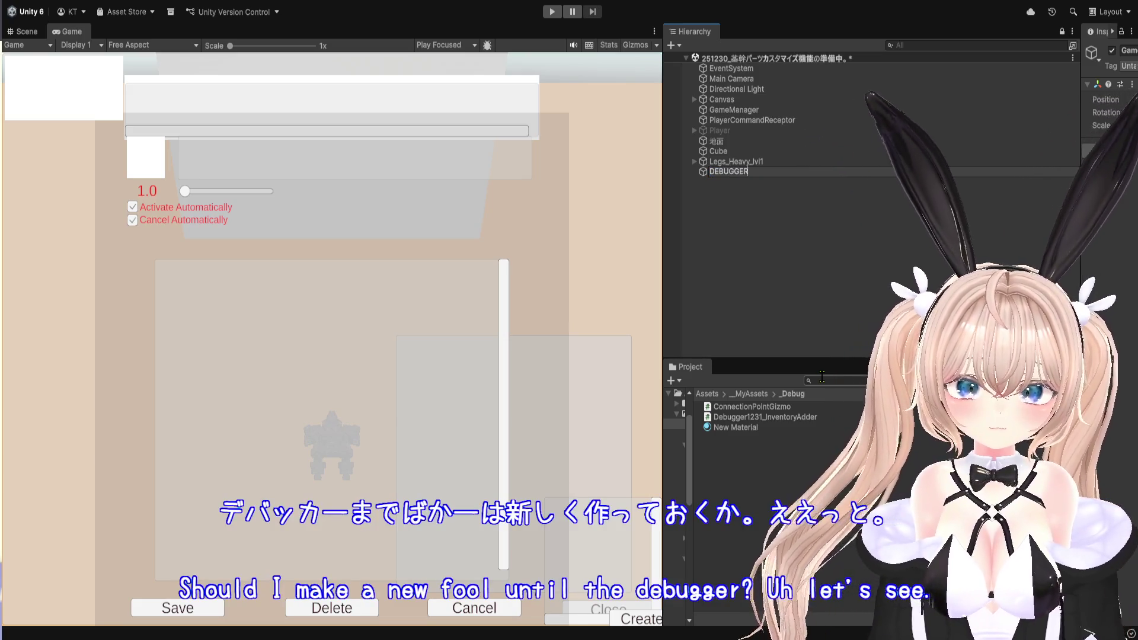
{"action": "key", "text": "Return"}
{"action": "mouse_move", "coordinate": [725, 175]}
{"action": "left_mouse_down"}
{"action": "mouse_move", "coordinate": [769, 130]}
{"action": "mouse_move", "coordinate": [781, 87]}
{"action": "left_mouse_up"}
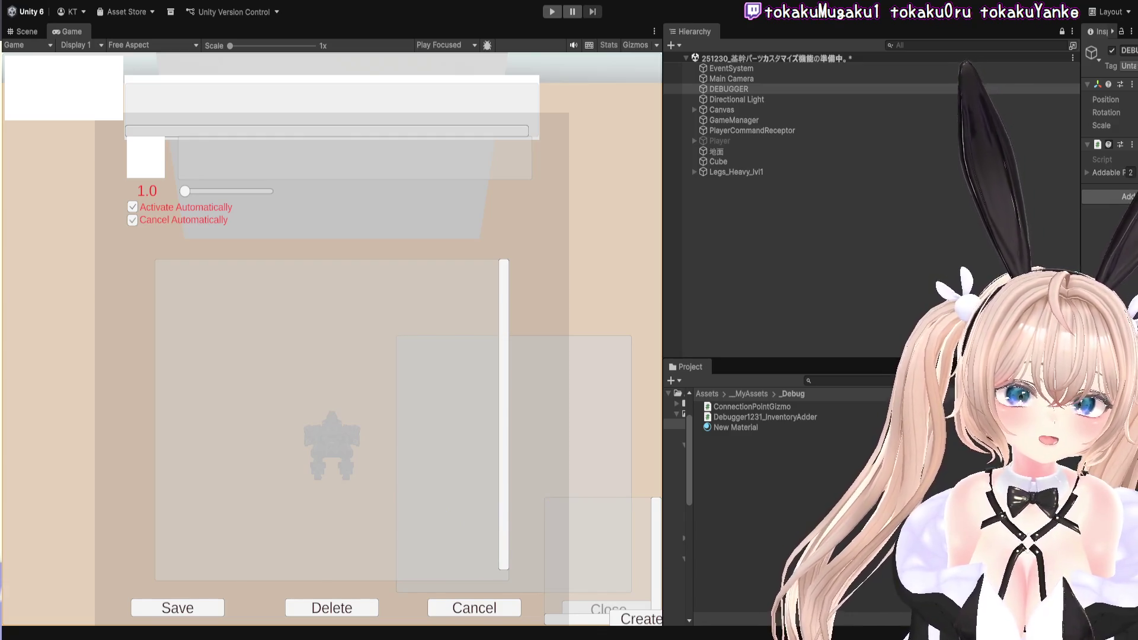
Play the game and connect two inventory parts to the mech.
{"action": "left_click", "coordinate": [552, 12]}
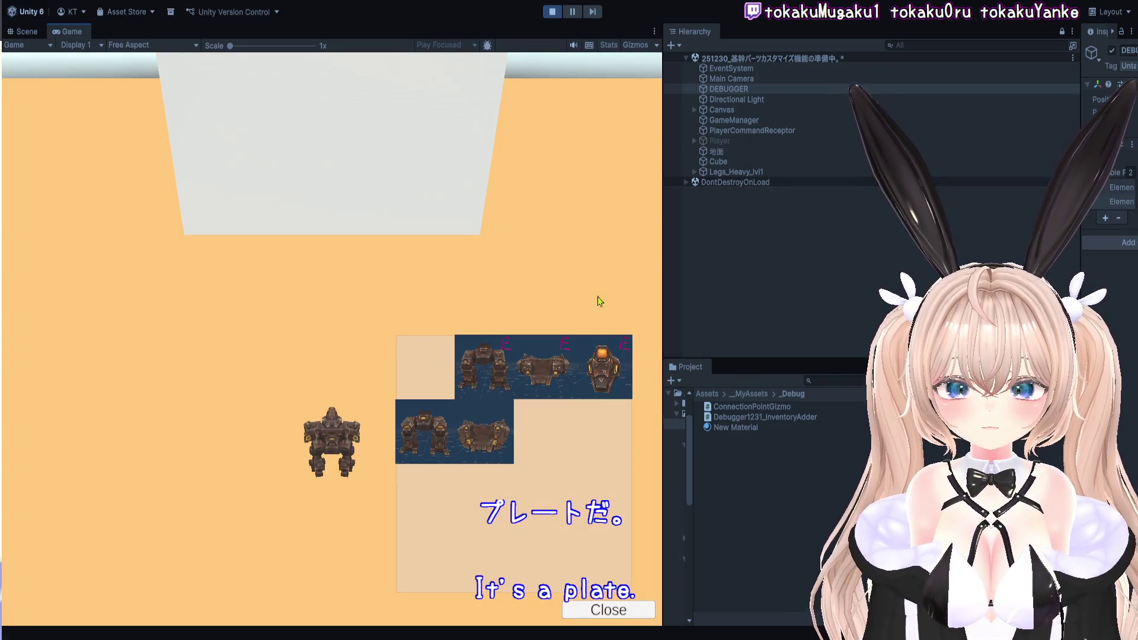
{"action": "left_click", "coordinate": [487, 437]}
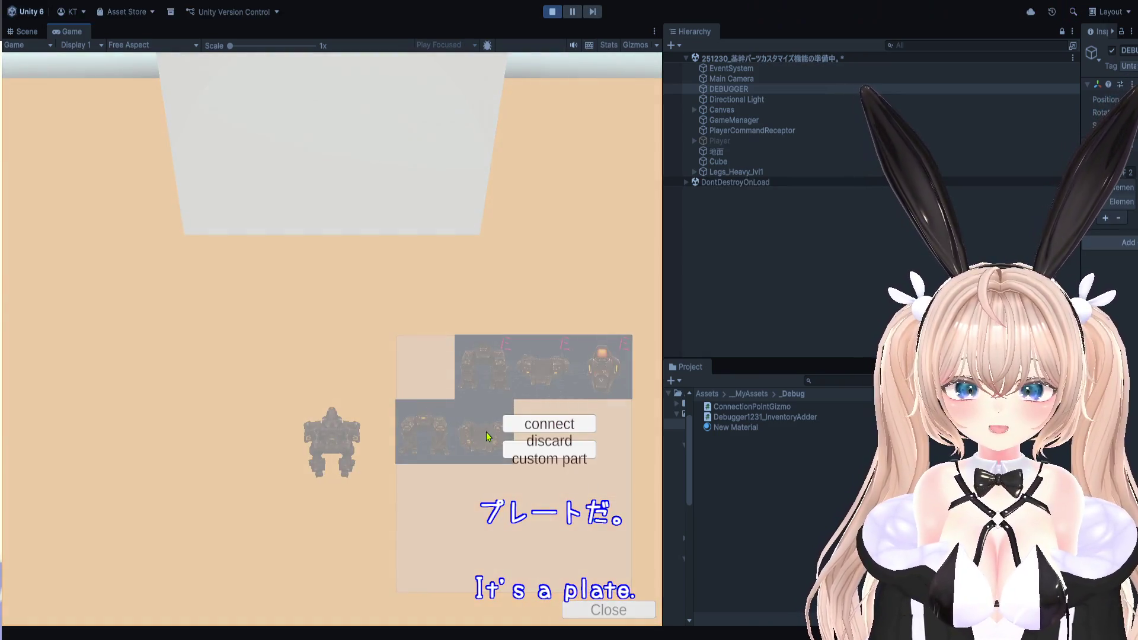
{"action": "left_click", "coordinate": [536, 425]}
{"action": "left_click", "coordinate": [444, 429]}
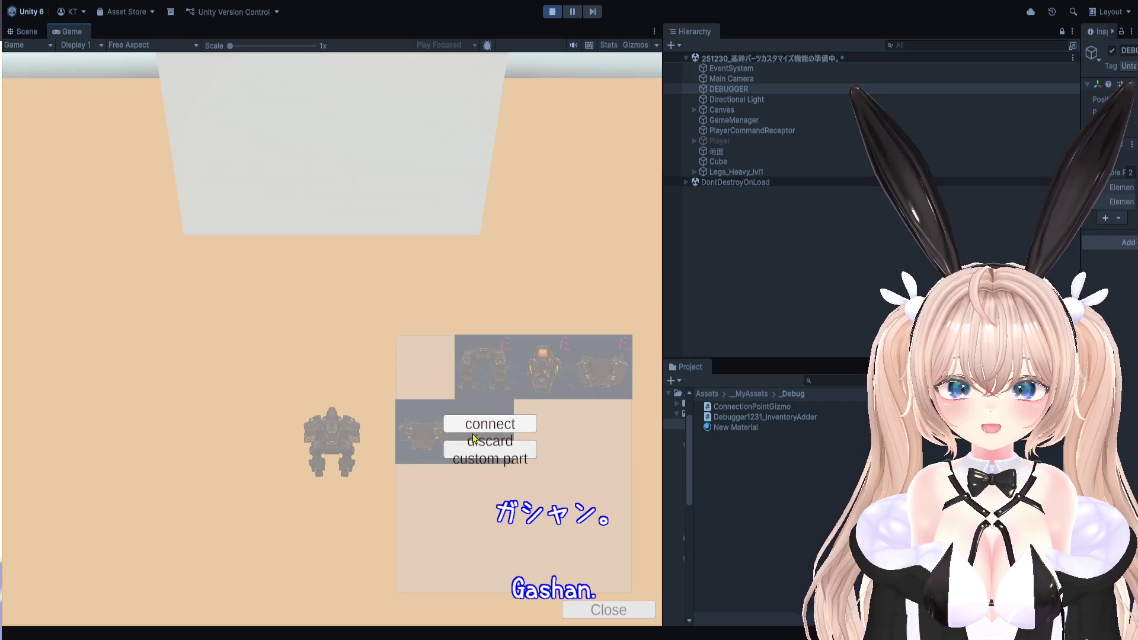
{"action": "left_click", "coordinate": [473, 439]}
{"action": "key", "text": "Escape"}
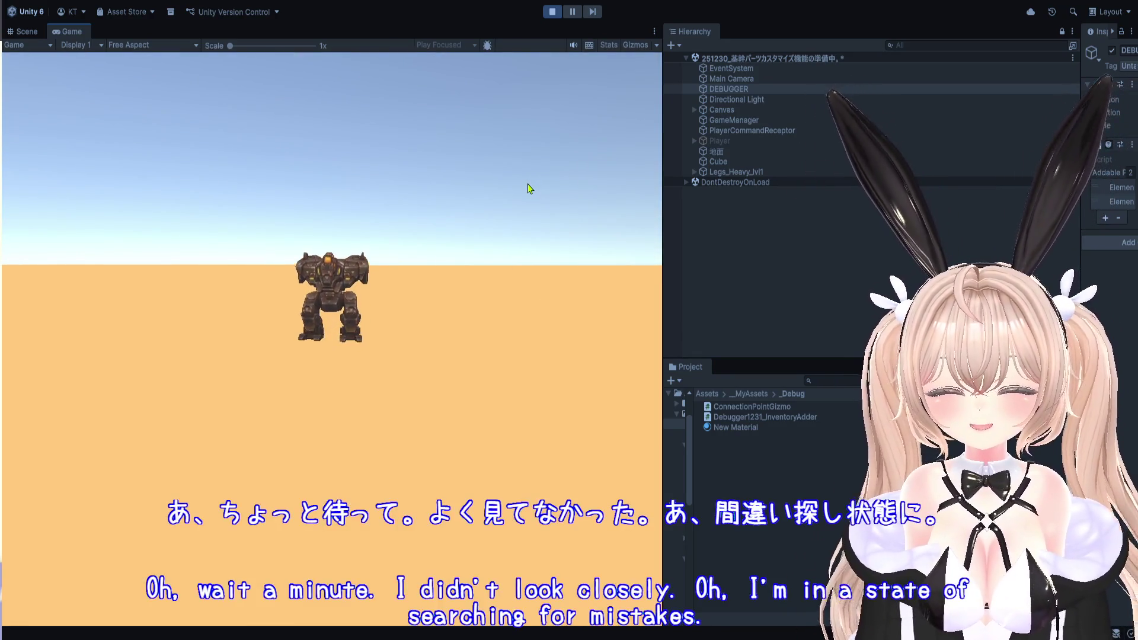
Show the game view beside the scene view and connect another inventory part.
{"action": "left_click", "coordinate": [26, 31]}
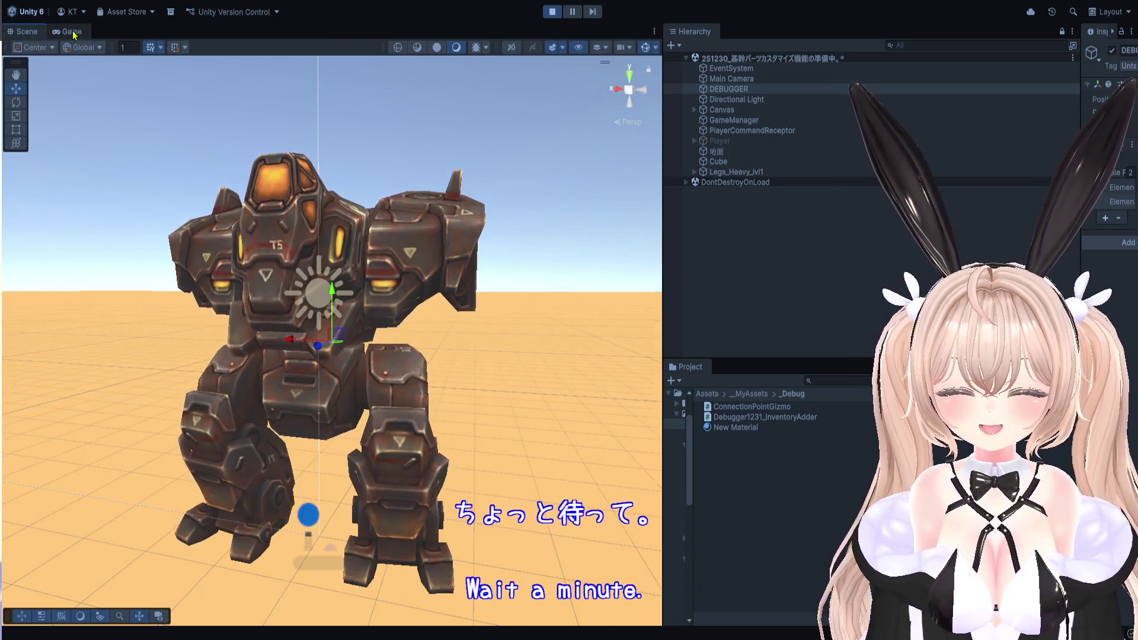
{"action": "left_click", "coordinate": [67, 32]}
{"action": "left_click_drag", "start_coordinate": [652, 283], "coordinate": [652, 283]}
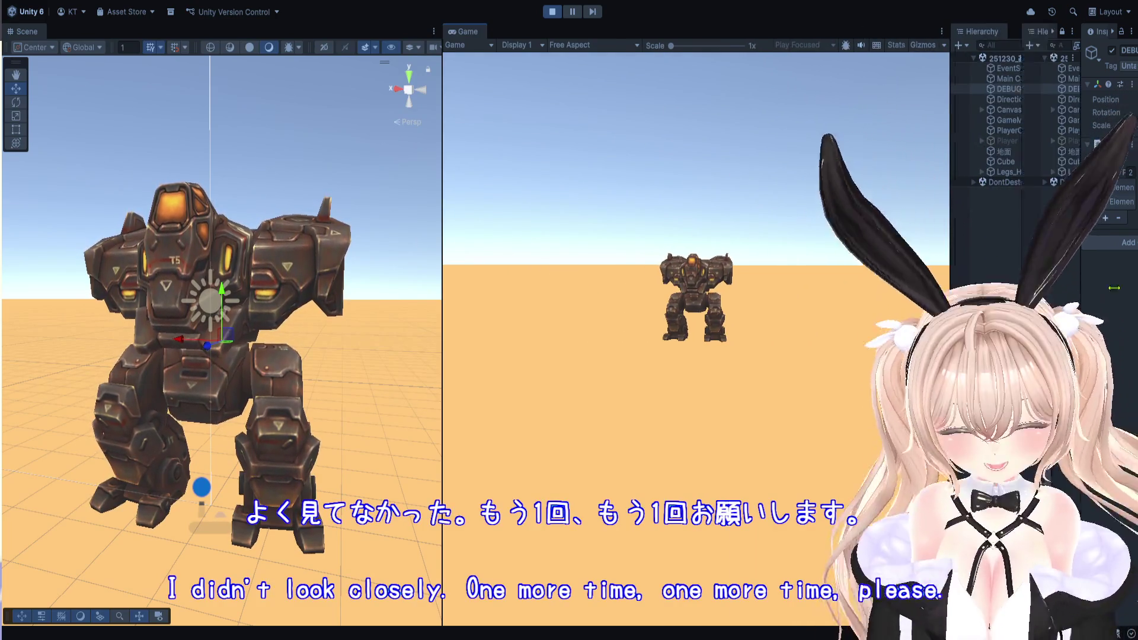
{"action": "left_click_drag", "start_coordinate": [946, 279], "coordinate": [1020, 278]}
{"action": "left_click", "coordinate": [871, 388]}
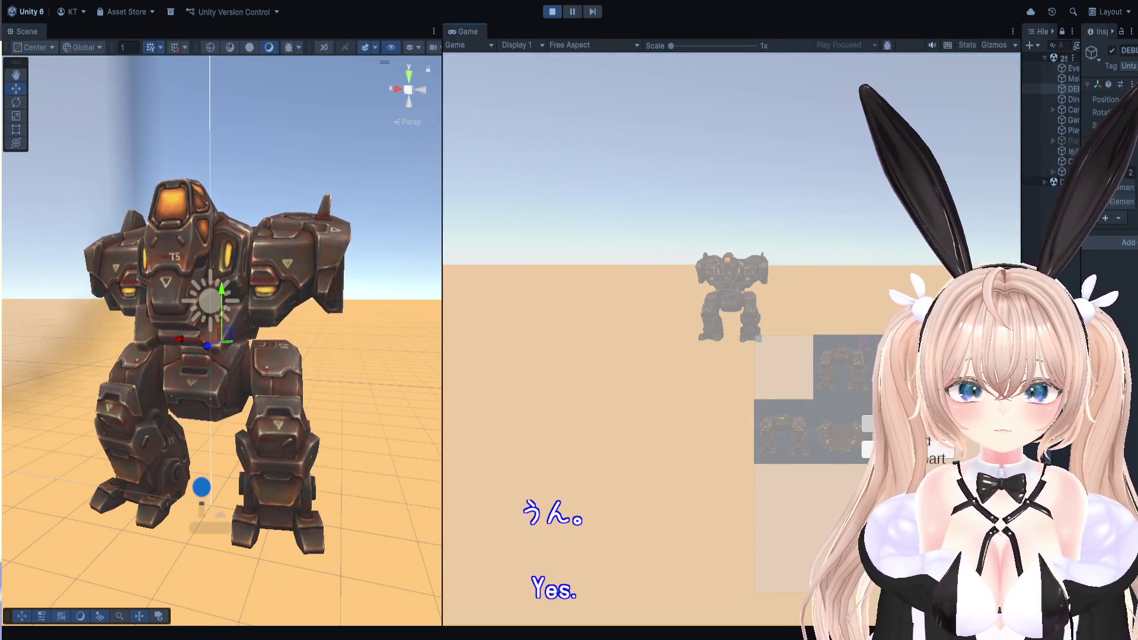
{"action": "left_click", "coordinate": [807, 434]}
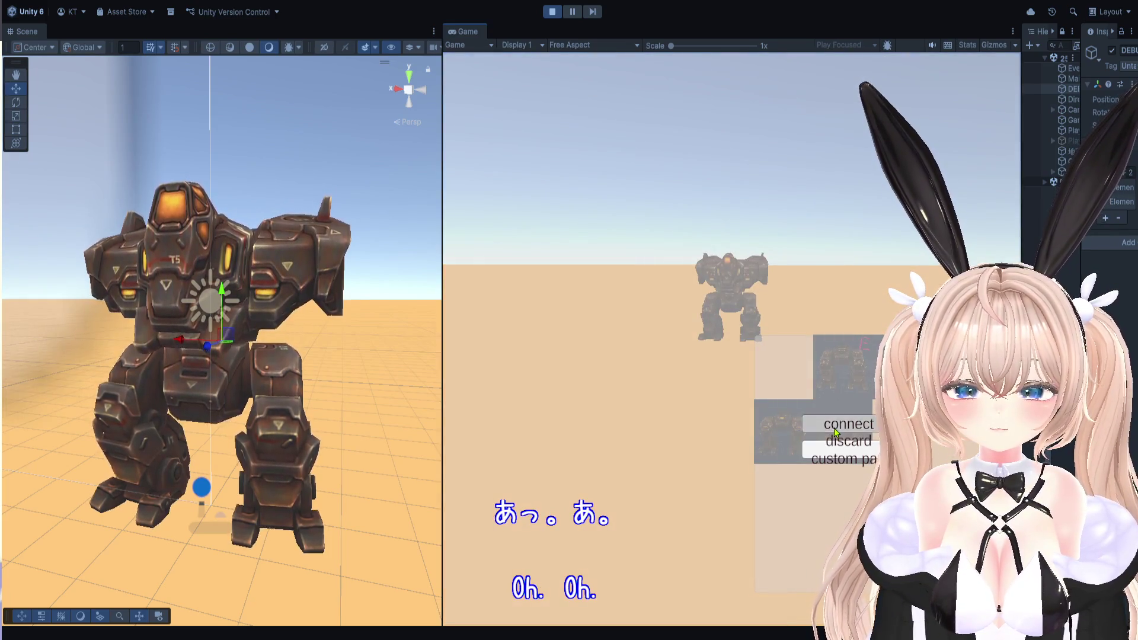
{"action": "left_click", "coordinate": [806, 437]}
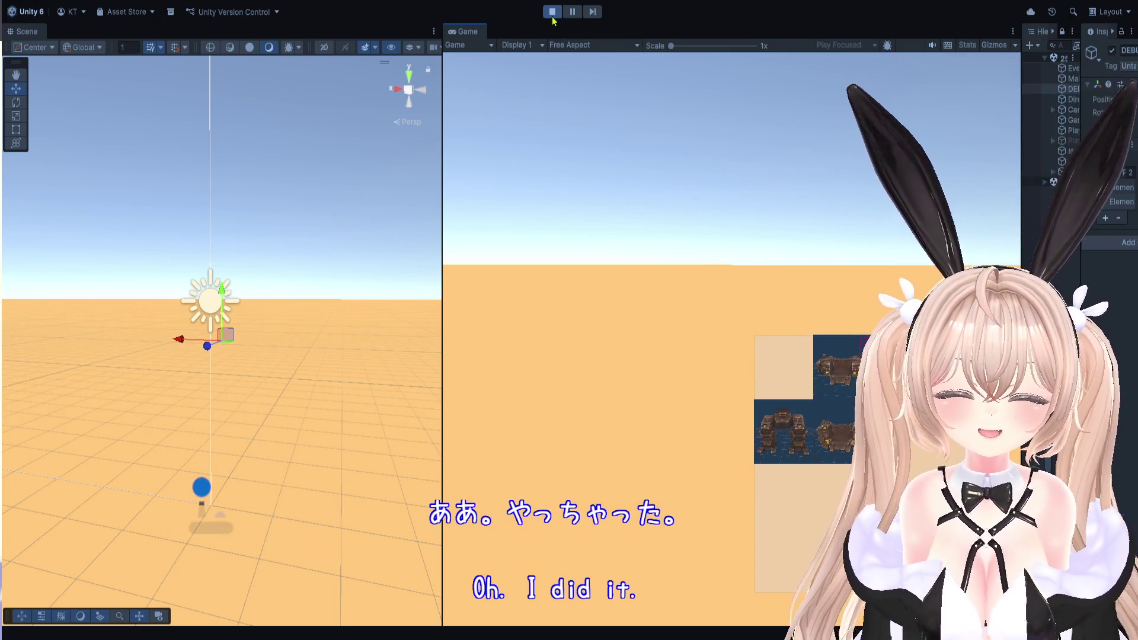
Stop Play mode and widen the Hierarchy, Project and Inspector panels.
{"action": "key", "text": "ctrl+p"}
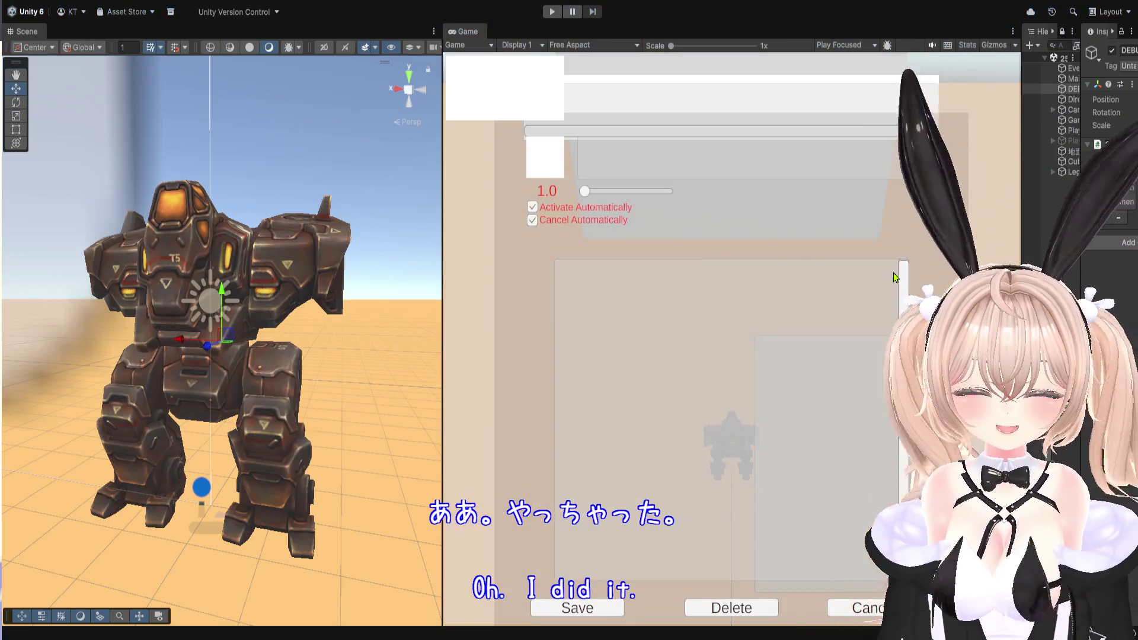
{"action": "left_click_drag", "start_coordinate": [1021, 273], "coordinate": [575, 273]}
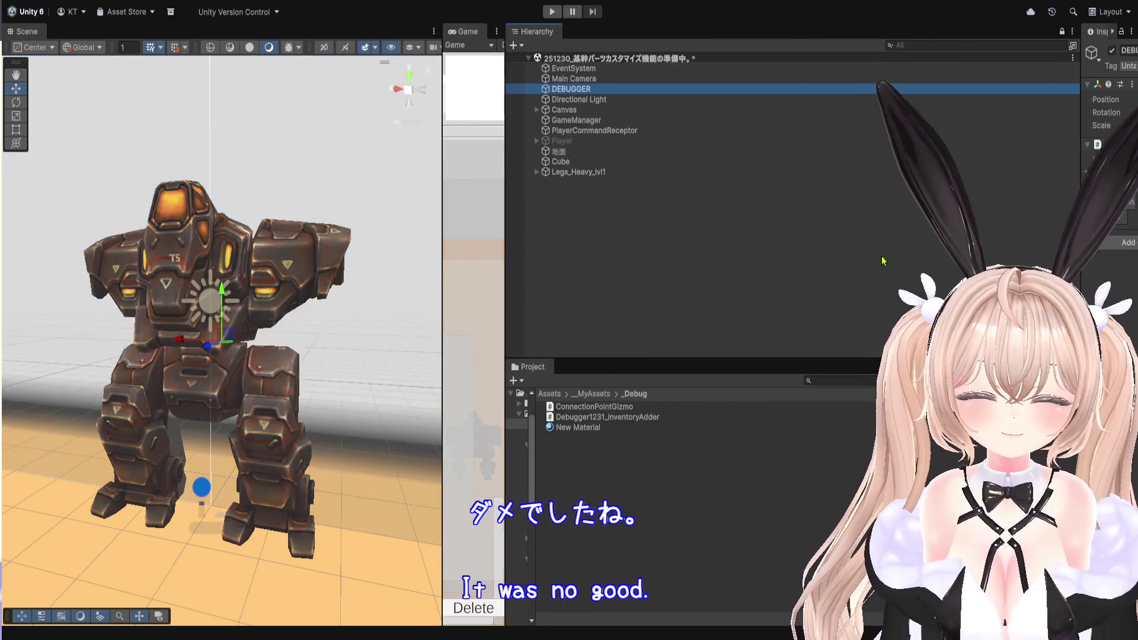
{"action": "left_click_drag", "start_coordinate": [1080, 255], "coordinate": [716, 255]}
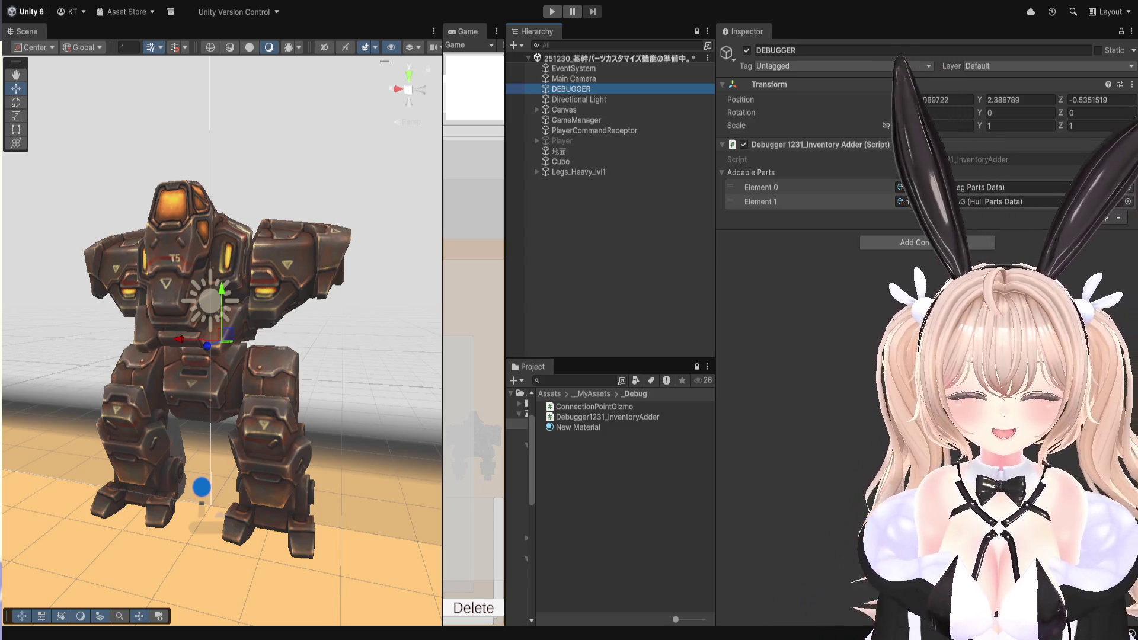
Uncheck Use Gravity on the heavy legs prefab's Rigidbody, then select Mount_top.
{"action": "left_click", "coordinate": [578, 172]}
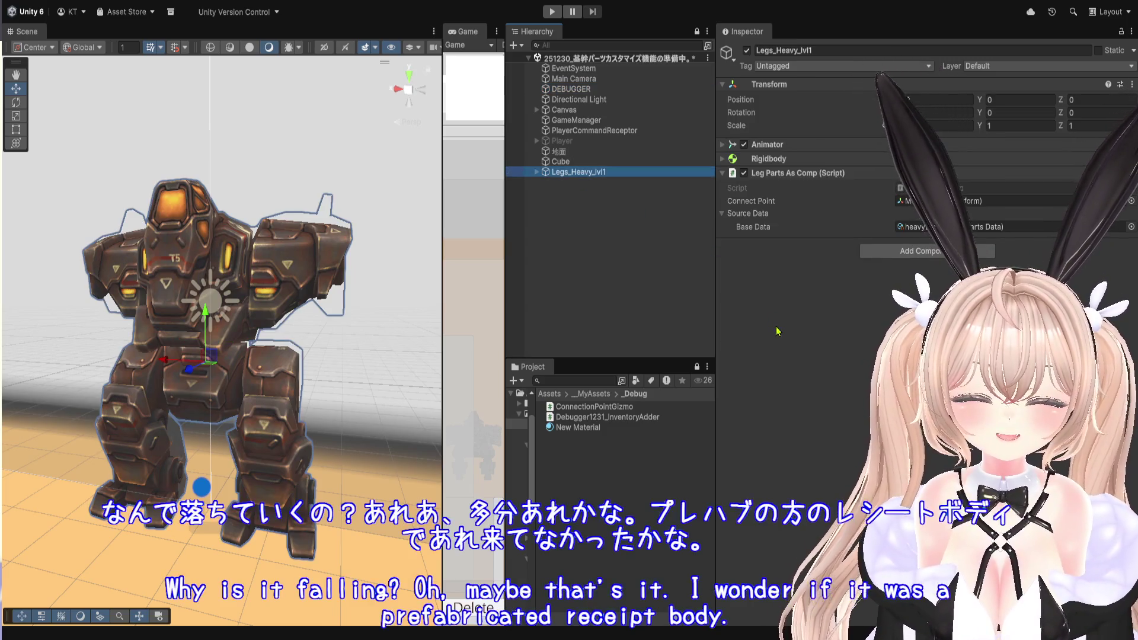
{"action": "left_click", "coordinate": [781, 160]}
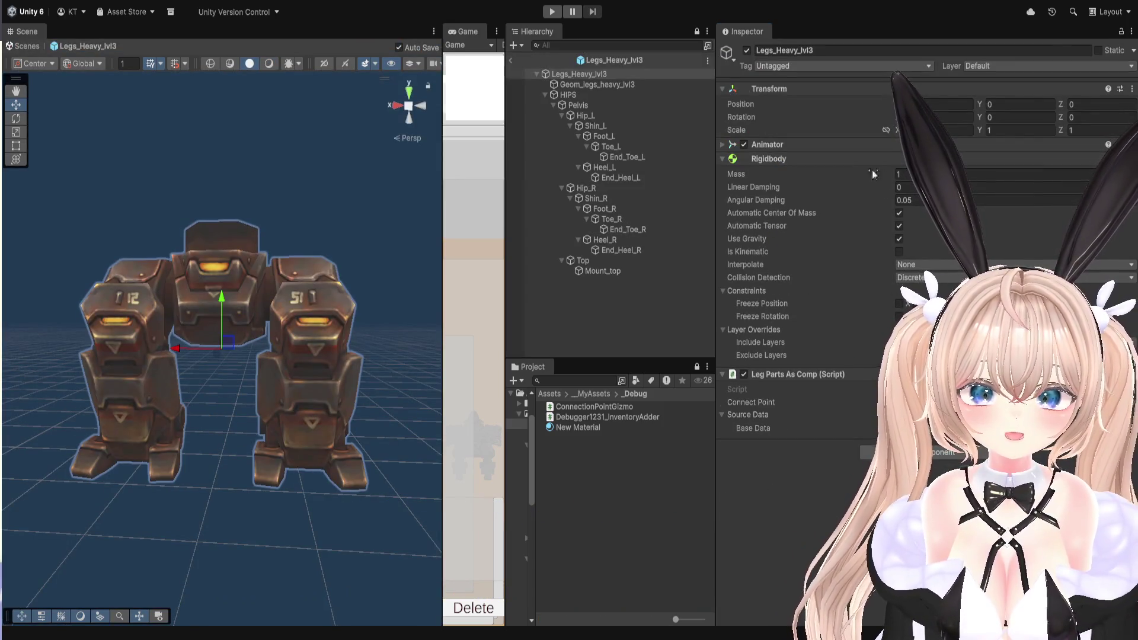
{"action": "left_click", "coordinate": [899, 238]}
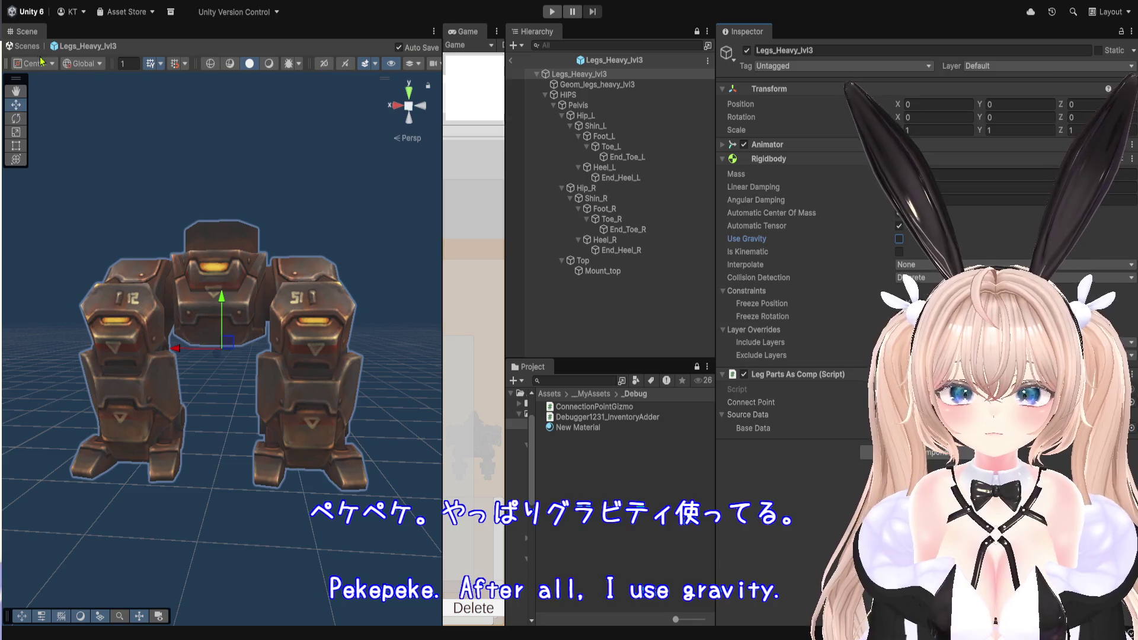
{"action": "left_click", "coordinate": [631, 271]}
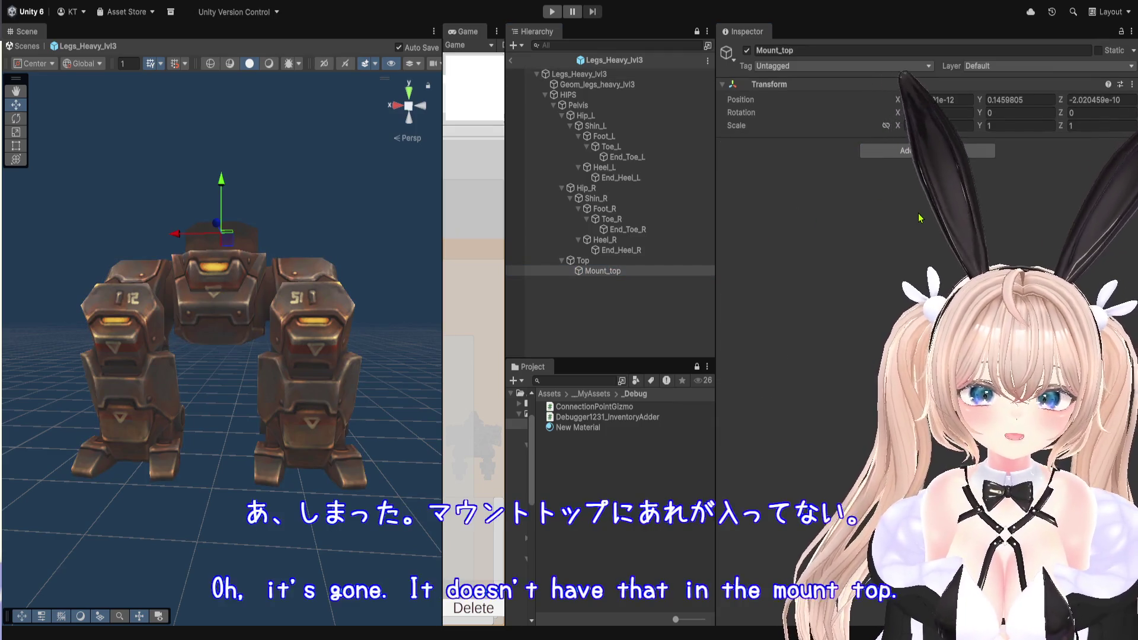
{"action": "left_click", "coordinate": [638, 338]}
{"action": "left_click", "coordinate": [511, 60]}
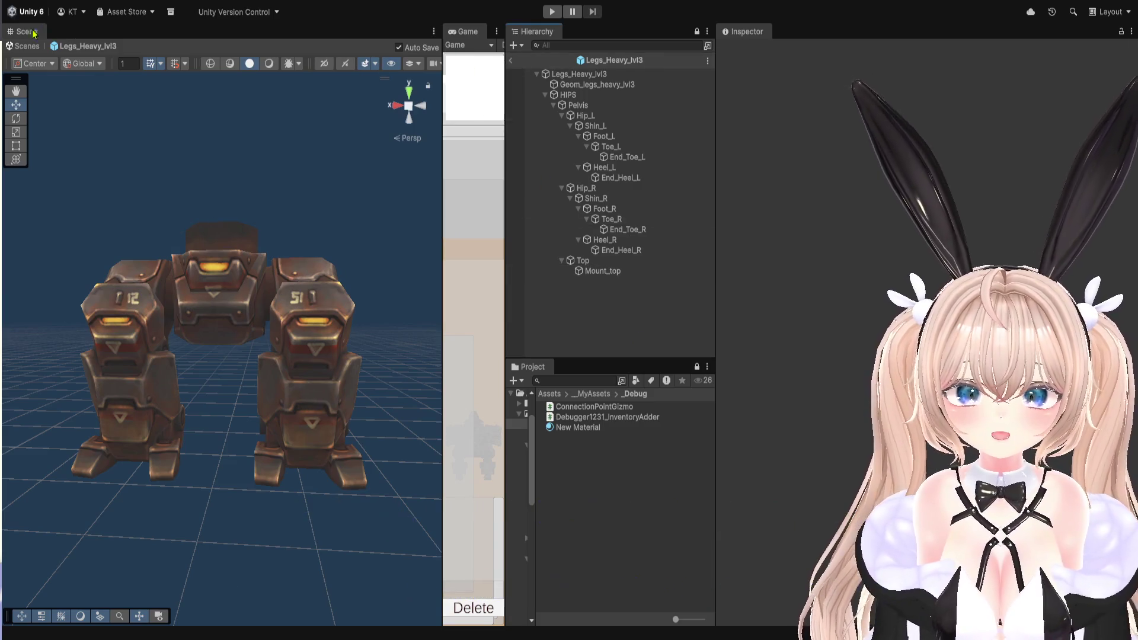
{"action": "left_click", "coordinate": [536, 172]}
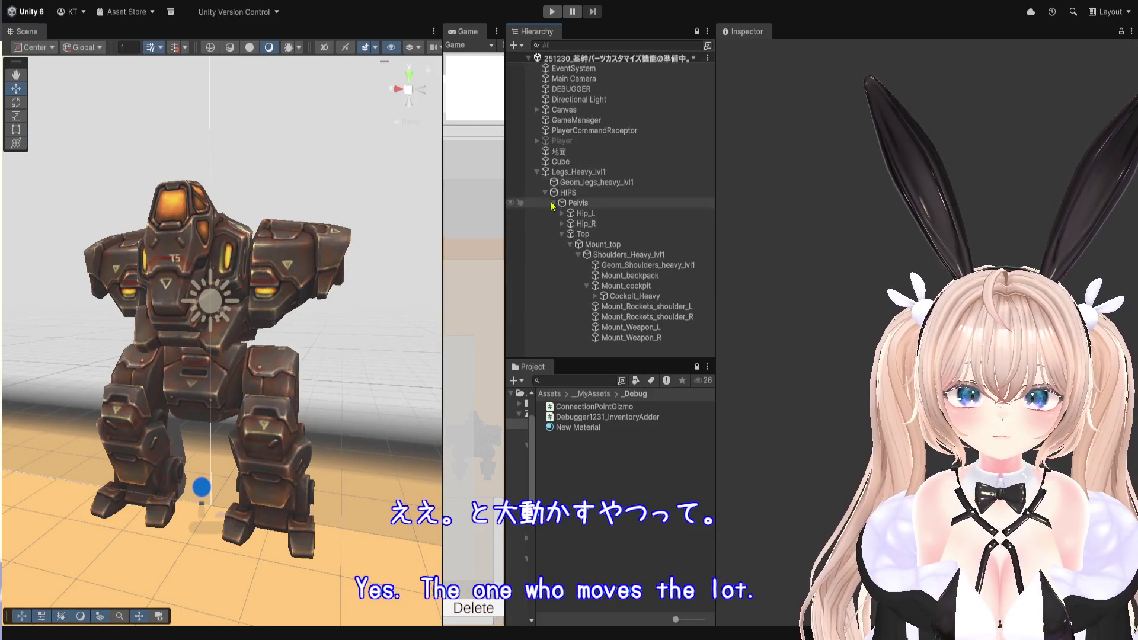
{"action": "left_click", "coordinate": [616, 245]}
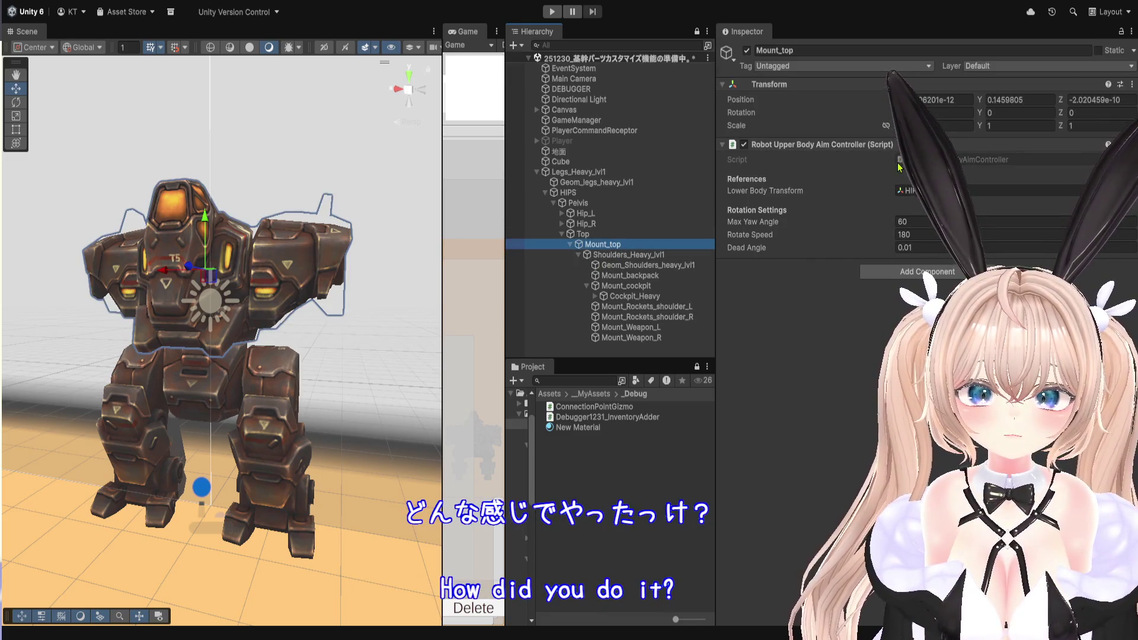
{"action": "left_click", "coordinate": [907, 190]}
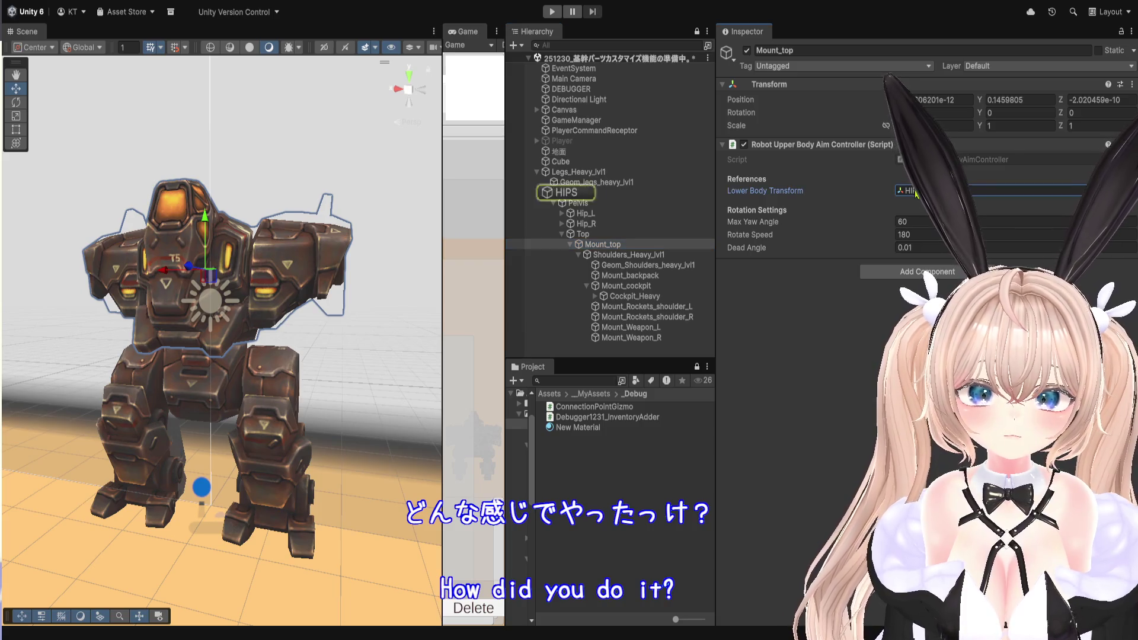
{"action": "double_click", "coordinate": [902, 162]}
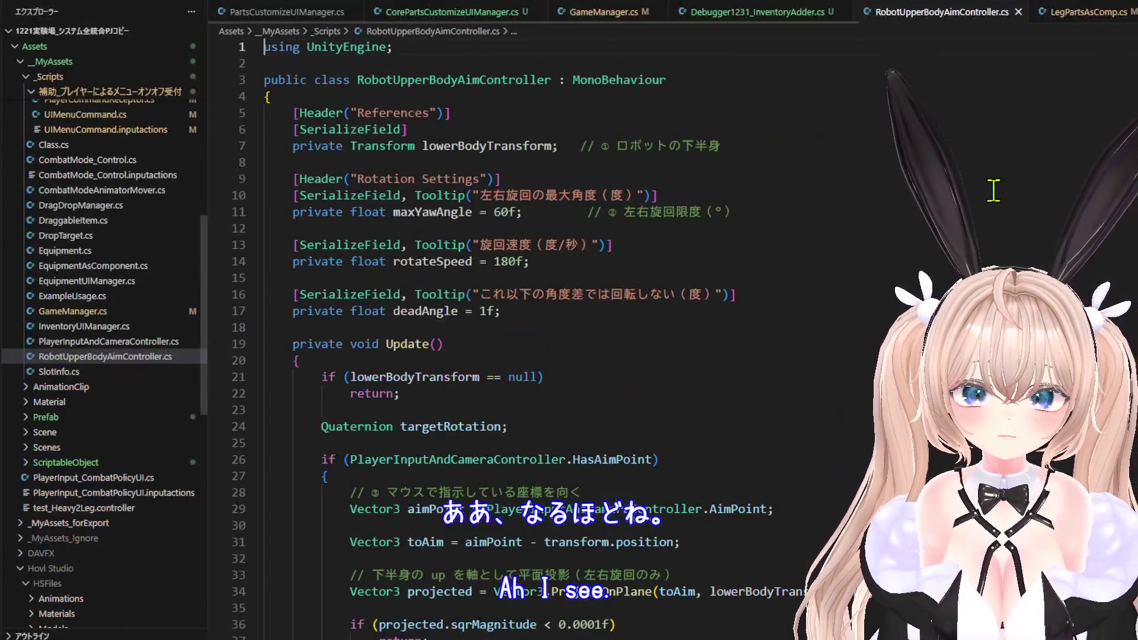
{"action": "scroll", "coordinate": [859, 338], "scroll_direction": "down", "scroll_amount": 4}
{"action": "scroll", "coordinate": [859, 338], "scroll_direction": "down", "scroll_amount": 4}
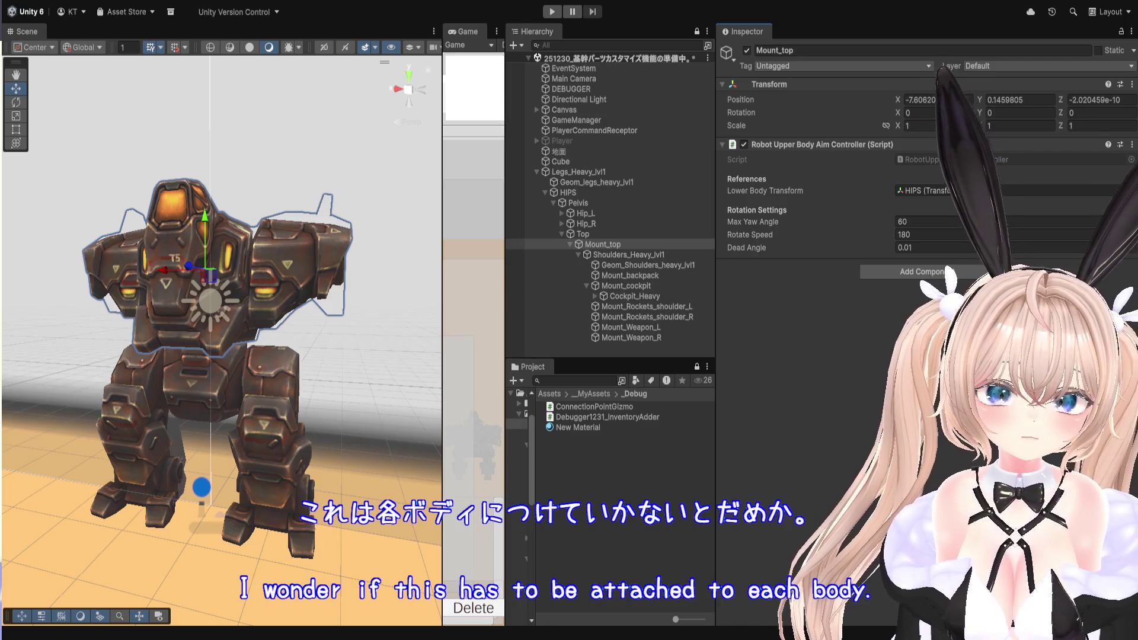
{"action": "key", "text": "ctrl+z"}
{"action": "key", "text": "Return"}
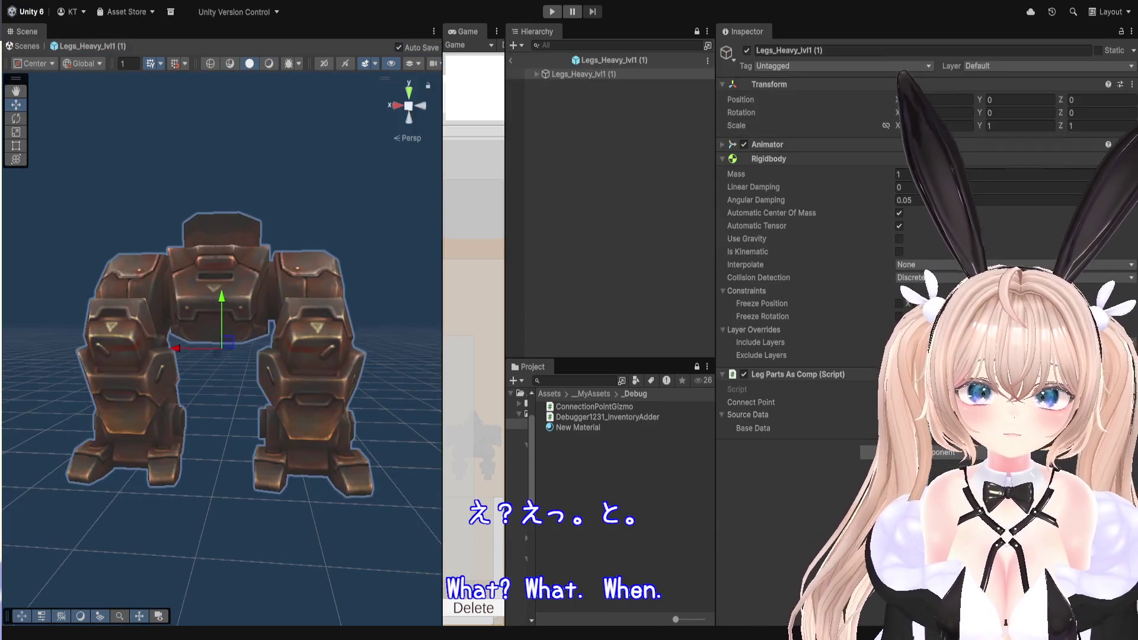
{"action": "left_click", "coordinate": [548, 75]}
{"action": "left_click", "coordinate": [536, 74]}
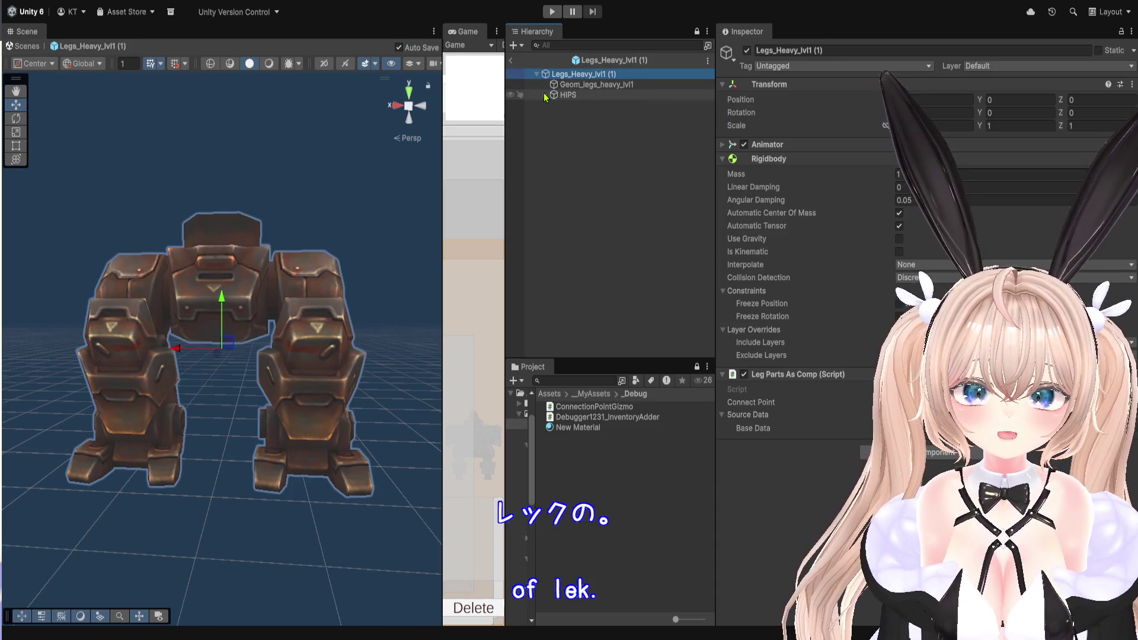
{"action": "left_click", "coordinate": [544, 95]}
{"action": "left_click", "coordinate": [553, 105]}
{"action": "left_click", "coordinate": [561, 136]}
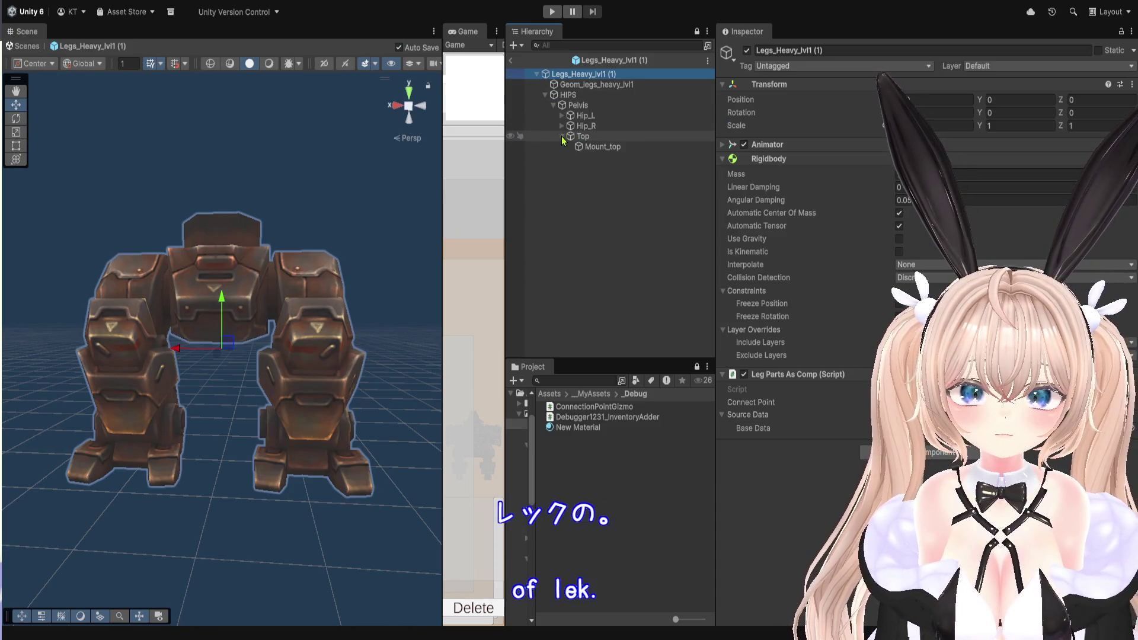
{"action": "left_click", "coordinate": [578, 136]}
{"action": "left_click", "coordinate": [588, 147]}
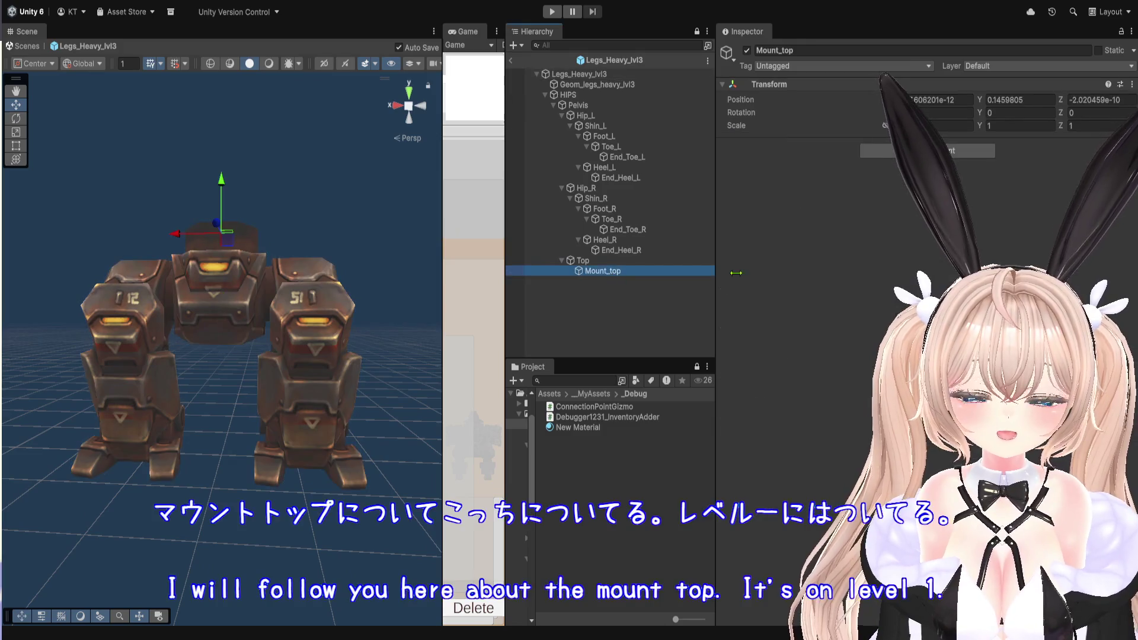
{"action": "left_click", "coordinate": [884, 157]}
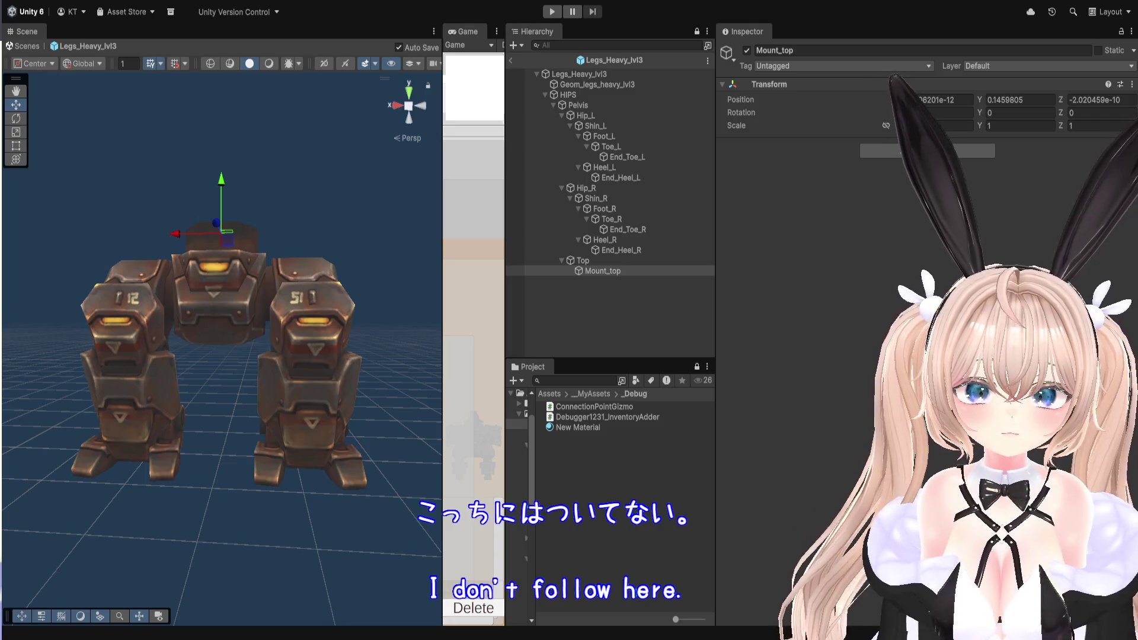
{"action": "left_click", "coordinate": [939, 243]}
Enter 0.0, select Legs_Heavy_lvl3(Clone), then stop the game.
{"action": "type", "text": "0.0"}
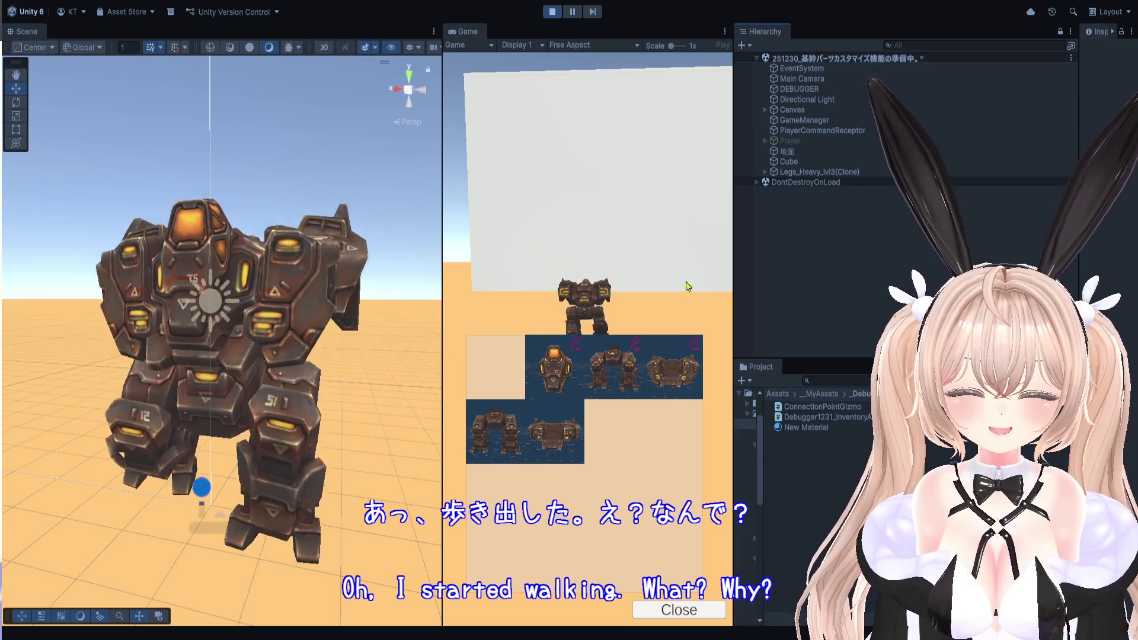
{"action": "left_click", "coordinate": [800, 172]}
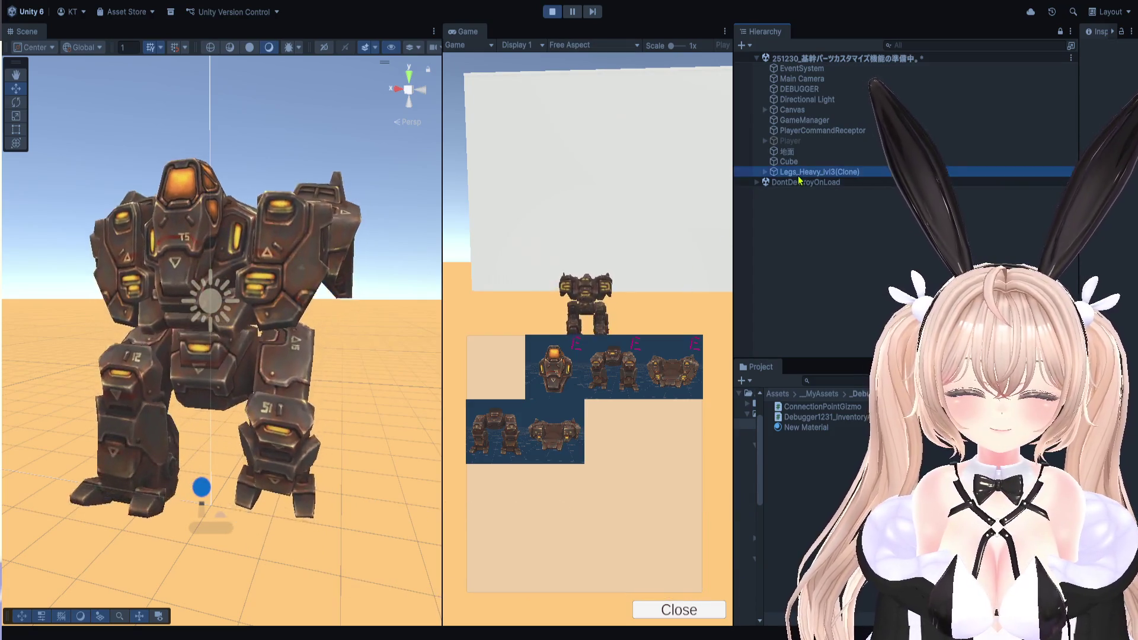
{"action": "key", "text": "ctrl+p"}
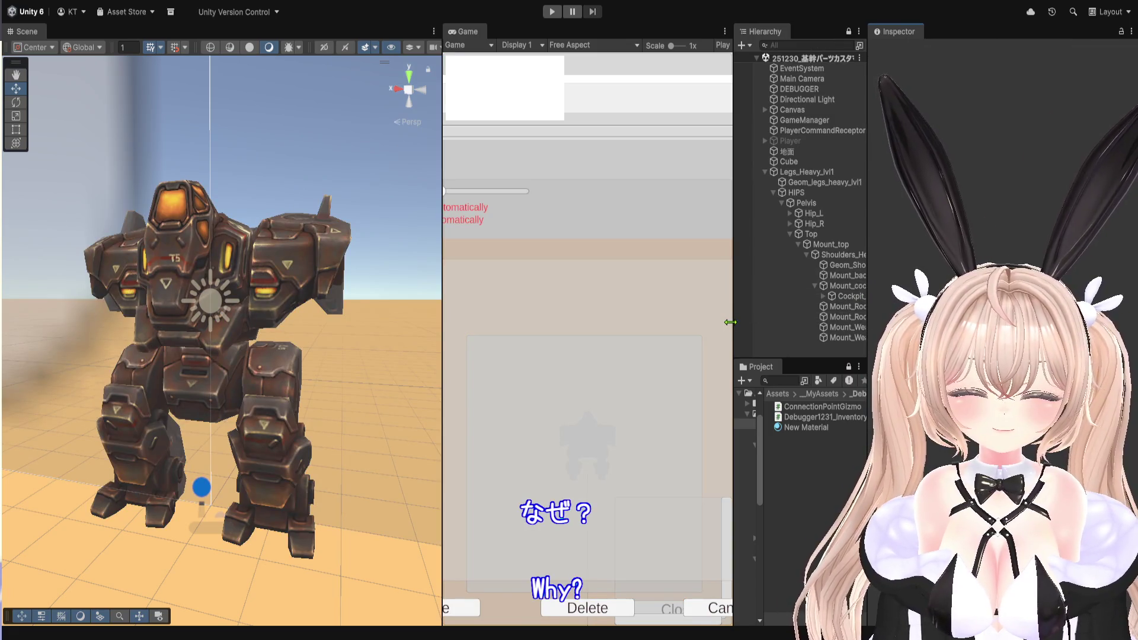
Widen the Hierarchy and inspect the Legs_Heavy_lvl1 mech root.
{"action": "left_click_drag", "start_coordinate": [734, 323], "coordinate": [657, 320]}
{"action": "left_click", "coordinate": [739, 173]}
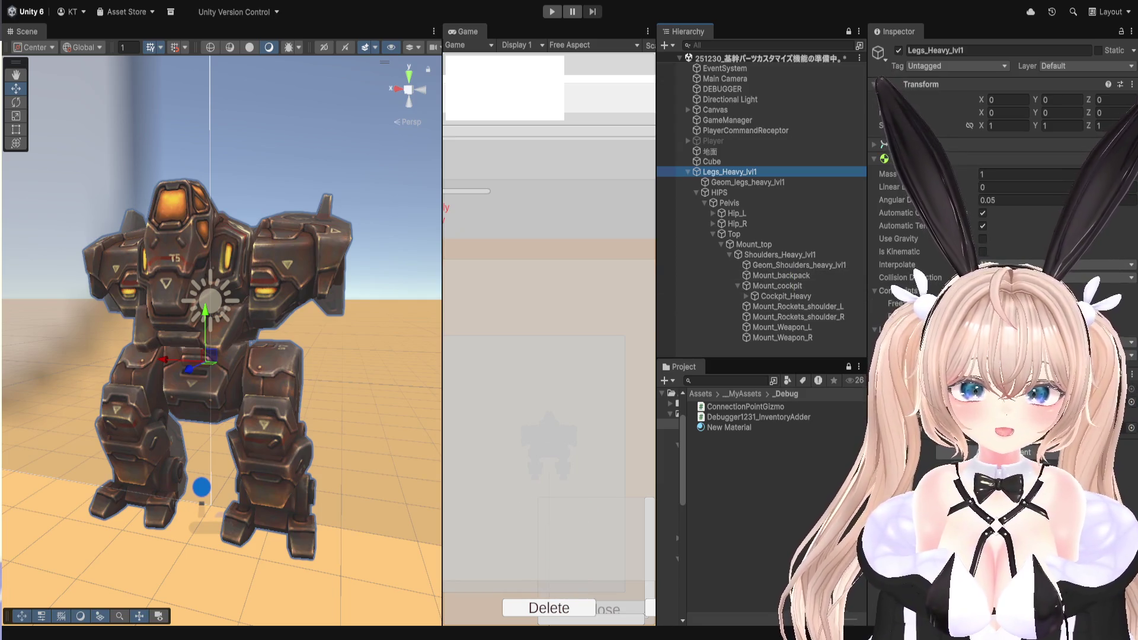
{"action": "left_click", "coordinate": [848, 366]}
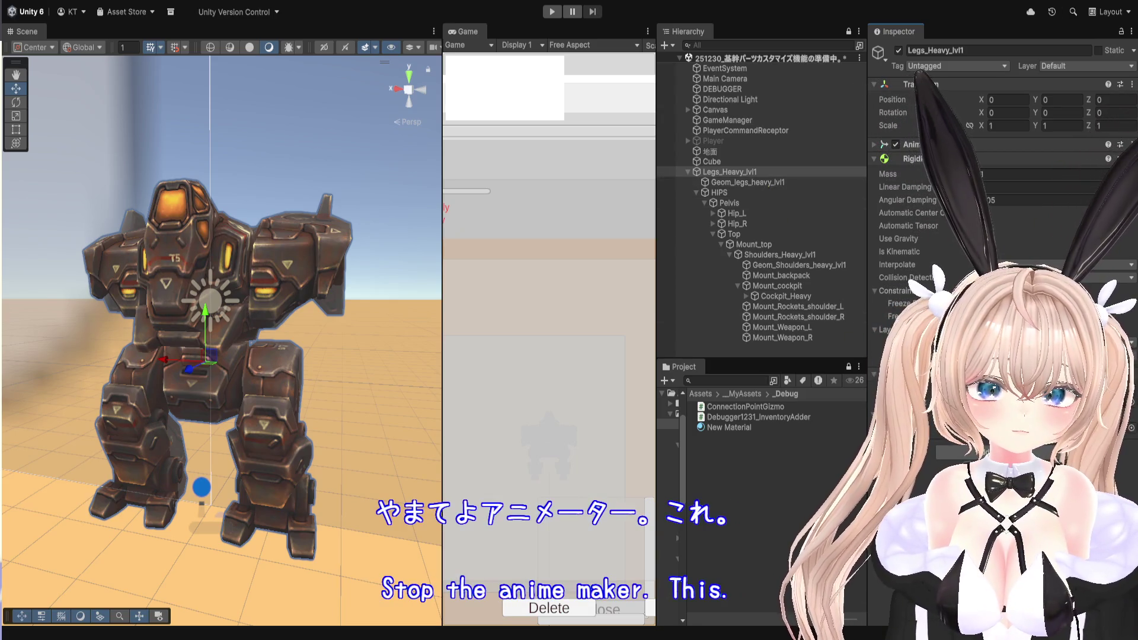
Open the legs prefab and compare its Legs_Heavy_Ctrl, avatar and test_Heavy2Leg assets.
{"action": "key", "text": "shift+d"}
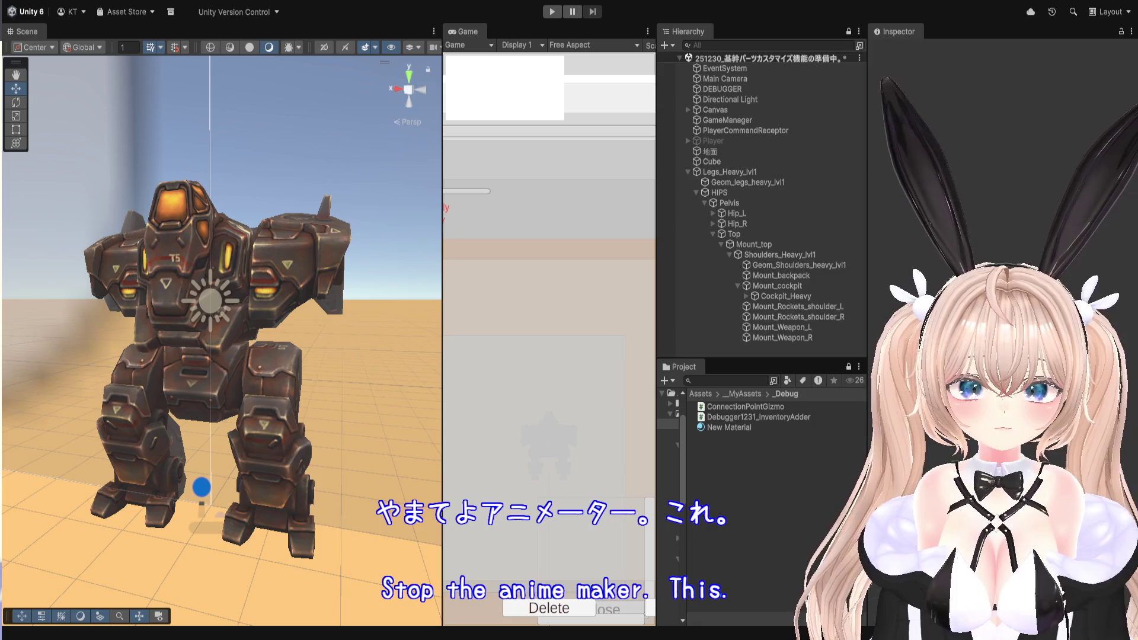
{"action": "left_click", "coordinate": [854, 254]}
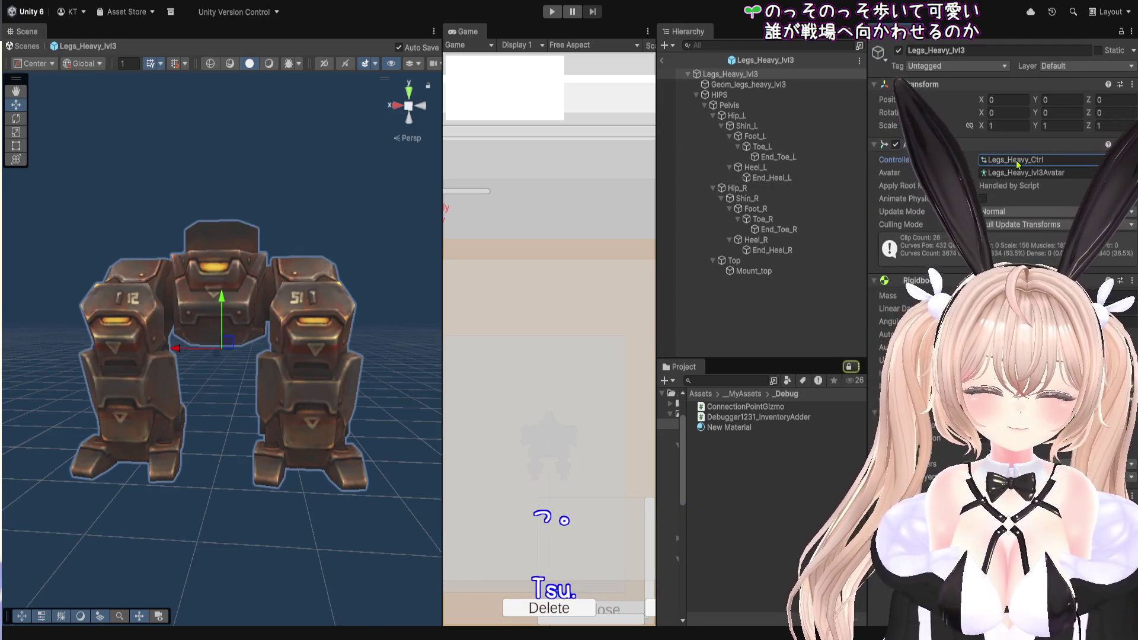
{"action": "left_click", "coordinate": [849, 366]}
{"action": "left_click", "coordinate": [1028, 160]}
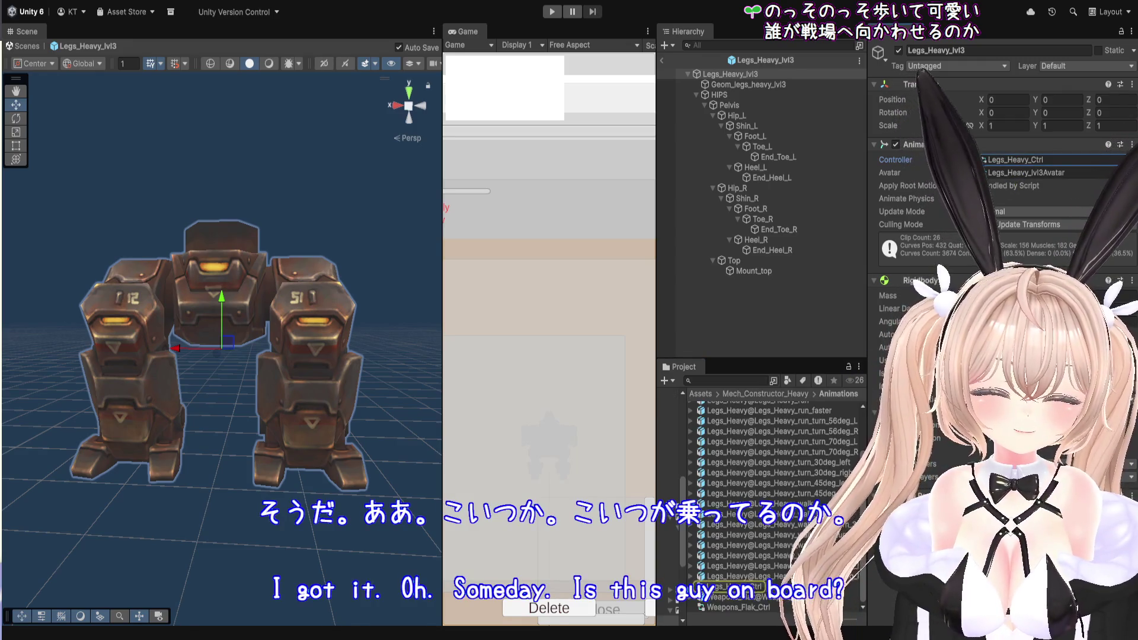
{"action": "left_click", "coordinate": [1017, 161]}
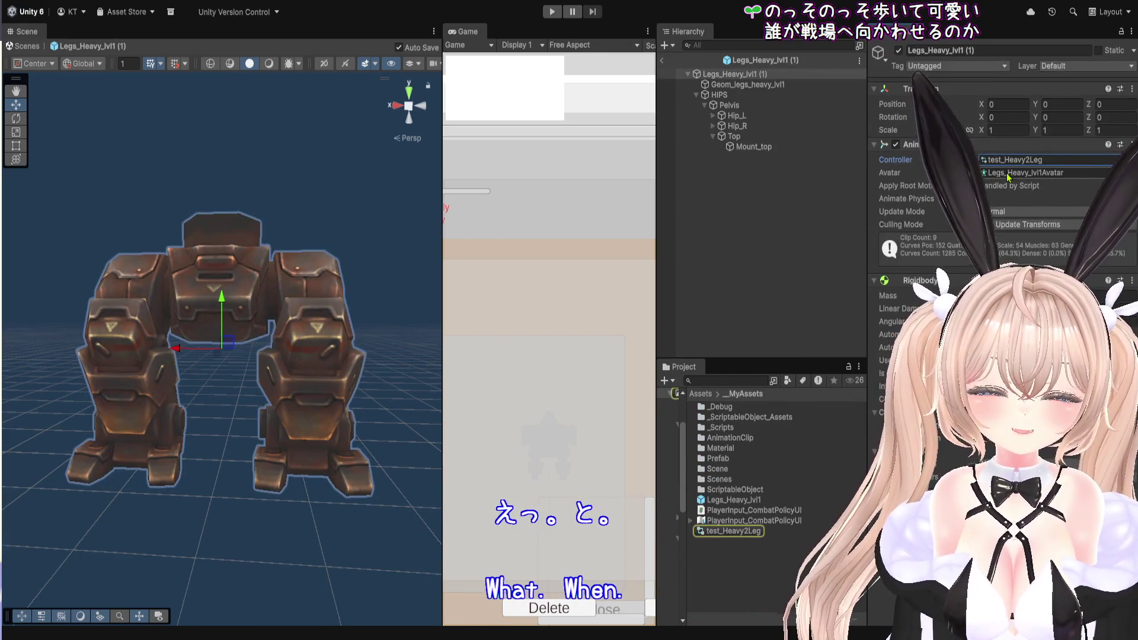
{"action": "left_click", "coordinate": [1007, 174]}
{"action": "left_click", "coordinate": [1014, 160]}
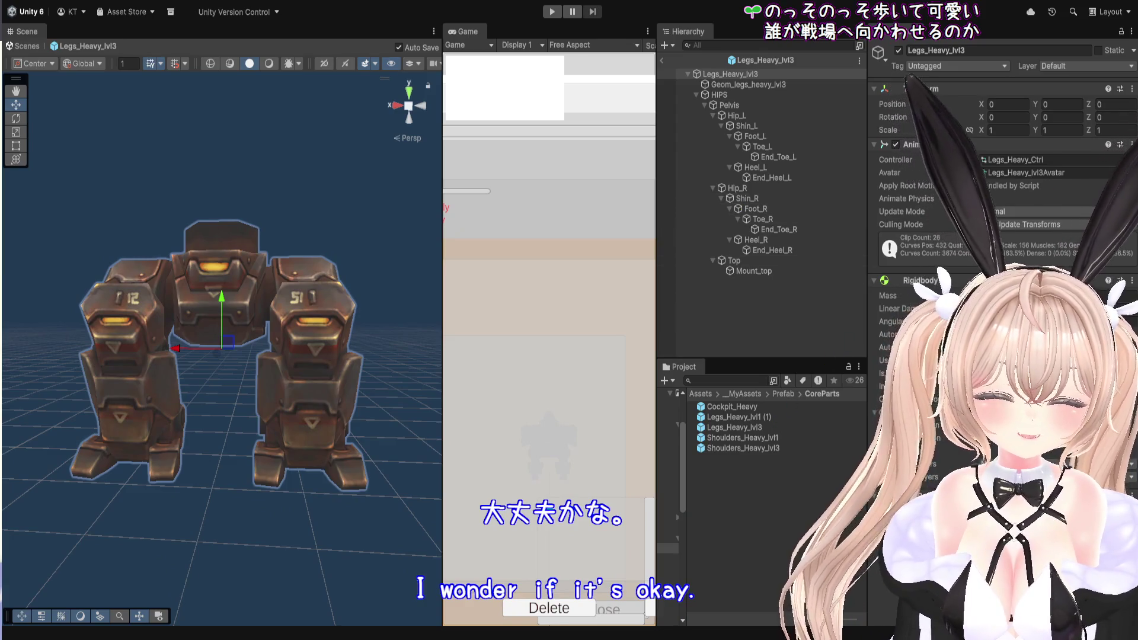
Assign test_Heavy2Leg from _MyAssets as the Animator's Controller and start the game.
{"action": "left_click", "coordinate": [774, 395]}
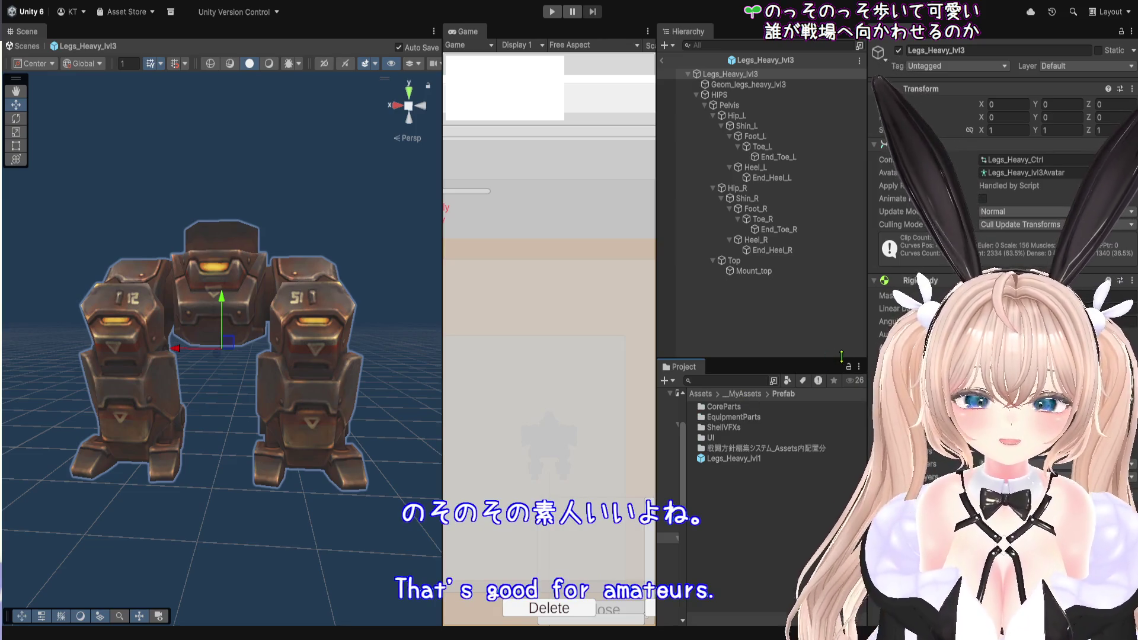
{"action": "left_click", "coordinate": [745, 394]}
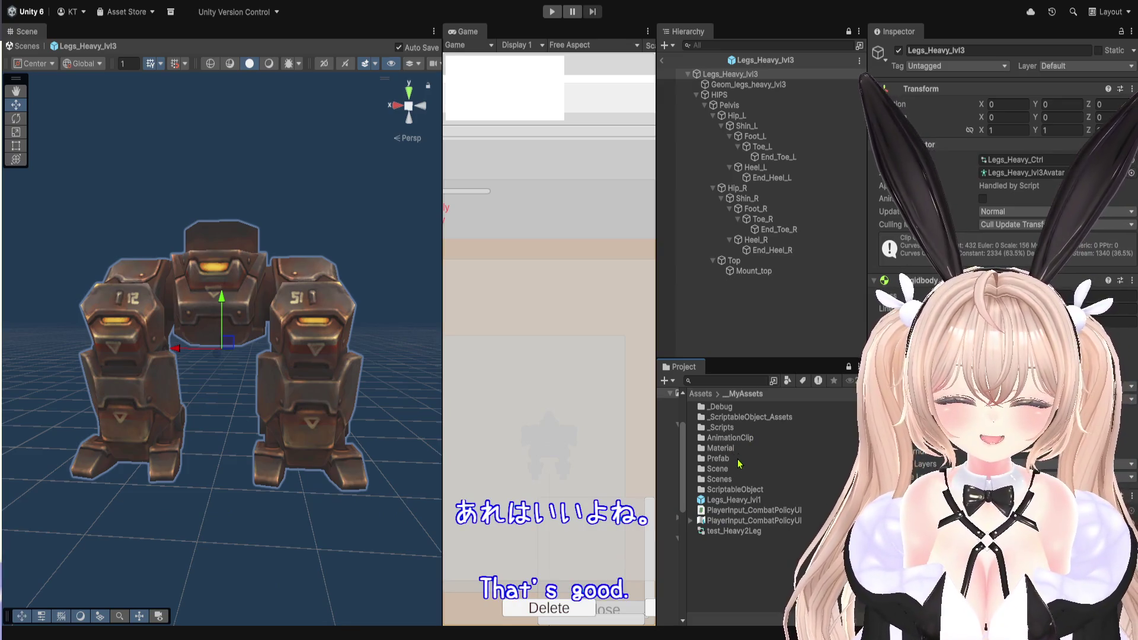
{"action": "mouse_move", "coordinate": [756, 535]}
{"action": "left_mouse_down"}
{"action": "mouse_move", "coordinate": [888, 355]}
{"action": "mouse_move", "coordinate": [1008, 160]}
{"action": "left_mouse_up"}
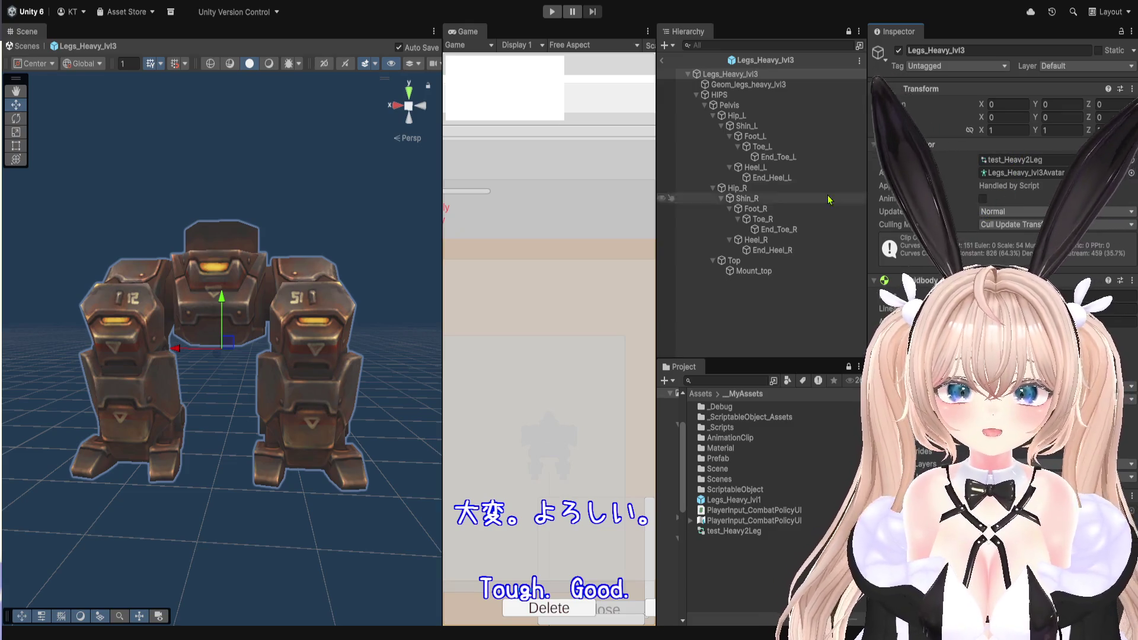
{"action": "left_click", "coordinate": [552, 12]}
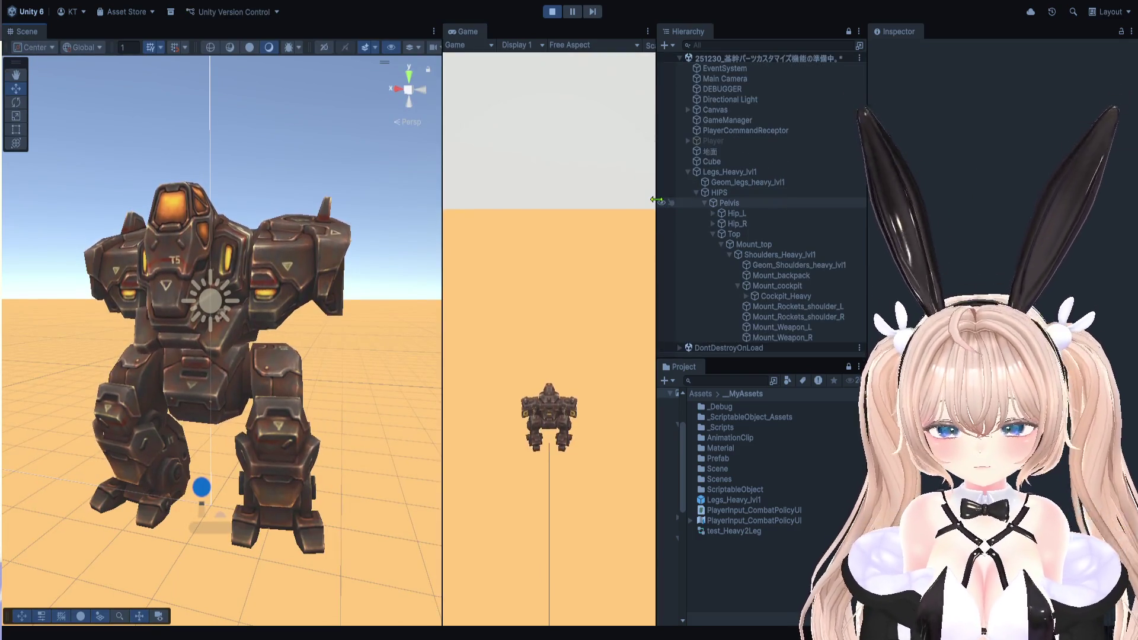
Widen the Game view and connect two inventory parts to the mech.
{"action": "left_click_drag", "start_coordinate": [656, 202], "coordinate": [926, 249]}
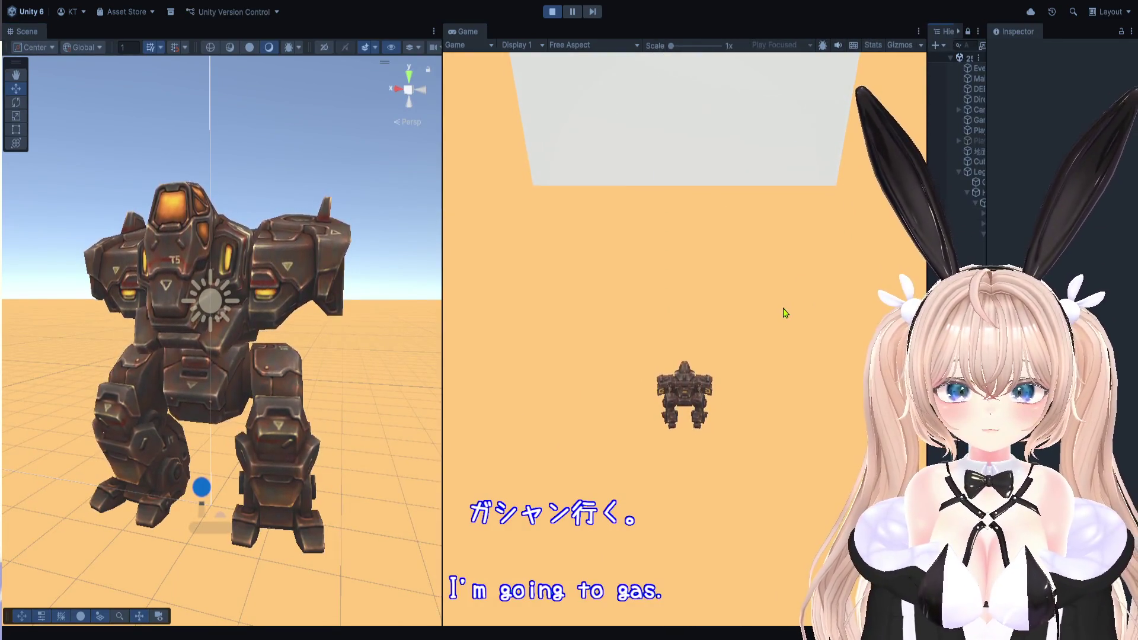
{"action": "left_click", "coordinate": [779, 418]}
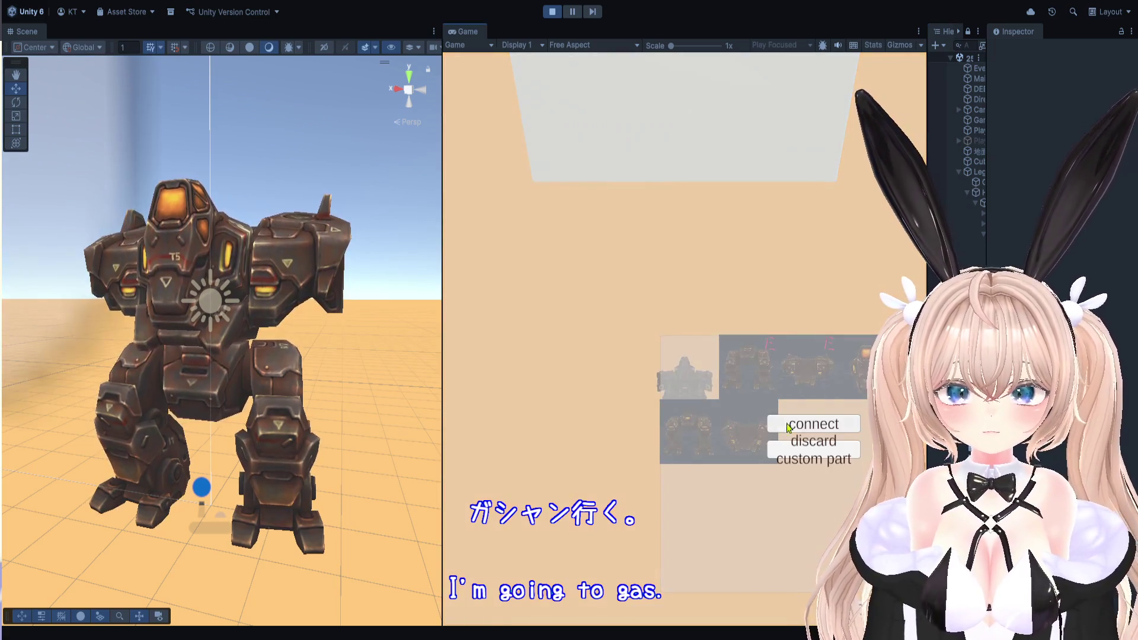
{"action": "left_click", "coordinate": [793, 425]}
{"action": "left_click", "coordinate": [758, 431]}
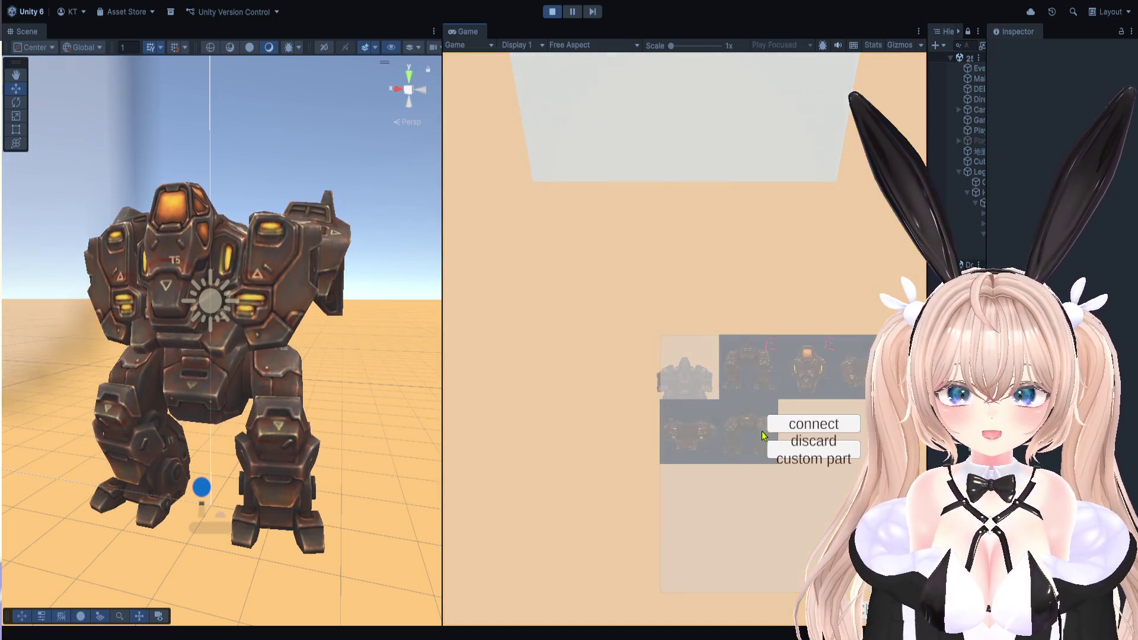
{"action": "left_click", "coordinate": [794, 436]}
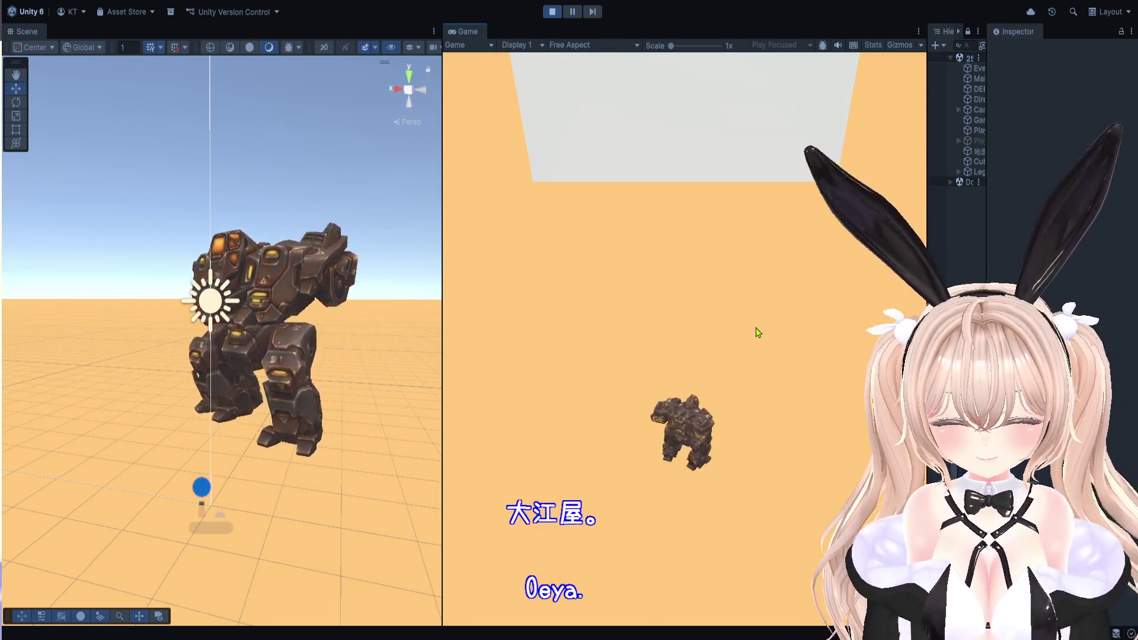
Swap the mech's legs for the bottom-row leg part in the parts panel.
{"action": "left_click", "coordinate": [755, 334]}
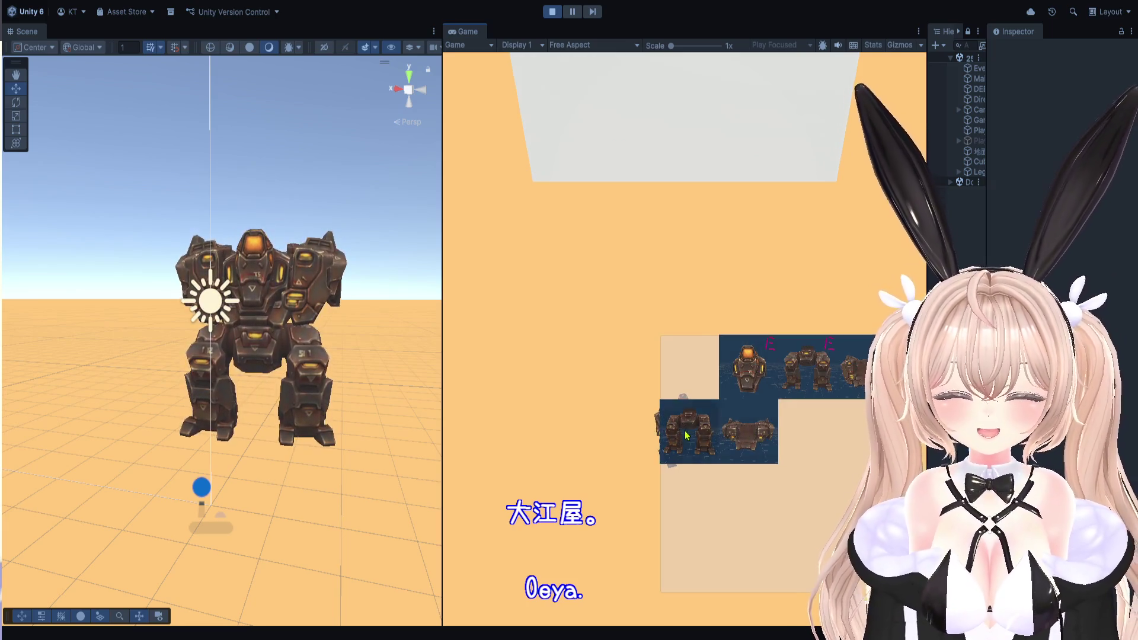
{"action": "left_click", "coordinate": [688, 435]}
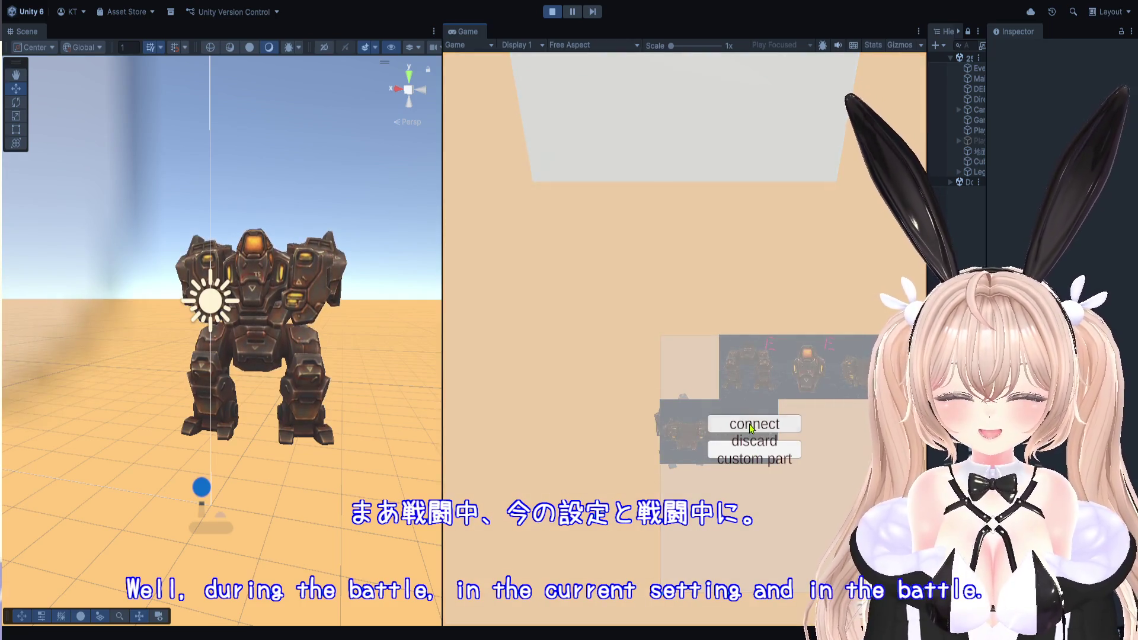
{"action": "left_click", "coordinate": [753, 424]}
{"action": "left_click", "coordinate": [725, 381]}
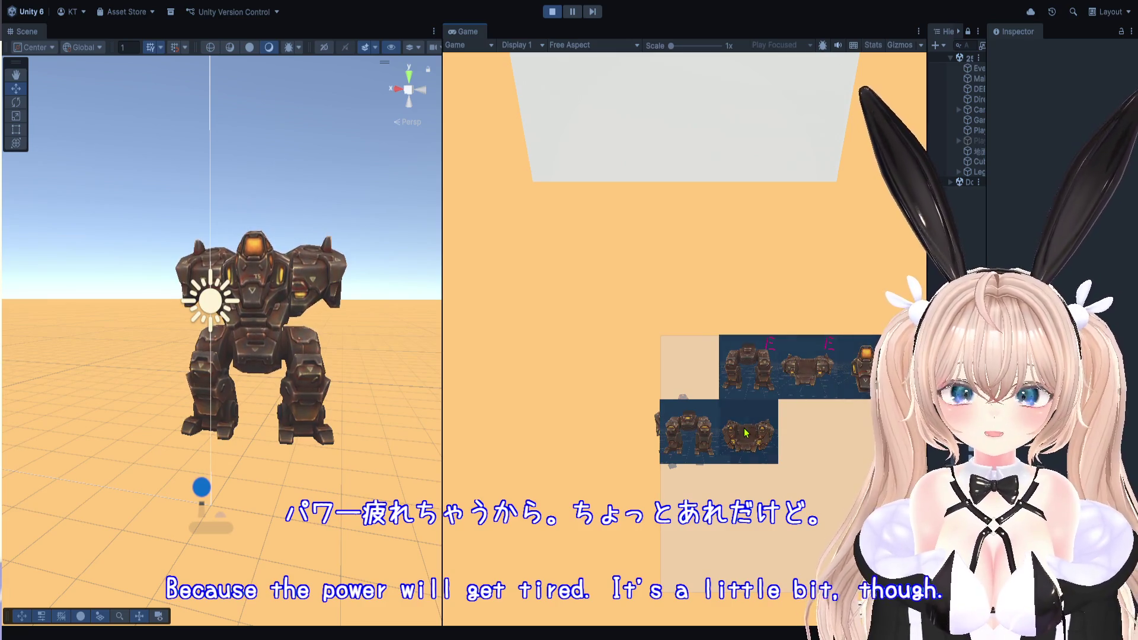
{"action": "left_click", "coordinate": [729, 432]}
{"action": "left_click", "coordinate": [718, 501]}
{"action": "left_click", "coordinate": [720, 497]}
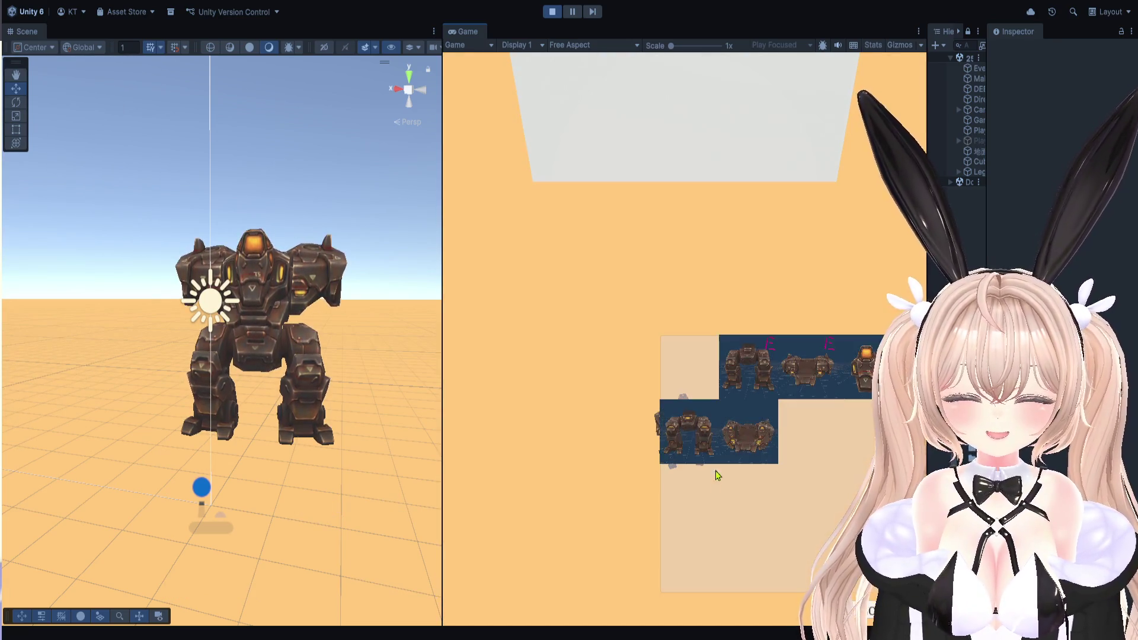
{"action": "left_click", "coordinate": [695, 432]}
{"action": "left_click", "coordinate": [709, 437]}
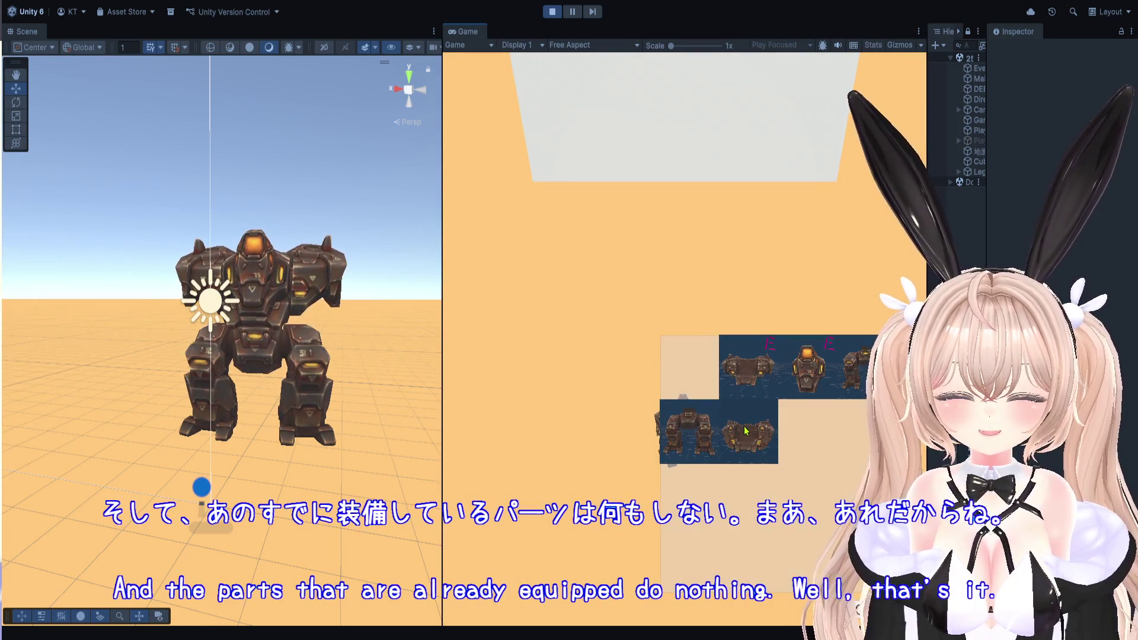
{"action": "left_click", "coordinate": [825, 450]}
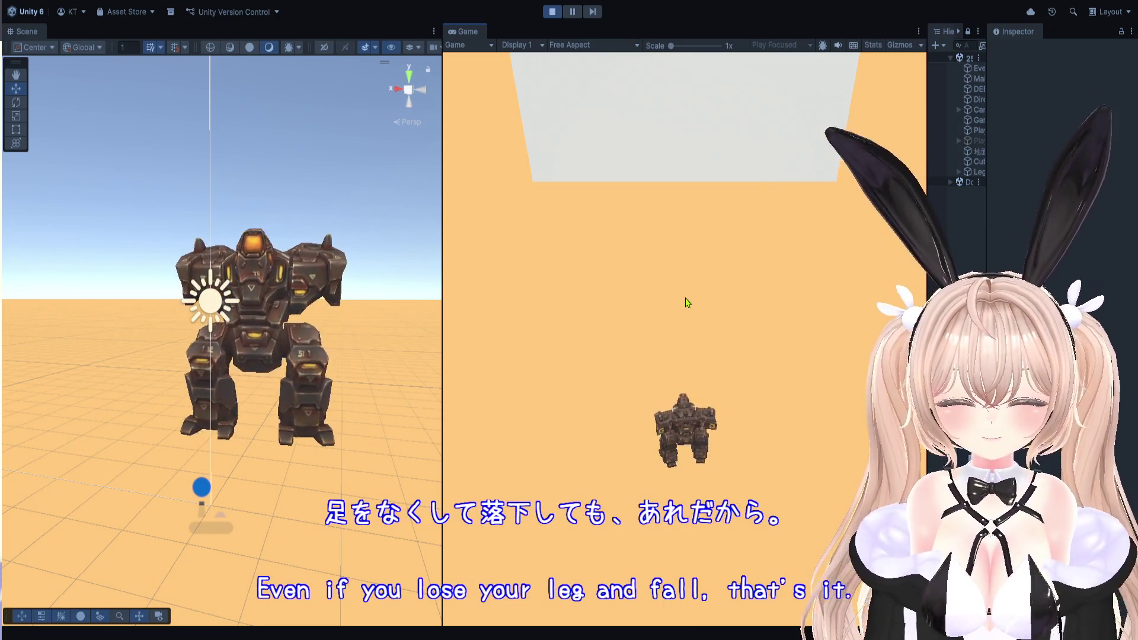
Mount guns on both the left and right arms, then stop the game.
{"action": "key", "text": "e"}
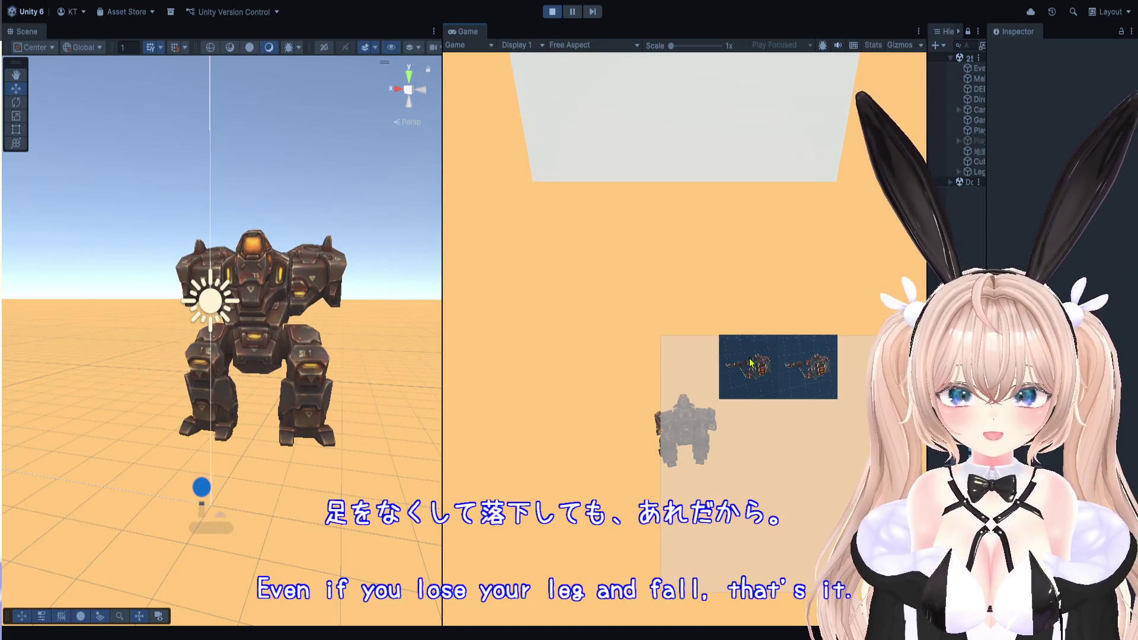
{"action": "left_click", "coordinate": [764, 359]}
{"action": "left_click", "coordinate": [788, 362]}
{"action": "left_click", "coordinate": [813, 368]}
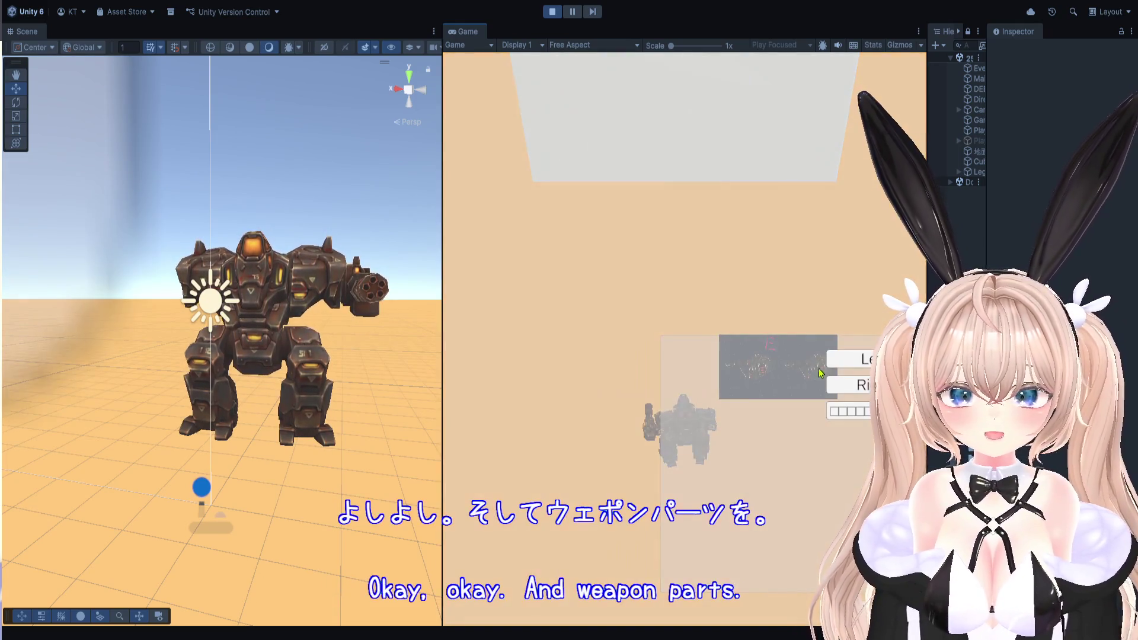
{"action": "left_click", "coordinate": [837, 368]}
{"action": "key", "text": "e"}
{"action": "key", "text": "e"}
{"action": "key", "text": "e"}
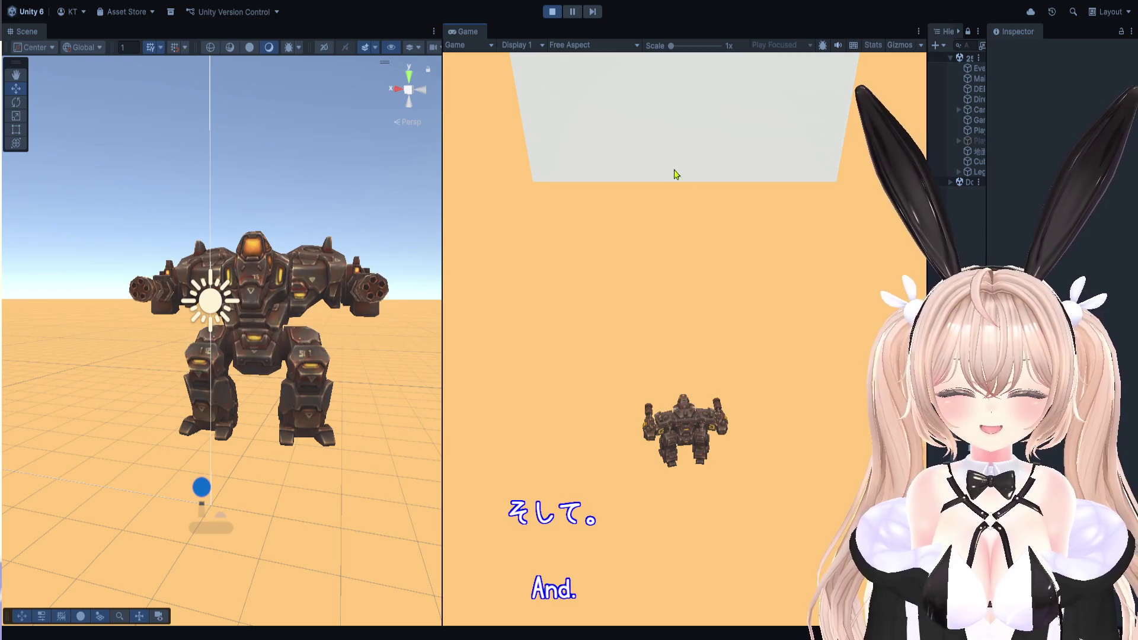
{"action": "left_click", "coordinate": [552, 11]}
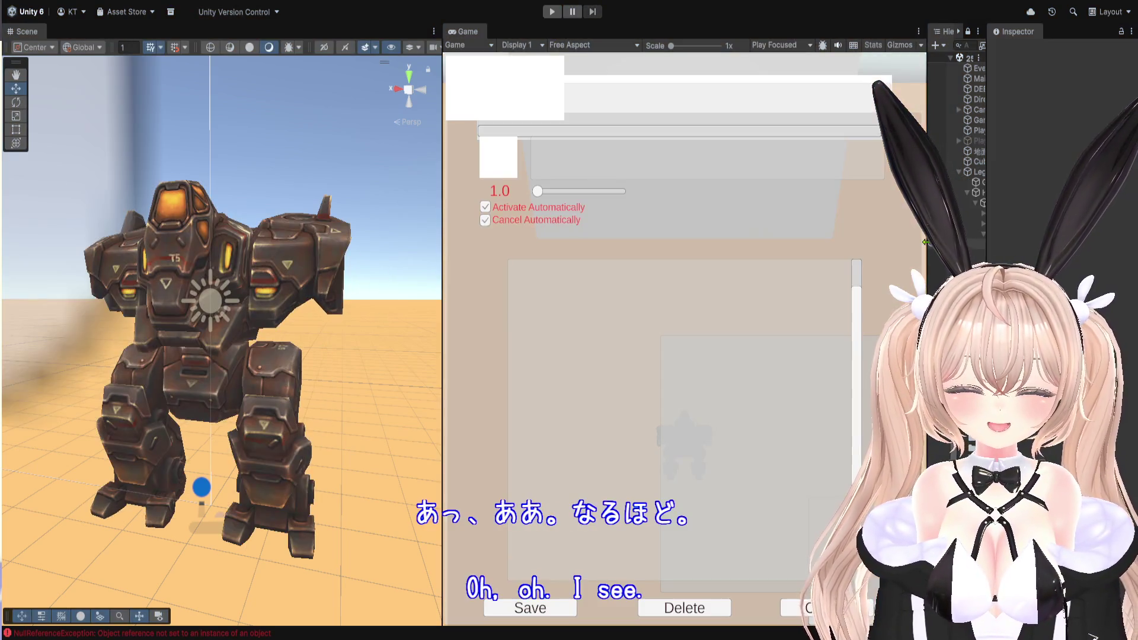
{"action": "mouse_move", "coordinate": [928, 257]}
{"action": "left_mouse_down"}
{"action": "mouse_move", "coordinate": [685, 237]}
{"action": "mouse_move", "coordinate": [622, 208]}
{"action": "left_mouse_up"}
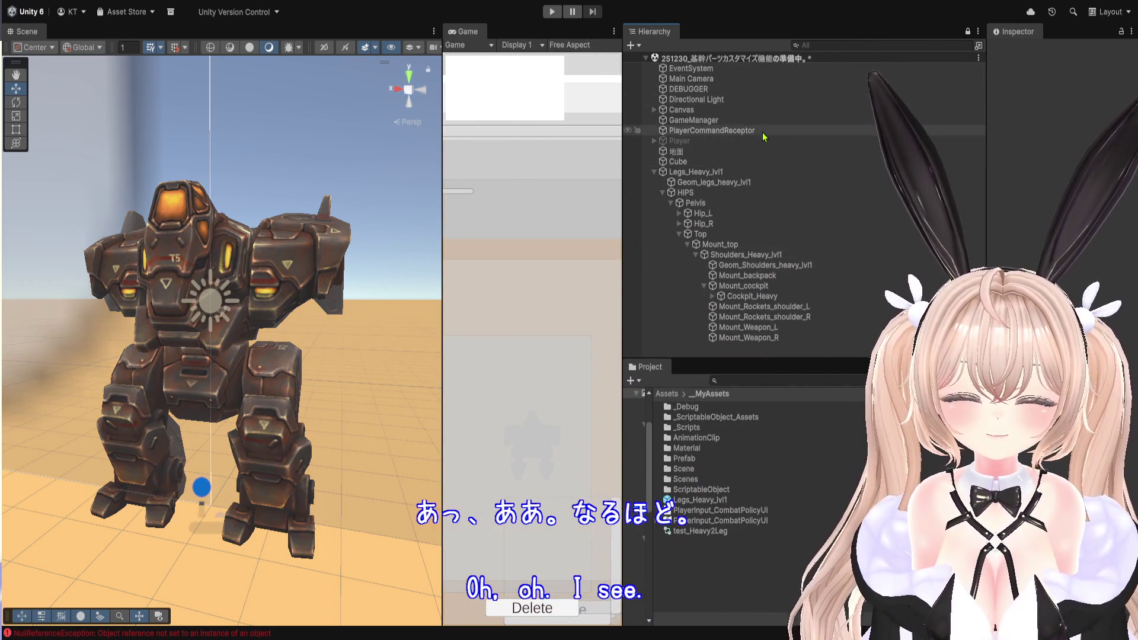
Inspect PlayerCommandReceptor and GameManager, then show Main Camera's Transform and Camera components.
{"action": "left_click", "coordinate": [711, 130]}
{"action": "left_click", "coordinate": [1078, 166]}
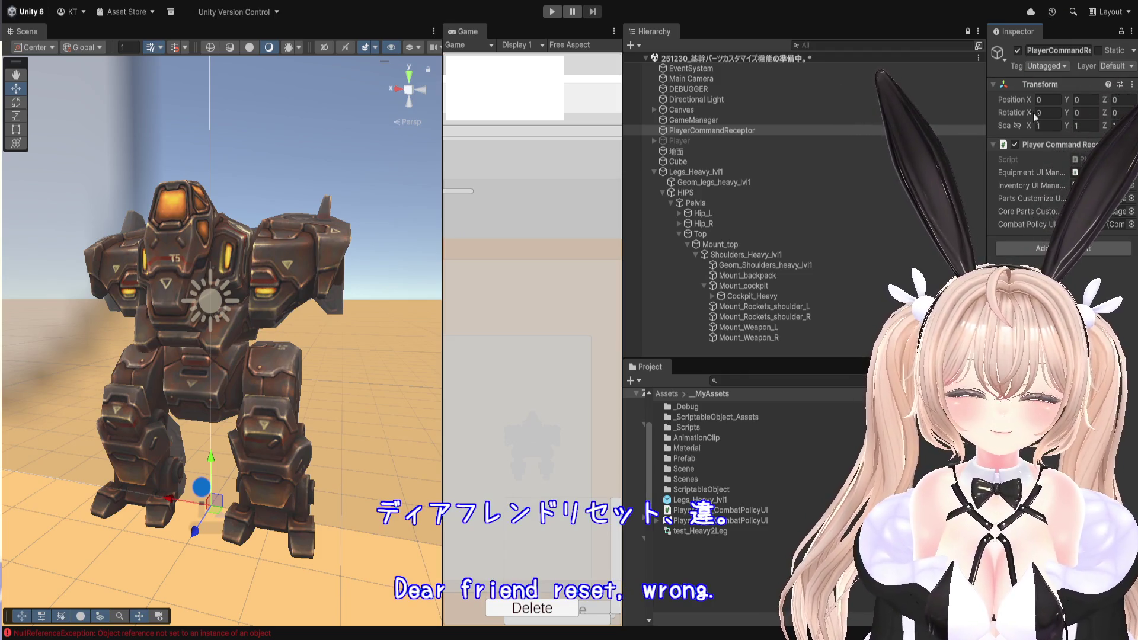
{"action": "left_click", "coordinate": [714, 120]}
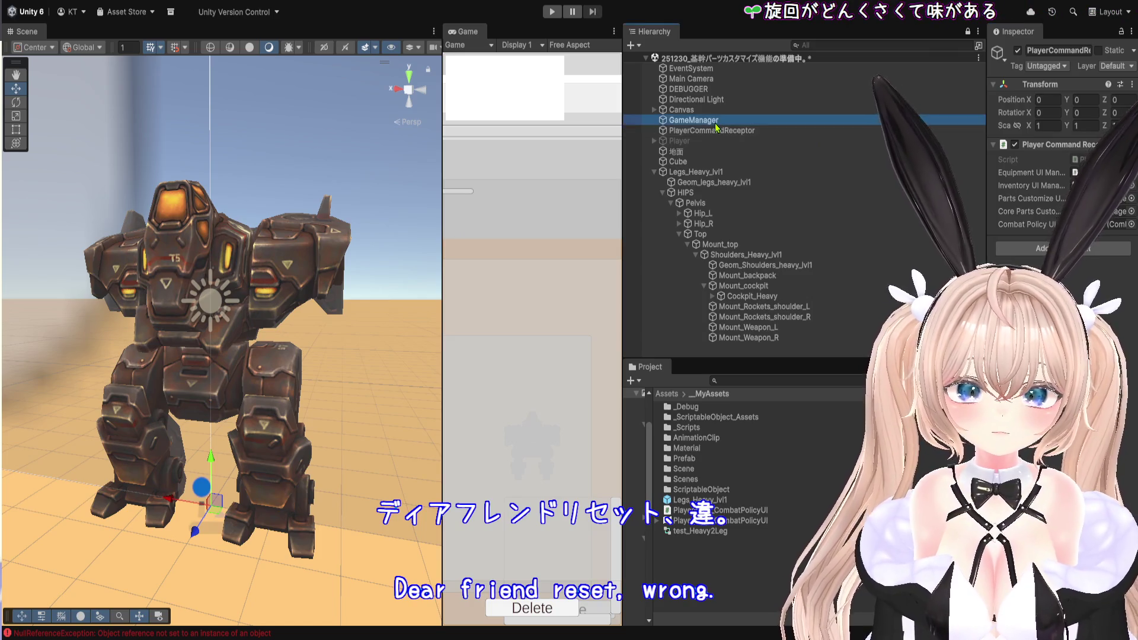
{"action": "left_click_drag", "start_coordinate": [984, 131], "coordinate": [879, 131]}
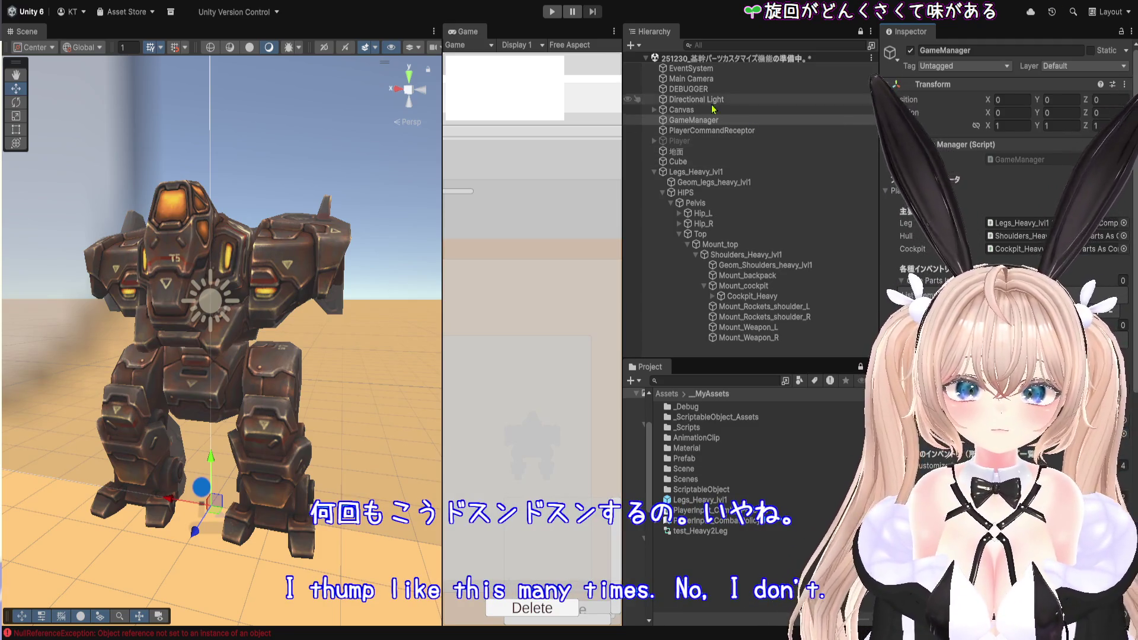
{"action": "left_click", "coordinate": [691, 78]}
{"action": "scroll", "coordinate": [897, 117], "scroll_direction": "down", "scroll_amount": 2}
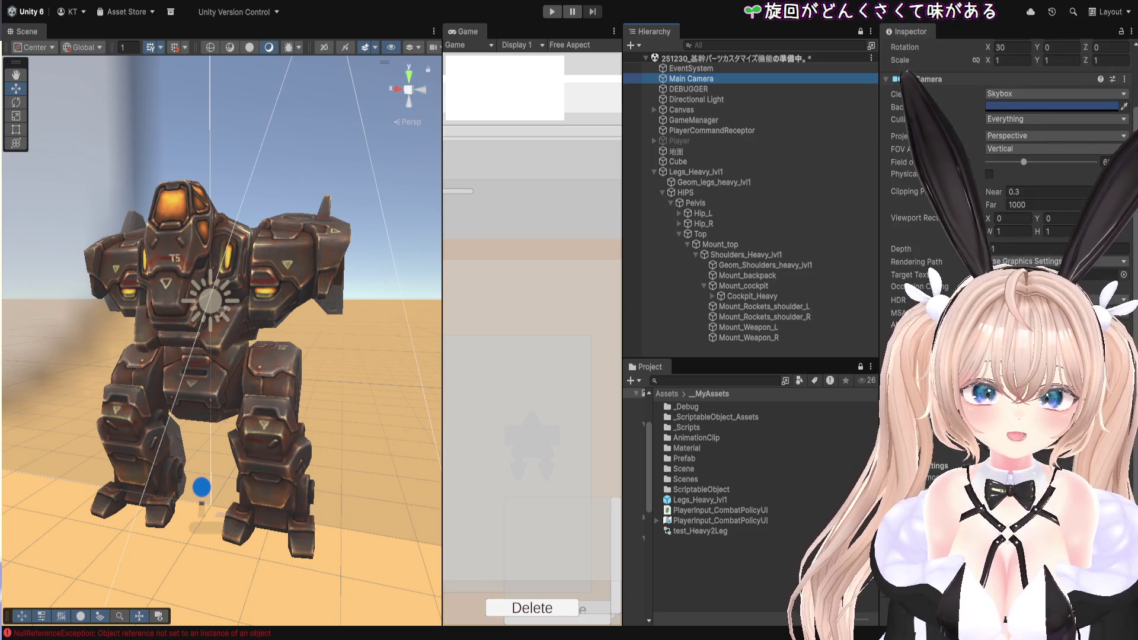
Stretch the Game view rightward until it covers most of the editor width.
{"action": "left_click", "coordinate": [863, 366]}
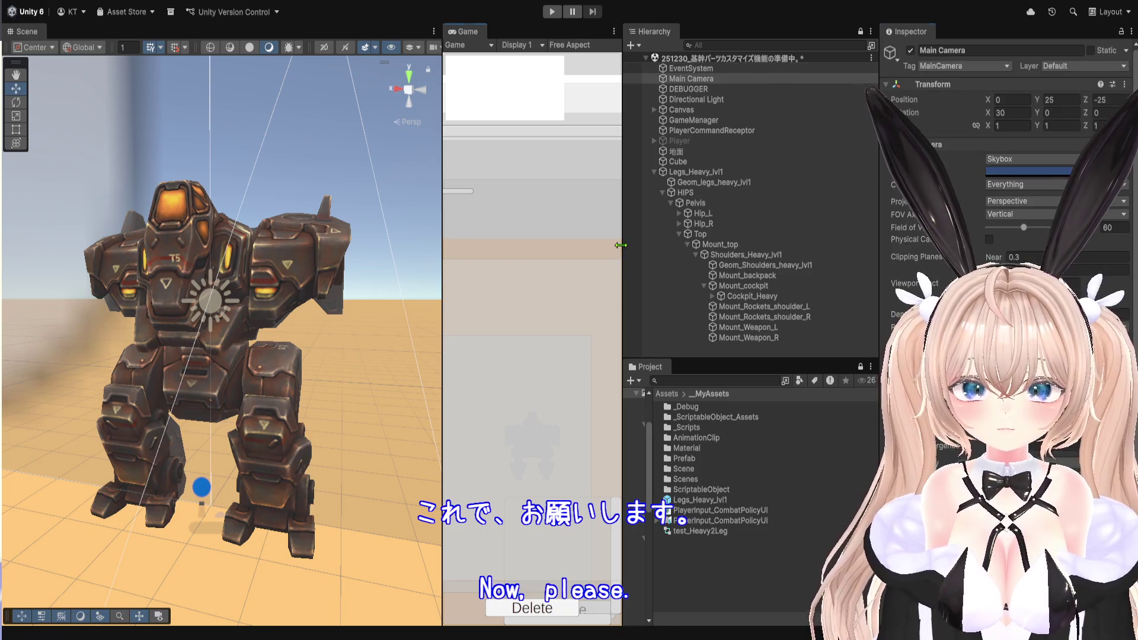
{"action": "left_click_drag", "start_coordinate": [620, 244], "coordinate": [928, 245]}
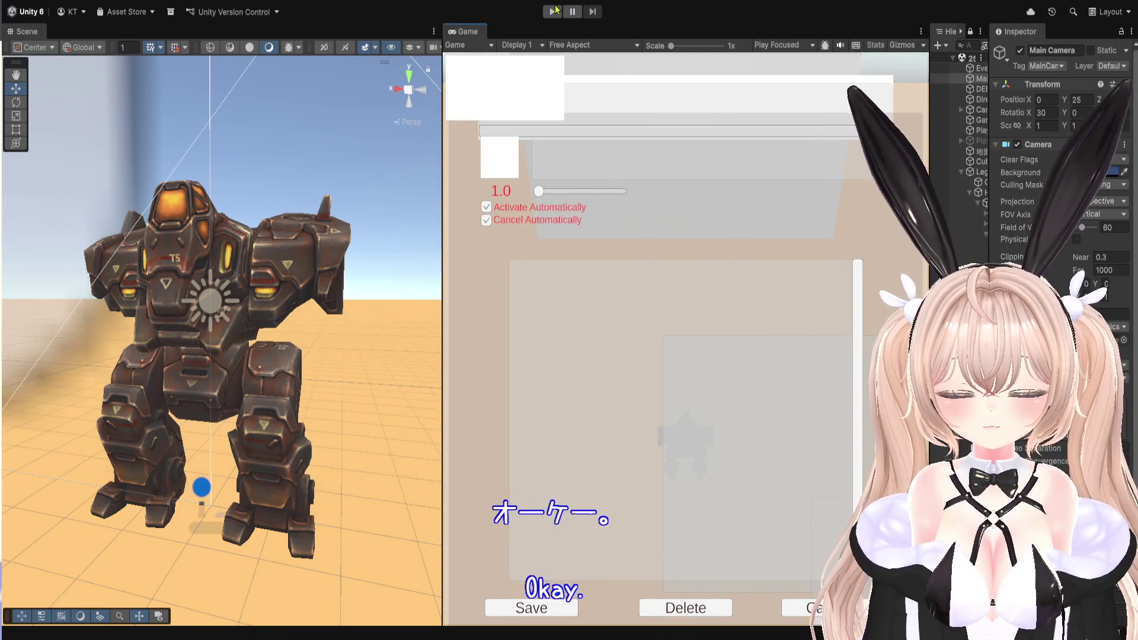
Start play mode and connect inventory part tiles into a mech.
{"action": "left_click", "coordinate": [555, 9]}
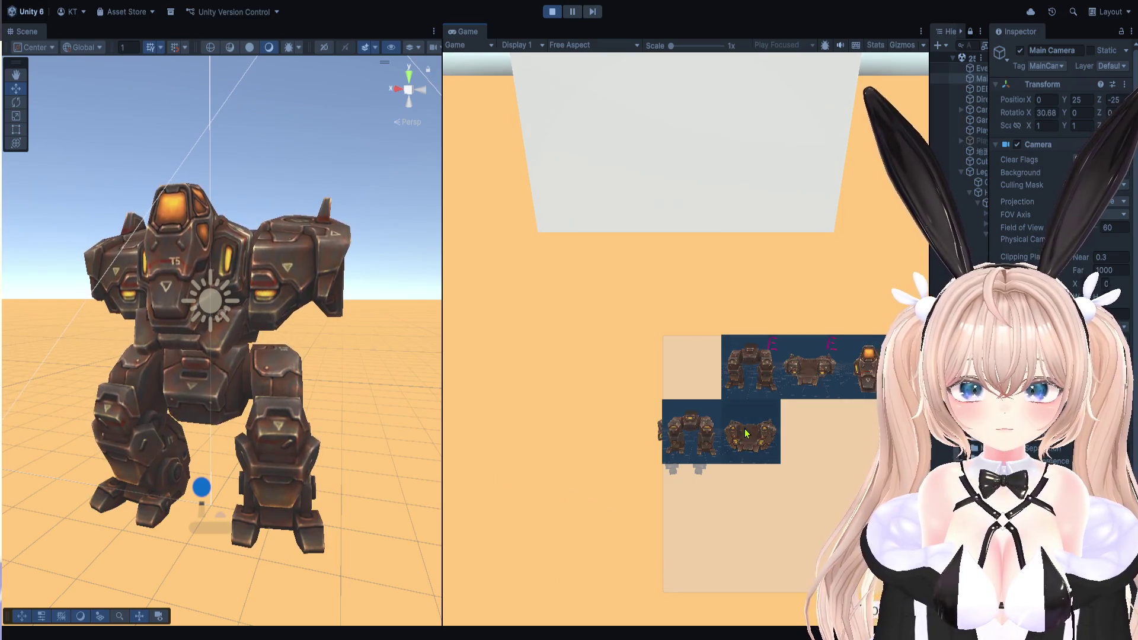
{"action": "right_click", "coordinate": [773, 415]}
{"action": "left_click", "coordinate": [788, 425]}
{"action": "key", "text": "v"}
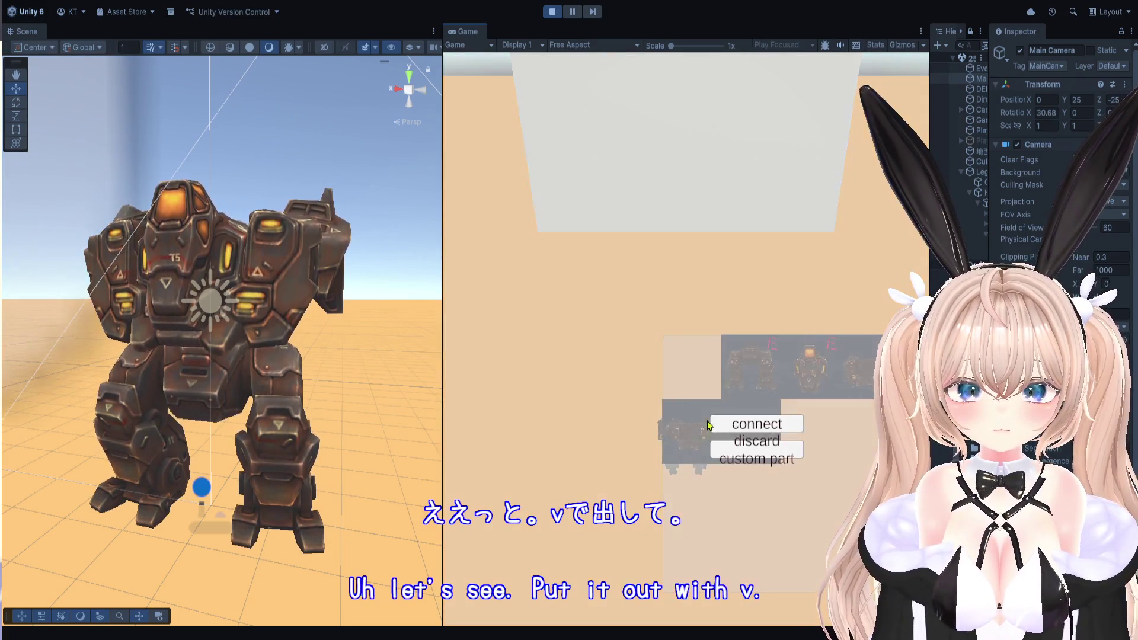
{"action": "key", "text": "v"}
{"action": "key", "text": "v"}
{"action": "left_click", "coordinate": [788, 424]}
{"action": "key", "text": "v"}
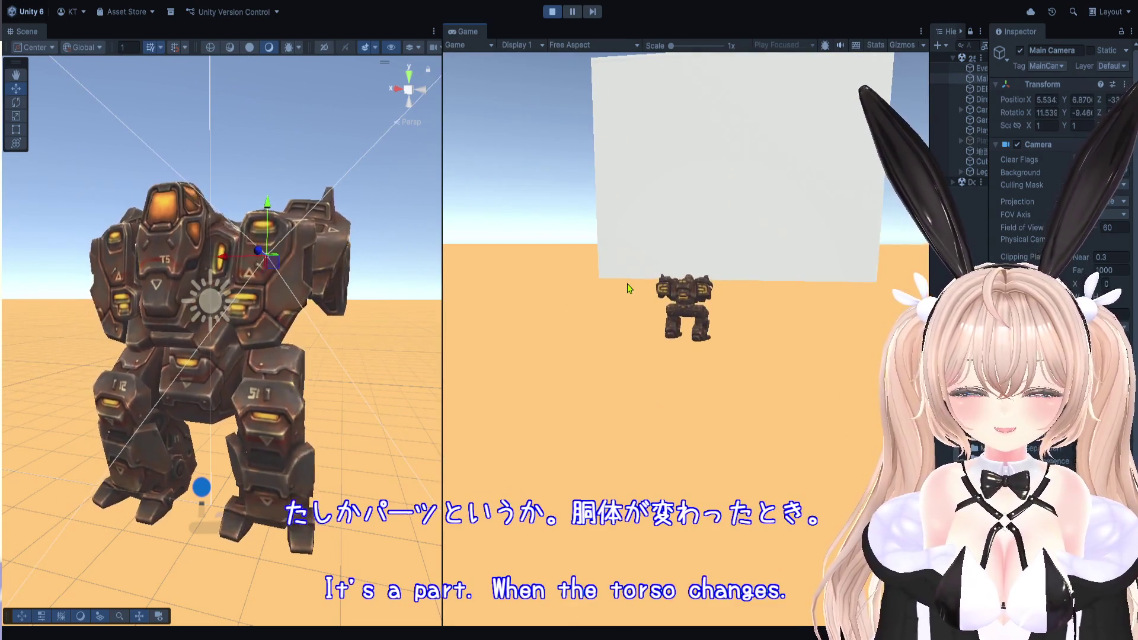
Equip the first gun on the left arm and fire at the white wall.
{"action": "mouse_move", "coordinate": [724, 221]}
{"action": "left_mouse_down"}
{"action": "mouse_move", "coordinate": [832, 358]}
{"action": "mouse_move", "coordinate": [533, 361]}
{"action": "mouse_move", "coordinate": [666, 335]}
{"action": "mouse_move", "coordinate": [742, 338]}
{"action": "mouse_move", "coordinate": [762, 317]}
{"action": "mouse_move", "coordinate": [731, 282]}
{"action": "mouse_move", "coordinate": [770, 277]}
{"action": "left_mouse_up"}
{"action": "mouse_move", "coordinate": [805, 368]}
{"action": "left_mouse_down"}
{"action": "mouse_move", "coordinate": [794, 470]}
{"action": "mouse_move", "coordinate": [743, 368]}
{"action": "left_mouse_up"}
{"action": "left_click", "coordinate": [743, 369]}
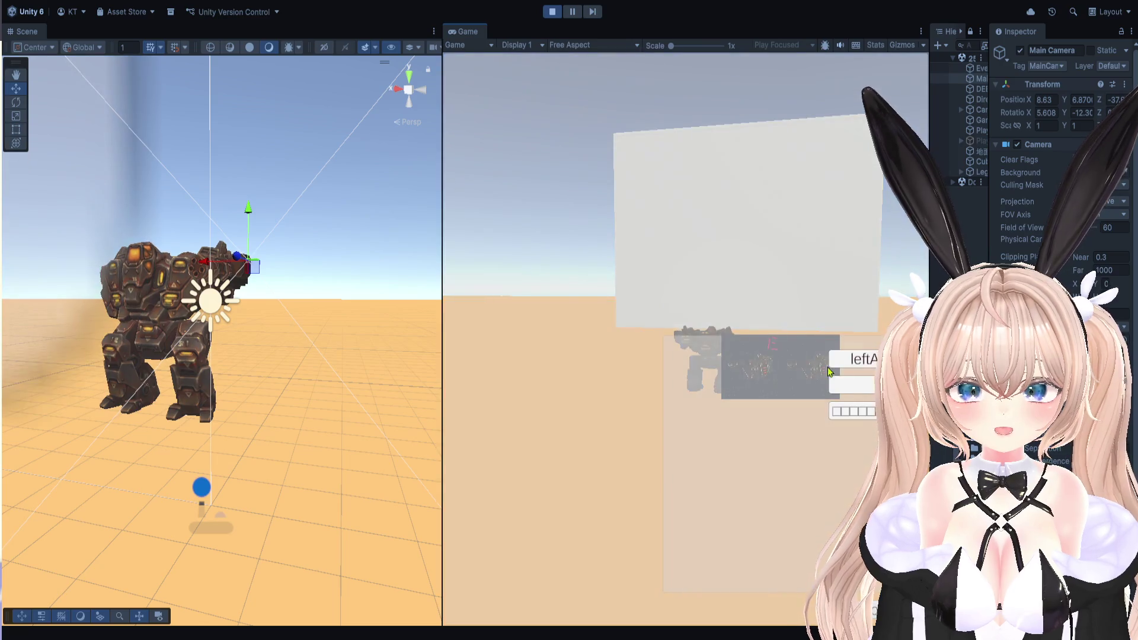
{"action": "left_click", "coordinate": [840, 387]}
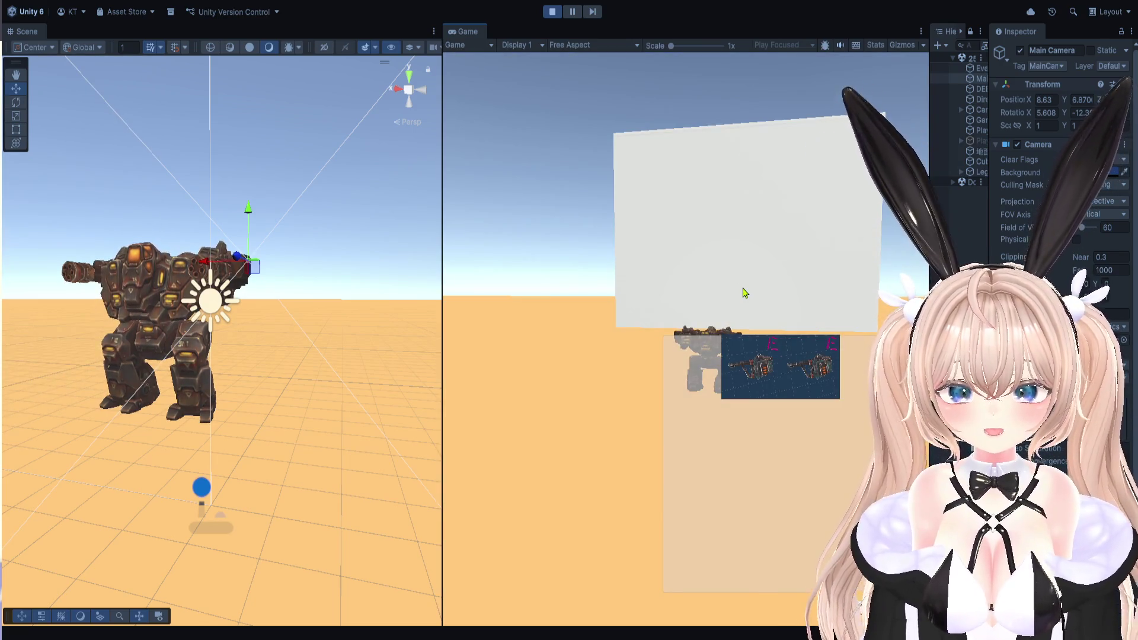
{"action": "left_click", "coordinate": [748, 290]}
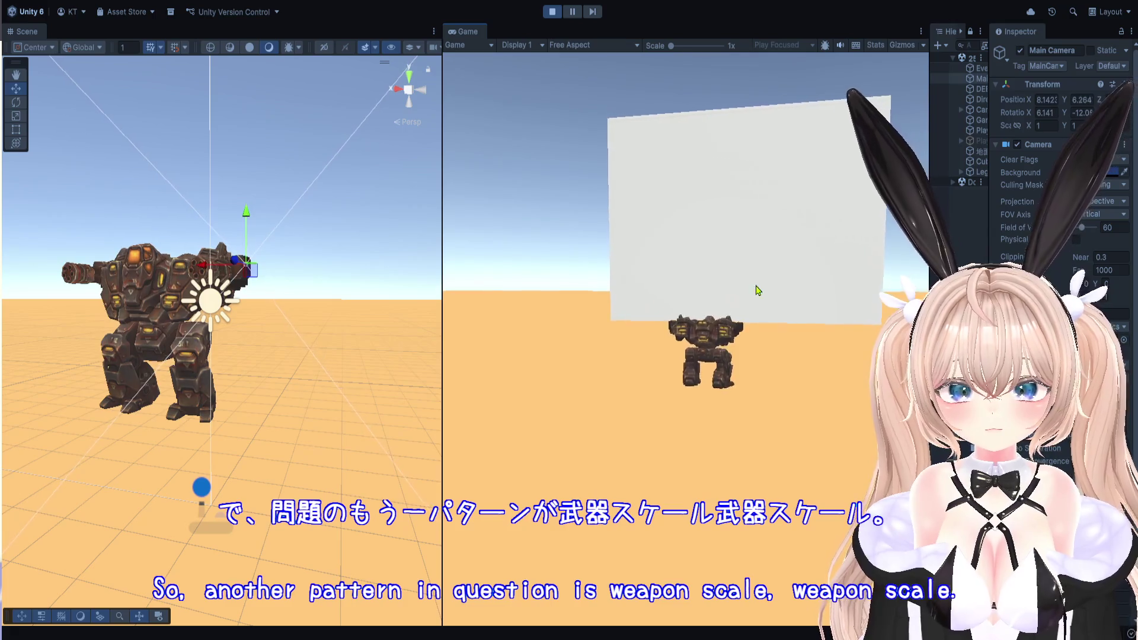
{"action": "left_click", "coordinate": [864, 279]}
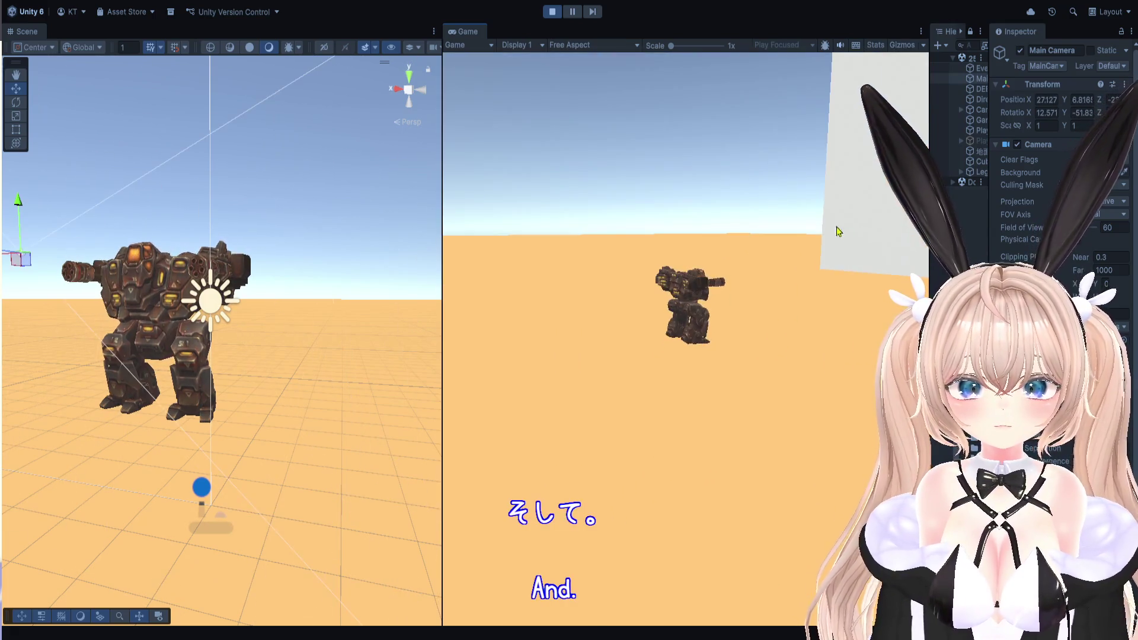
{"action": "left_click", "coordinate": [681, 333]}
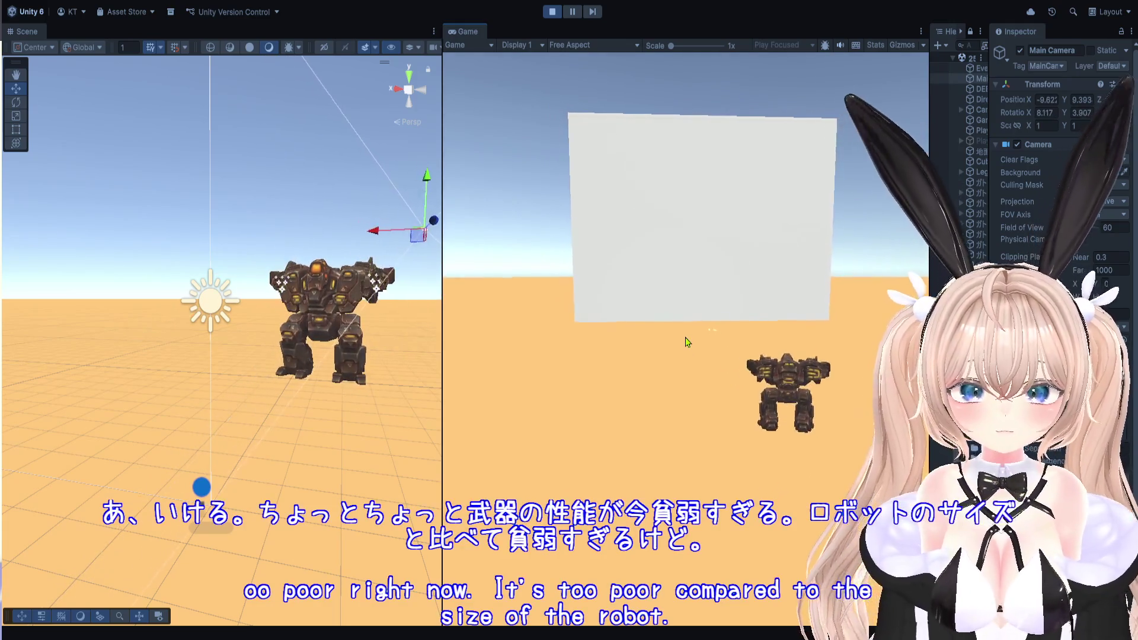
Reconnect inventory parts into a new mech, then stop the play test.
{"action": "left_click", "coordinate": [701, 333]}
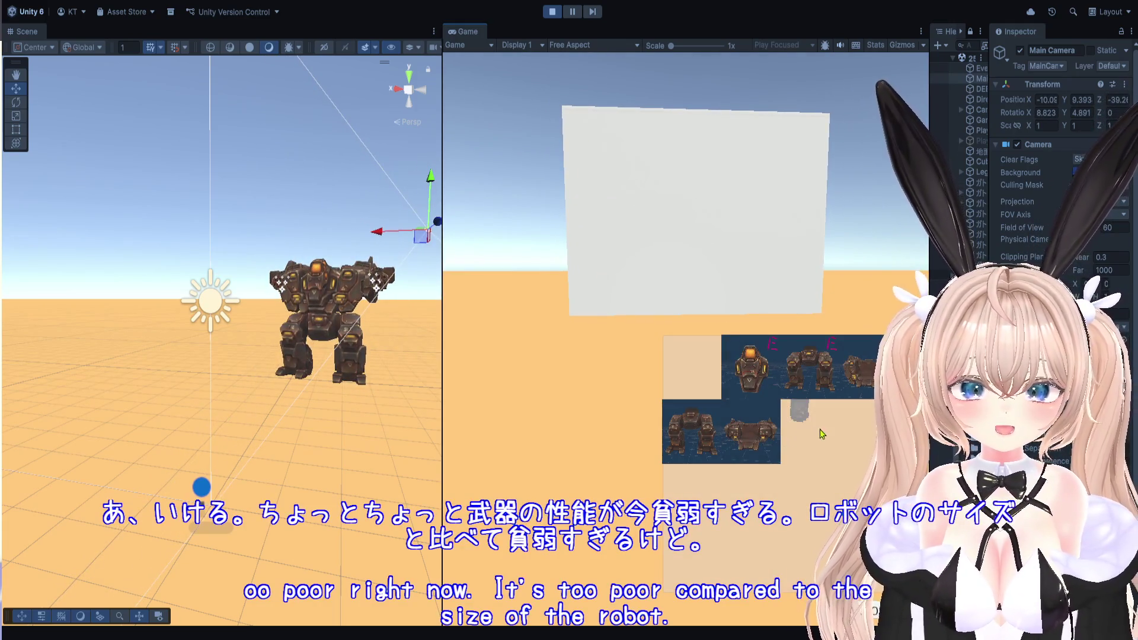
{"action": "left_click", "coordinate": [737, 425]}
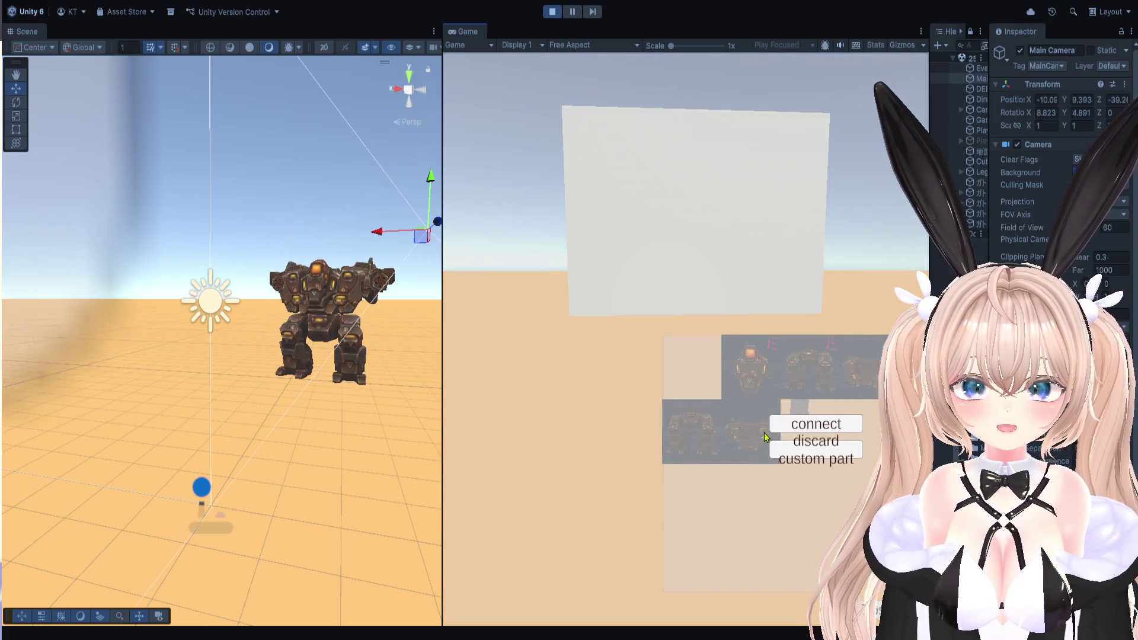
{"action": "left_click", "coordinate": [794, 426]}
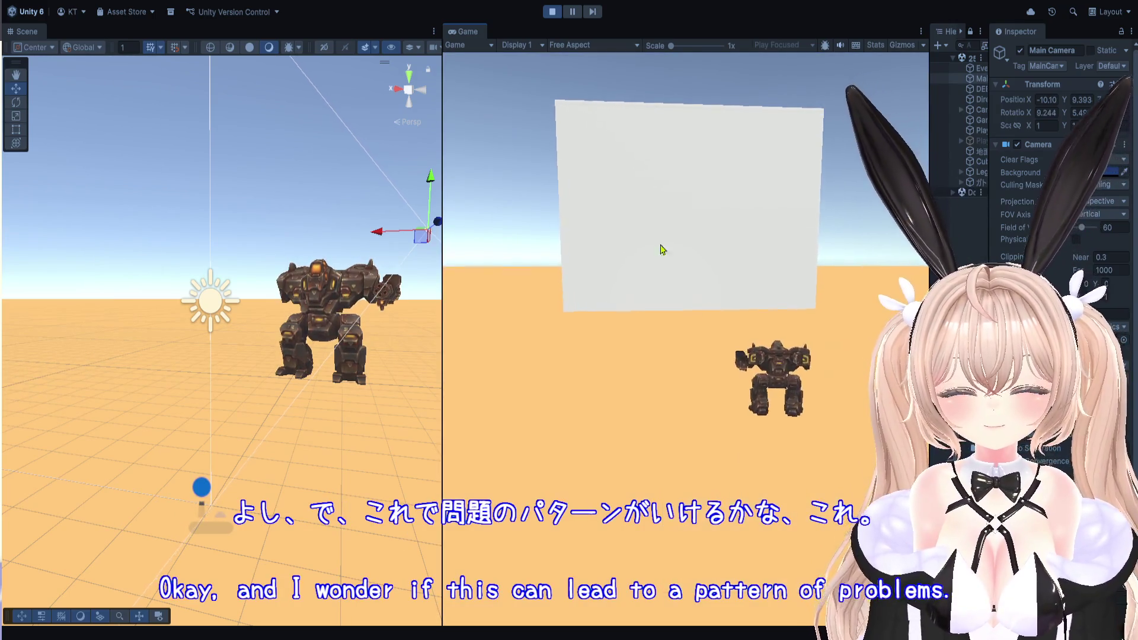
{"action": "left_click", "coordinate": [544, 10]}
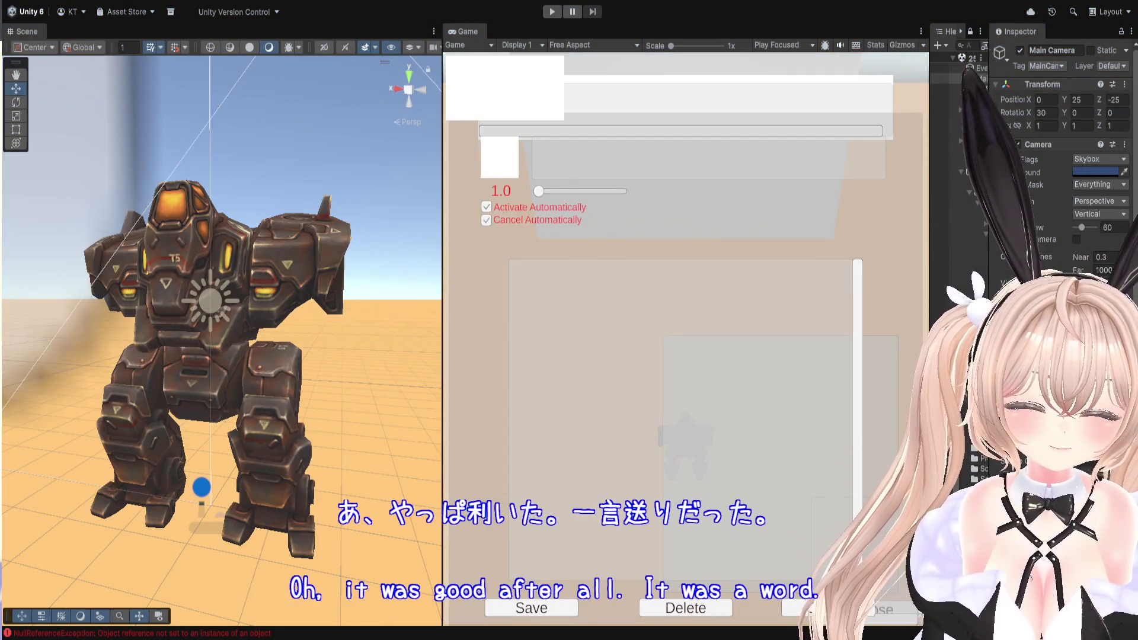
In Shoulders_Heavy_lvl1, set Mount_Weapon_L's Point Type to Hulk Left Arm.
{"action": "double_click", "coordinate": [978, 463]}
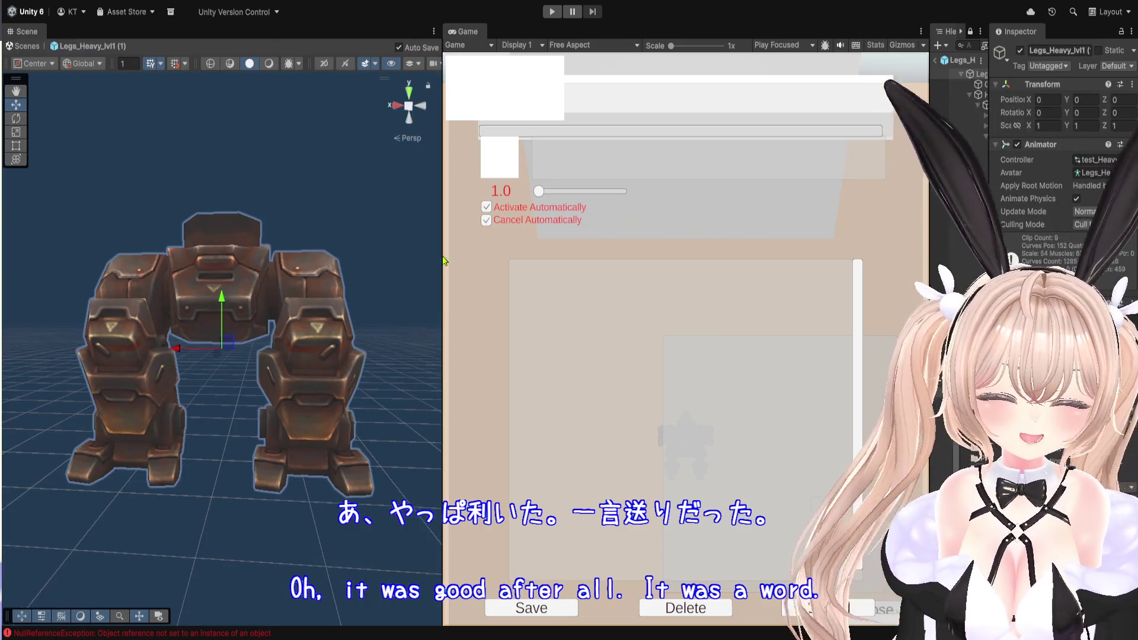
{"action": "double_click", "coordinate": [978, 462]}
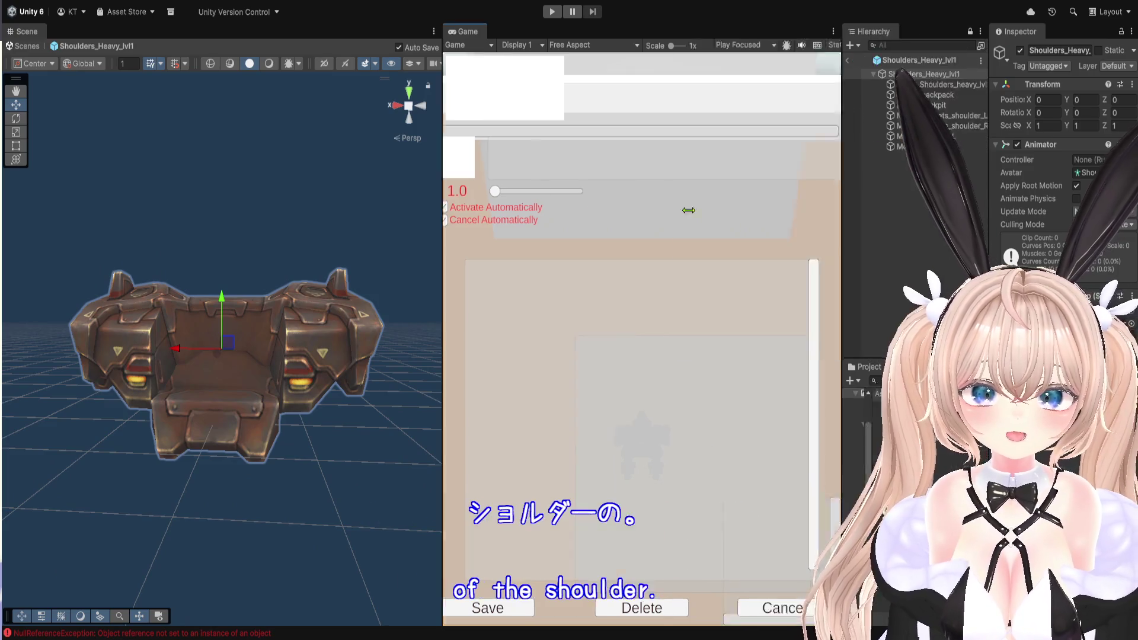
{"action": "left_click", "coordinate": [711, 136]}
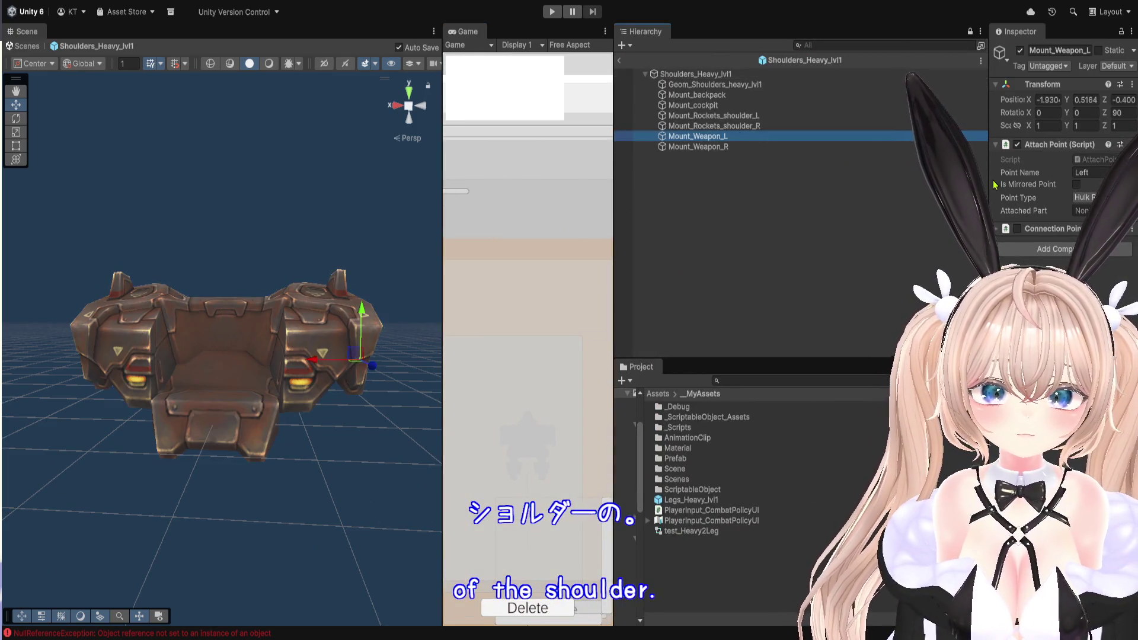
{"action": "left_click_drag", "start_coordinate": [987, 178], "coordinate": [704, 198]}
{"action": "left_click", "coordinate": [681, 147]}
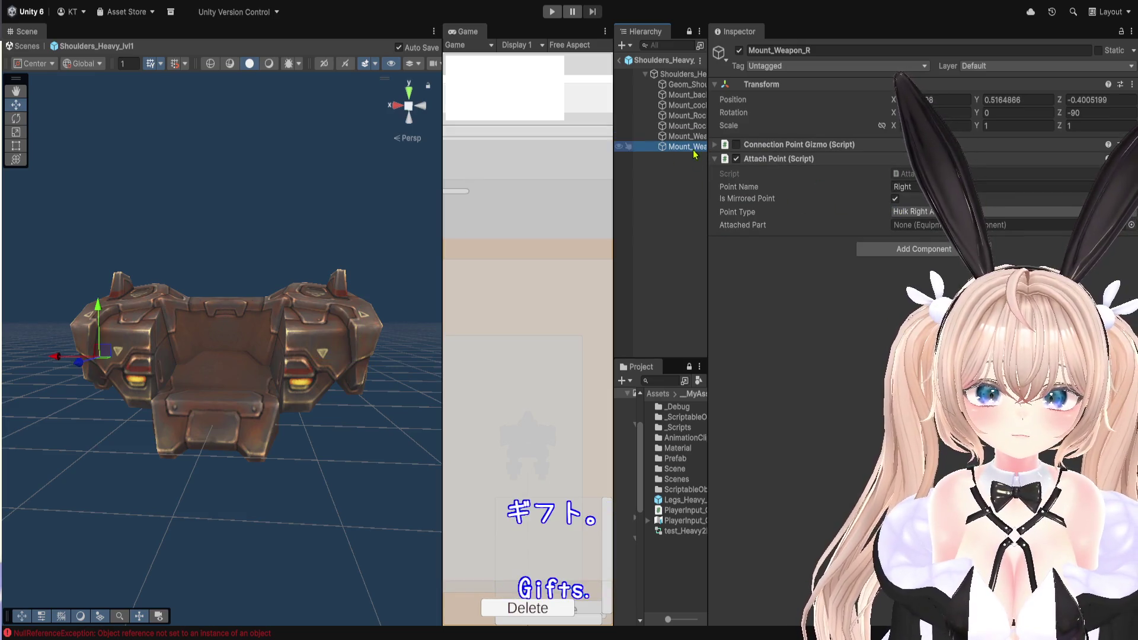
{"action": "left_click", "coordinate": [690, 137]}
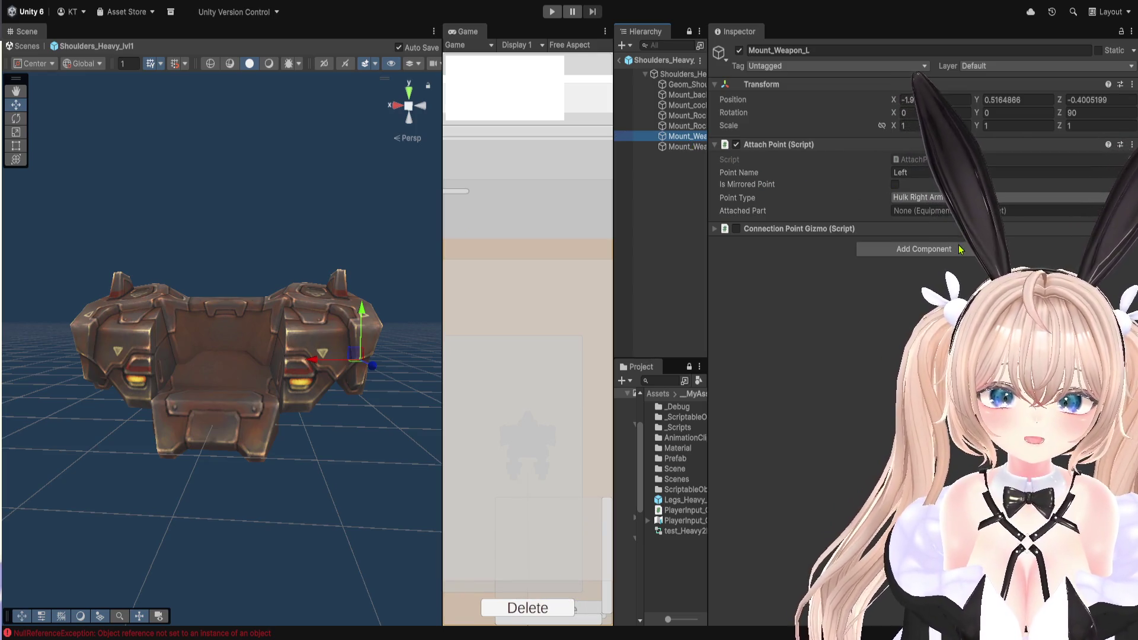
{"action": "left_click", "coordinate": [936, 197]}
{"action": "left_click_drag", "start_coordinate": [707, 219], "coordinate": [741, 220]}
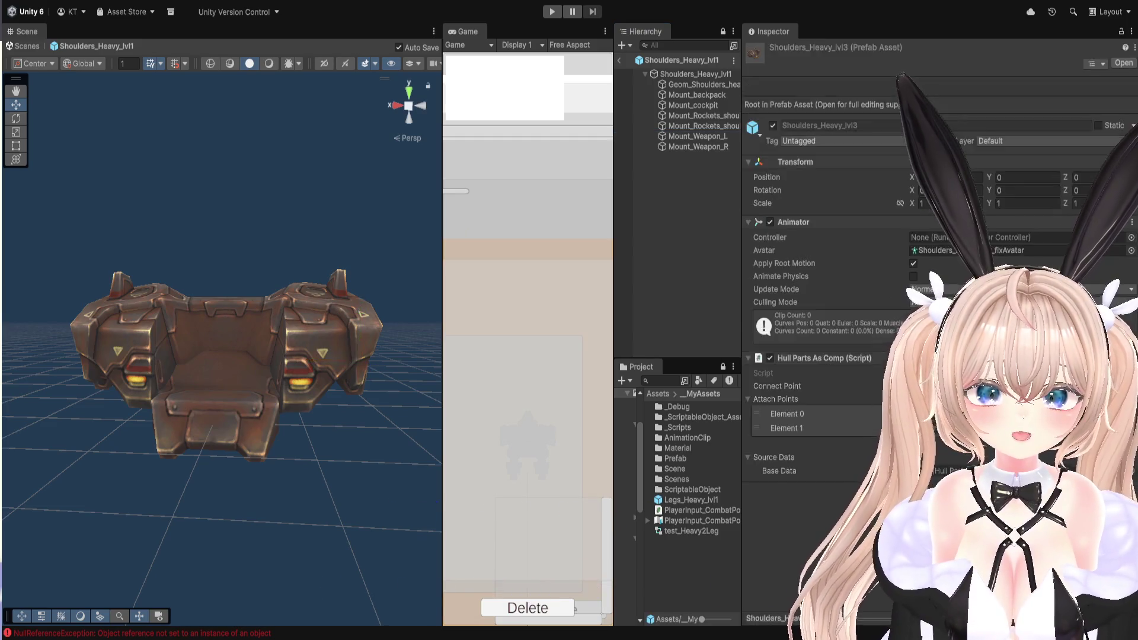
In Shoulders_Heavy_lvl3, compare both weapon mounts and edit Mount_Weapon_R's Point Name.
{"action": "left_click", "coordinate": [696, 137]}
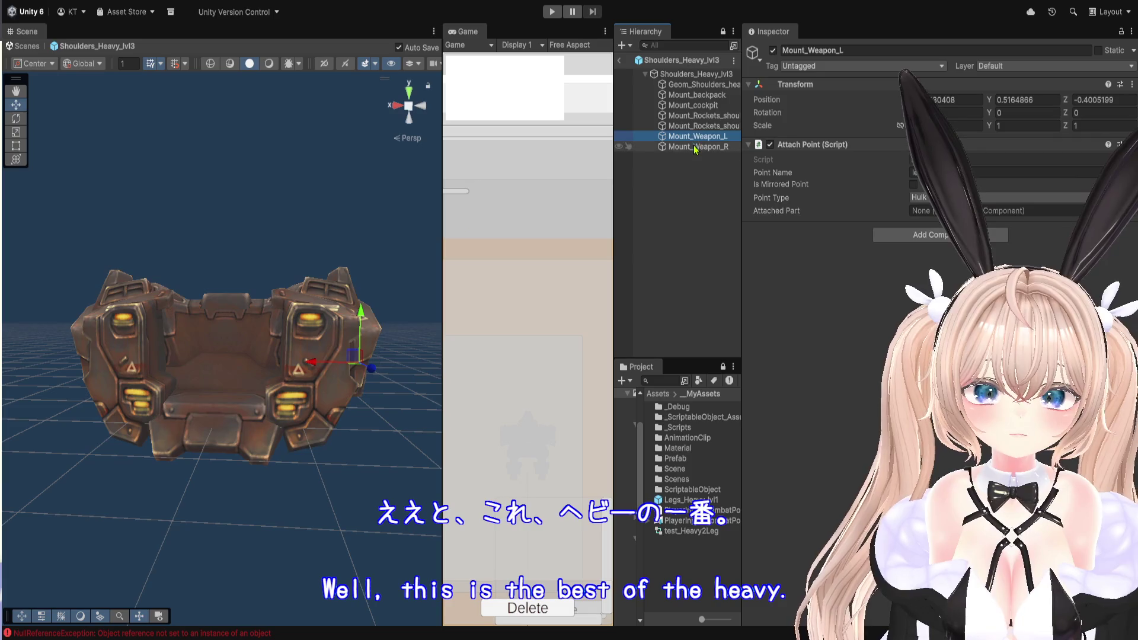
{"action": "left_click", "coordinate": [695, 148]}
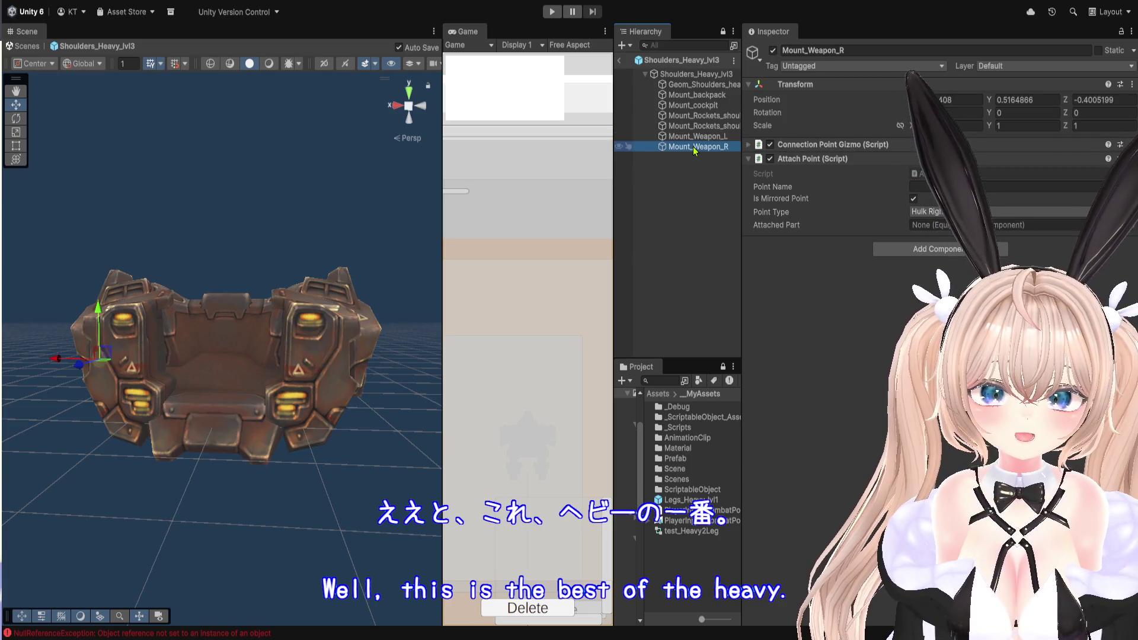
{"action": "left_click", "coordinate": [1007, 186]}
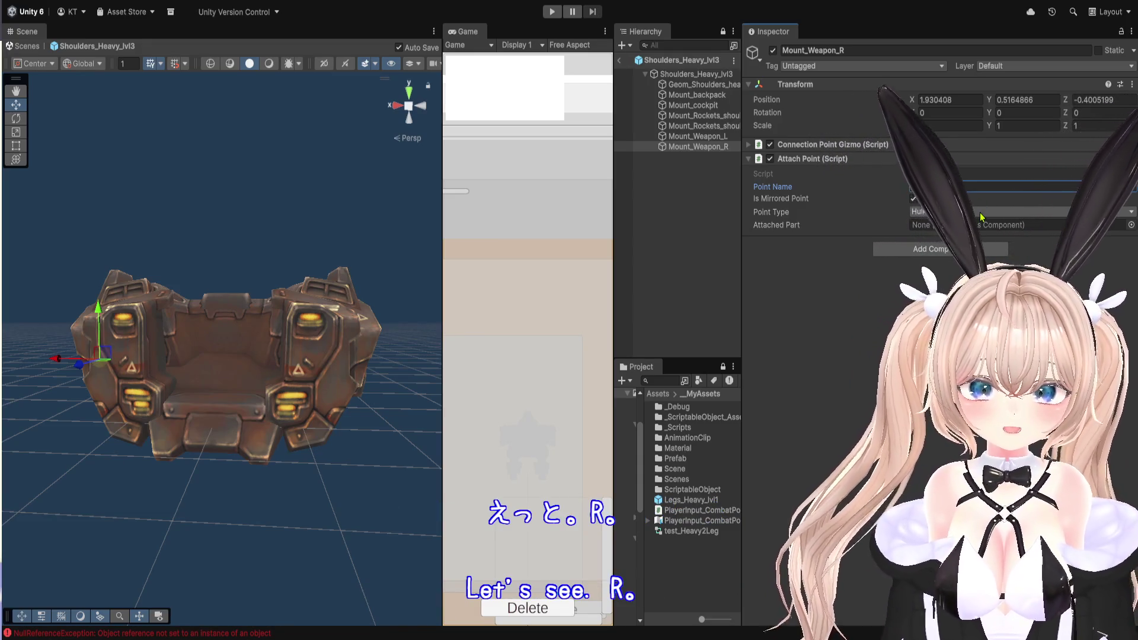
{"action": "type", "text": "Right"}
{"action": "left_click", "coordinate": [690, 137]}
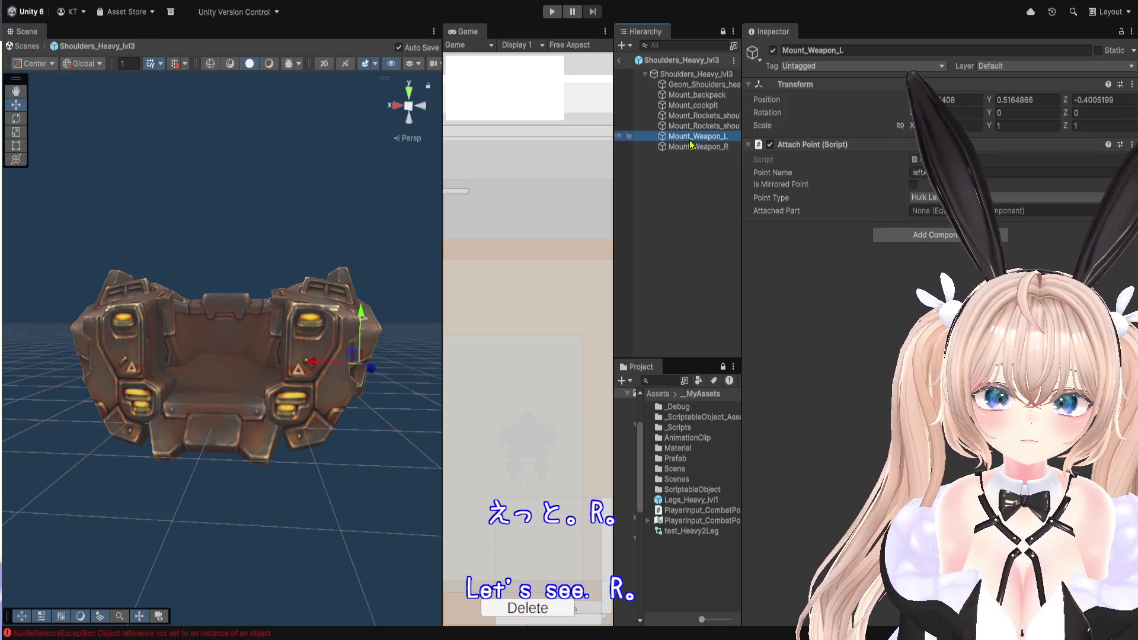
{"action": "left_click", "coordinate": [690, 148]}
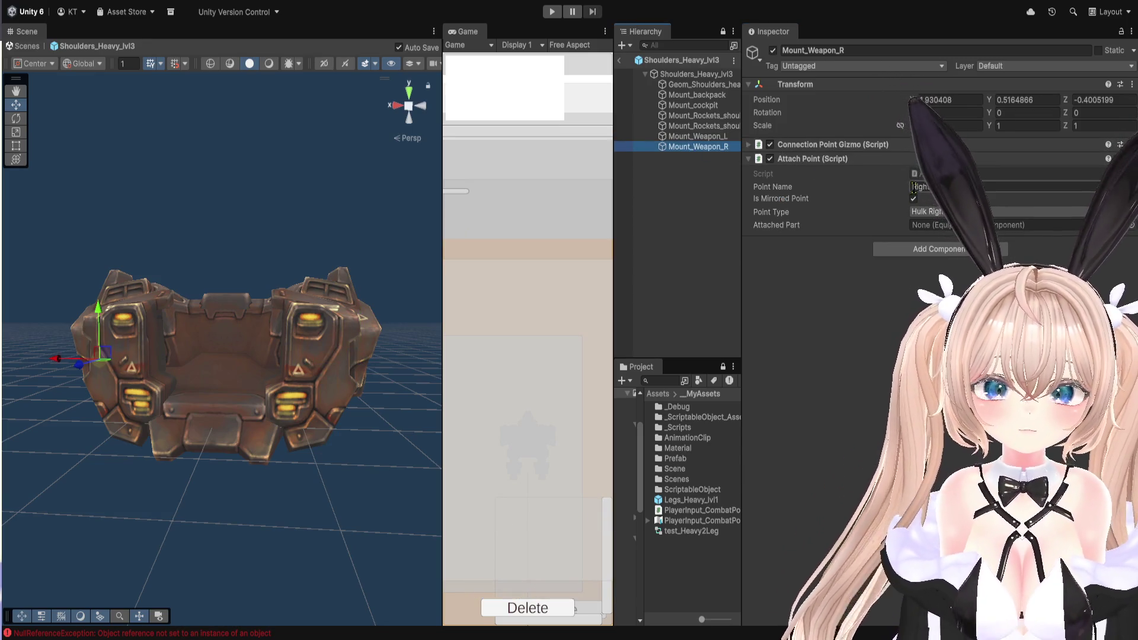
{"action": "left_click", "coordinate": [978, 188]}
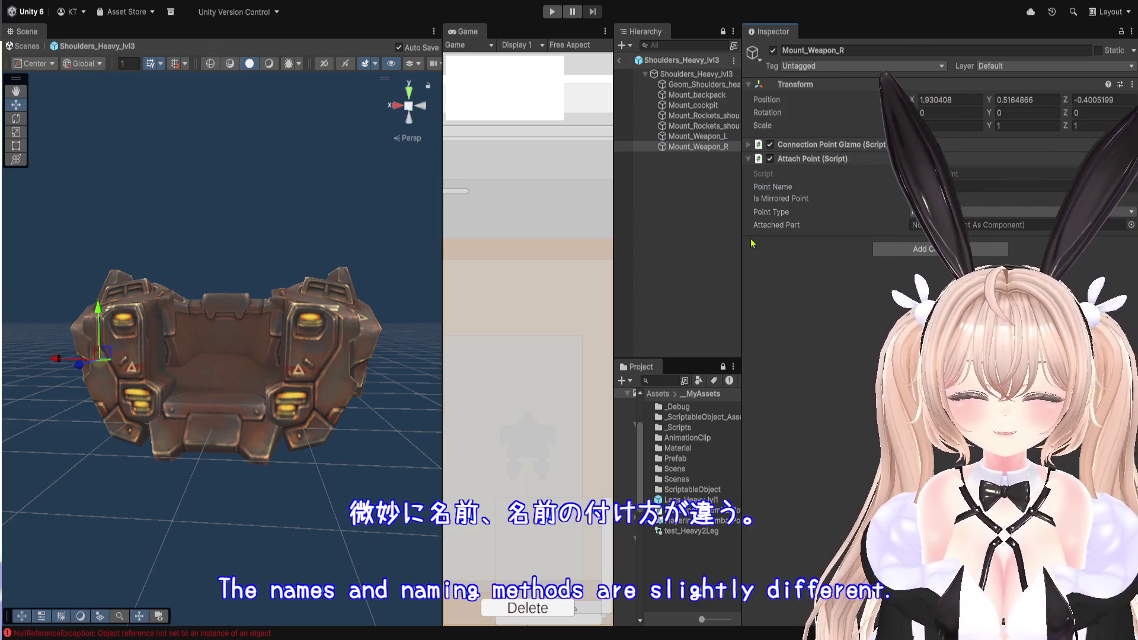
{"action": "left_click", "coordinate": [614, 251]}
Widen the Game view, run the game, try picking weapon parts, then exit play mode.
{"action": "left_click_drag", "start_coordinate": [614, 250], "coordinate": [1021, 250]}
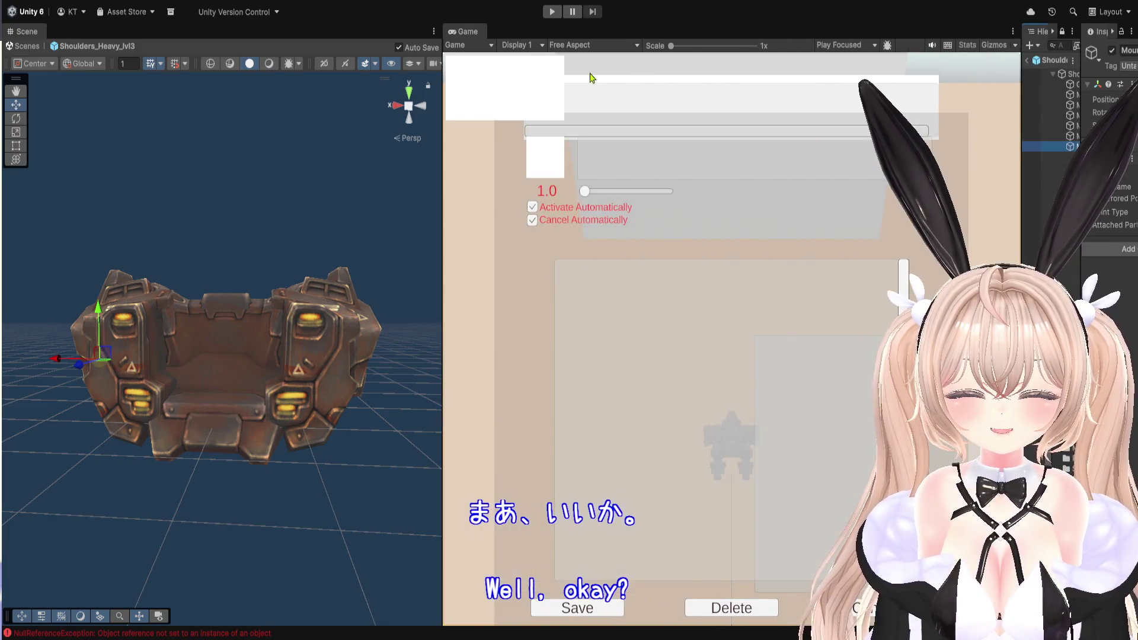
{"action": "key", "text": "ctrl+p"}
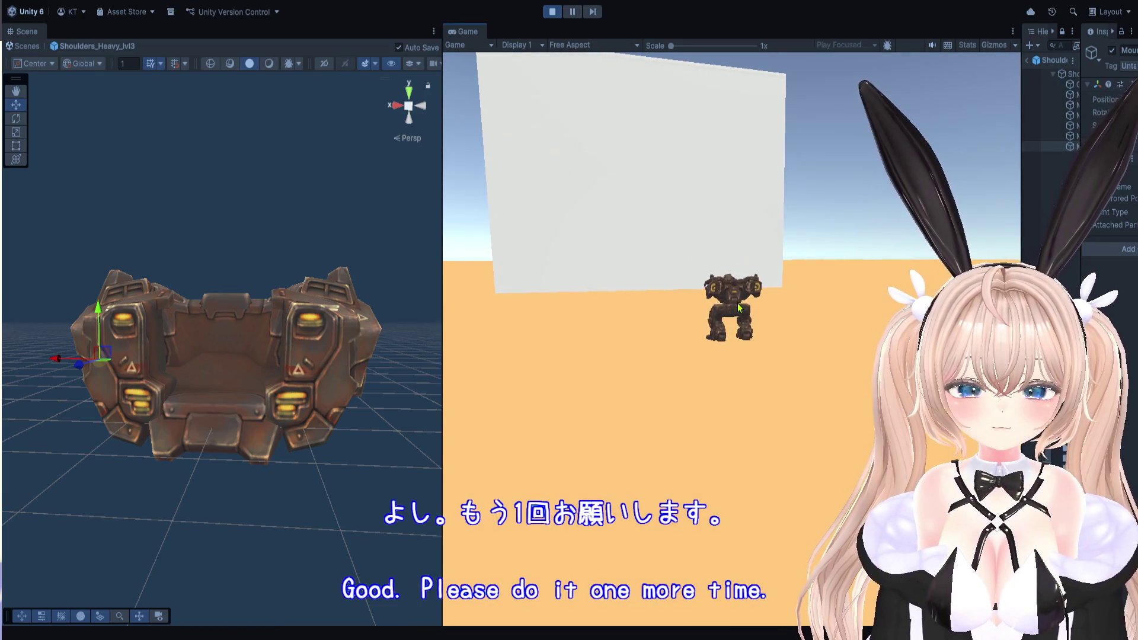
{"action": "left_click", "coordinate": [842, 366]}
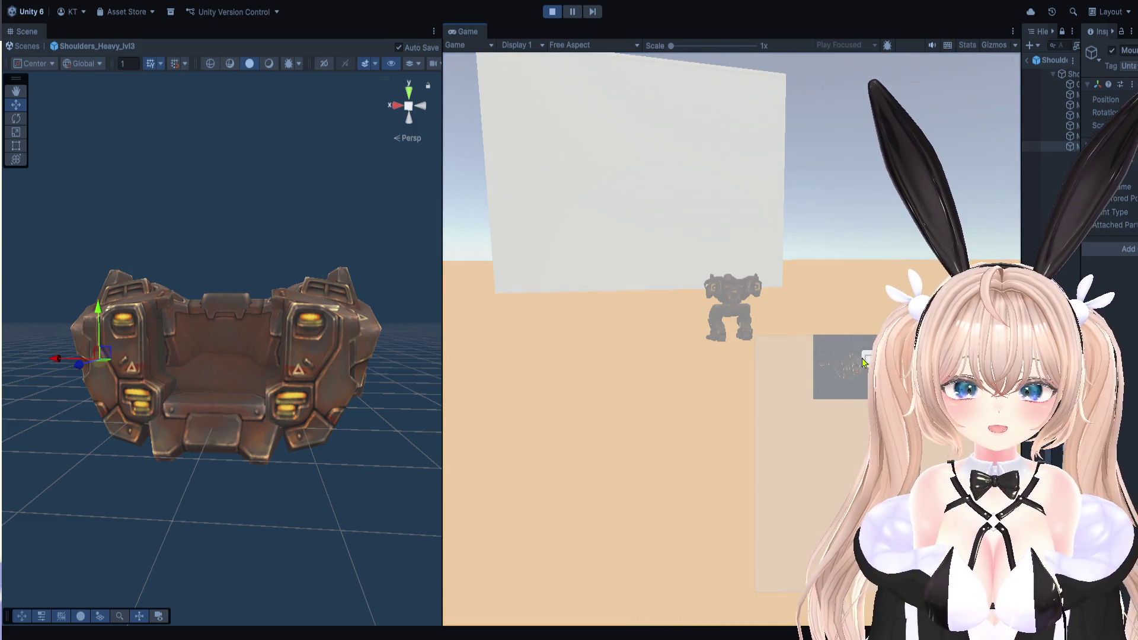
{"action": "left_click", "coordinate": [844, 359]}
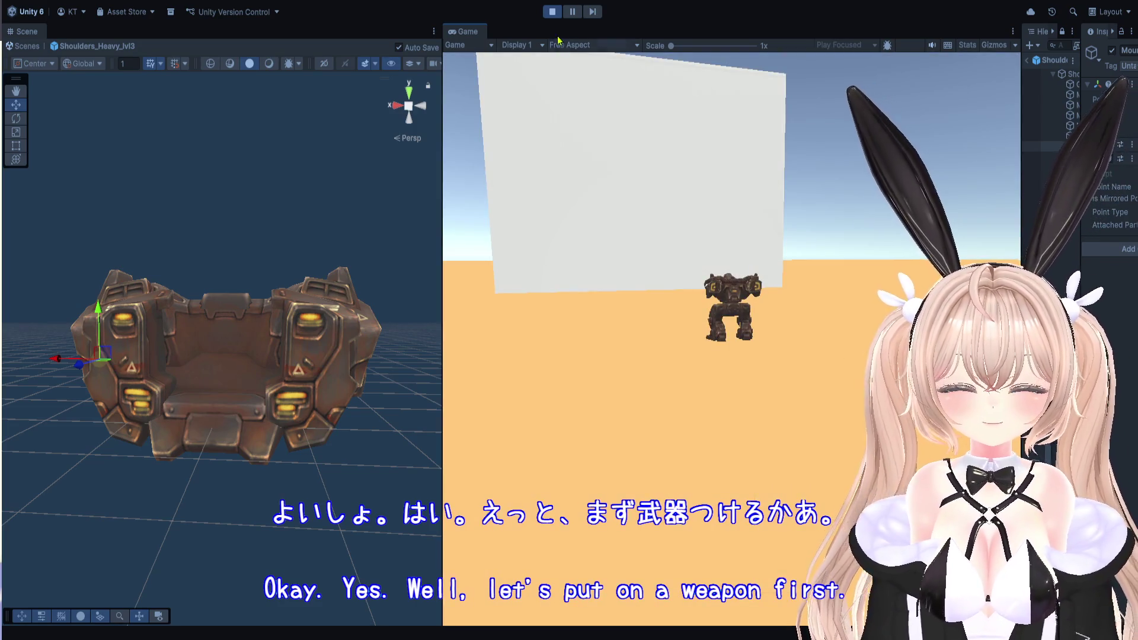
{"action": "key", "text": "ctrl+p"}
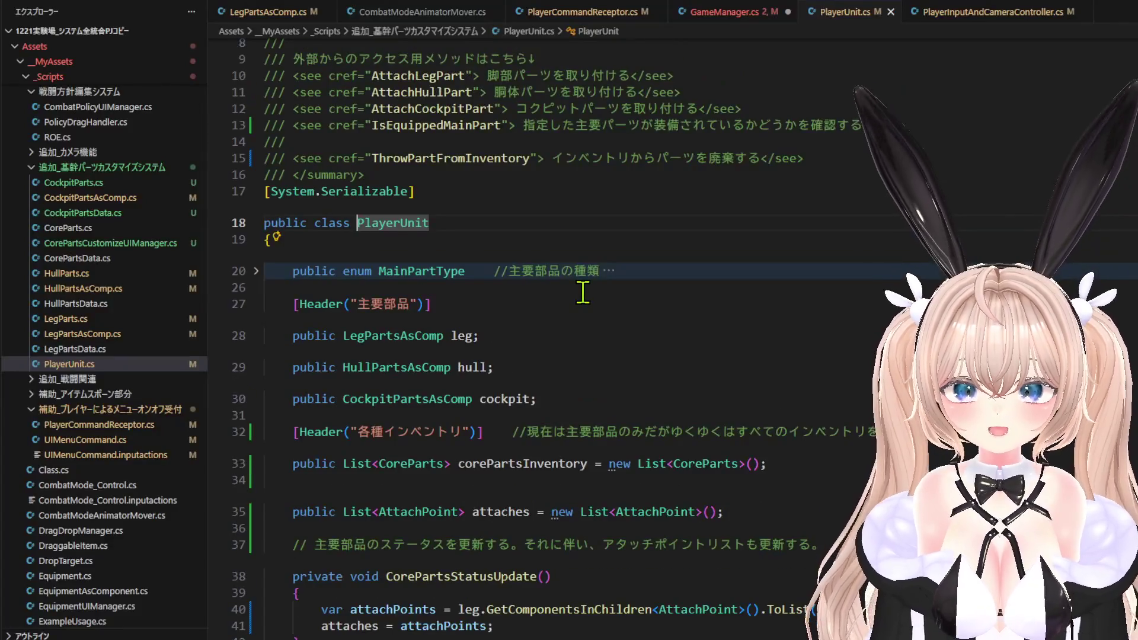
Change CorePartsStatusUpdate's access modifier from private to public in PlayerUnit.cs.
{"action": "scroll", "coordinate": [582, 291], "scroll_direction": "down", "scroll_amount": 6}
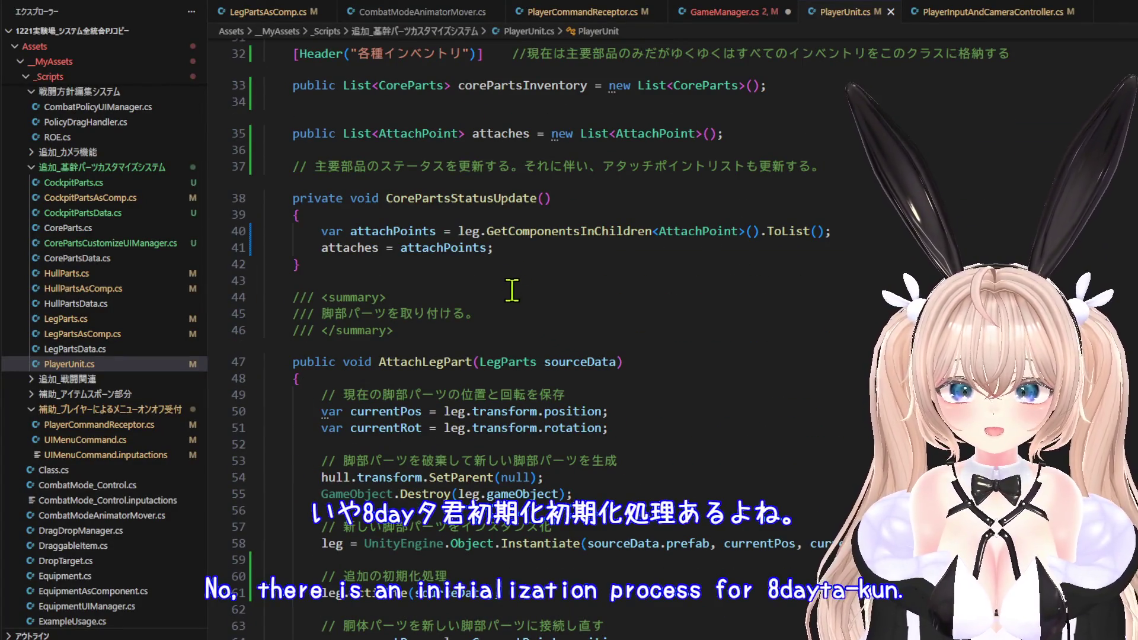
{"action": "scroll", "coordinate": [520, 287], "scroll_direction": "up", "scroll_amount": 1}
{"action": "scroll", "coordinate": [521, 291], "scroll_direction": "down", "scroll_amount": 8}
{"action": "scroll", "coordinate": [523, 293], "scroll_direction": "down", "scroll_amount": 20}
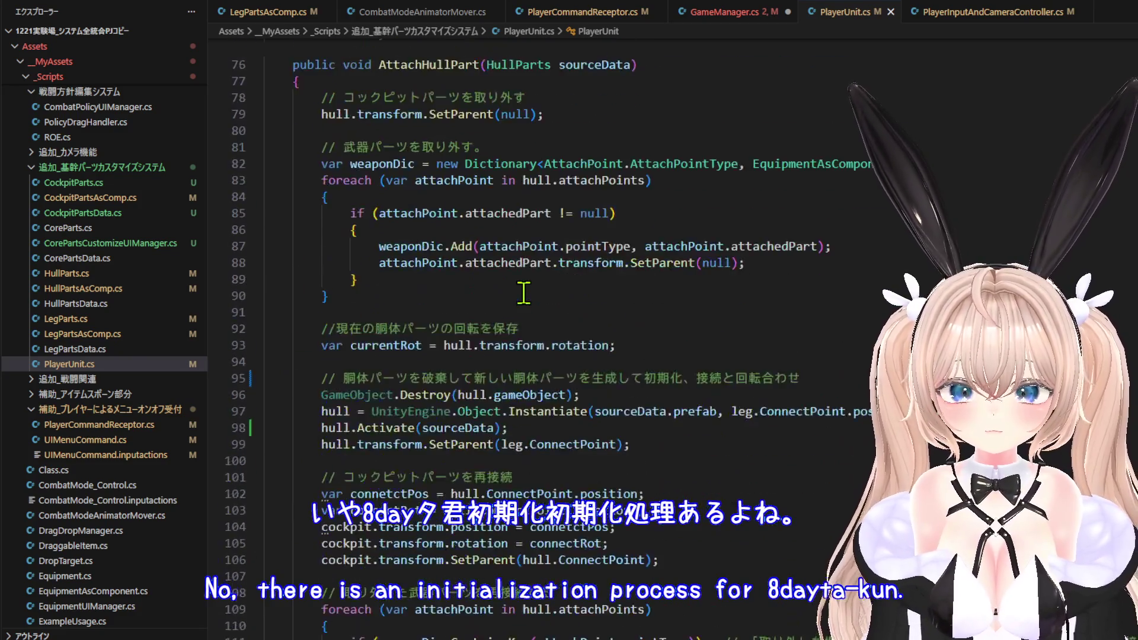
{"action": "scroll", "coordinate": [524, 292], "scroll_direction": "down", "scroll_amount": 3}
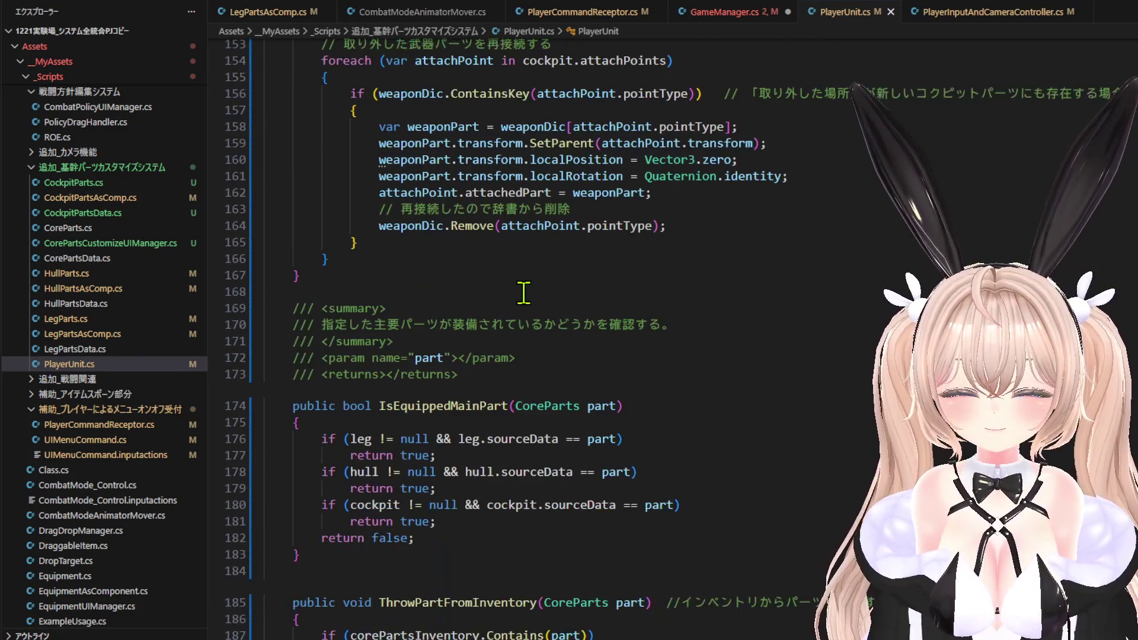
{"action": "scroll", "coordinate": [528, 332], "scroll_direction": "down", "scroll_amount": 2}
{"action": "scroll", "coordinate": [528, 357], "scroll_direction": "down", "scroll_amount": 1}
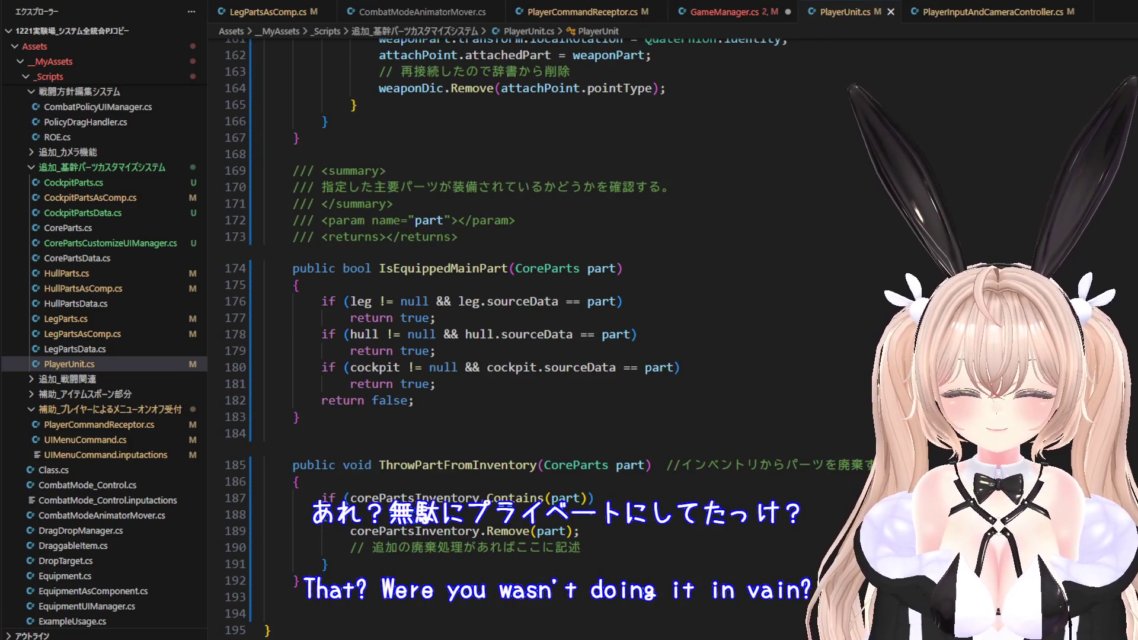
{"action": "scroll", "coordinate": [534, 332], "scroll_direction": "up", "scroll_amount": 20}
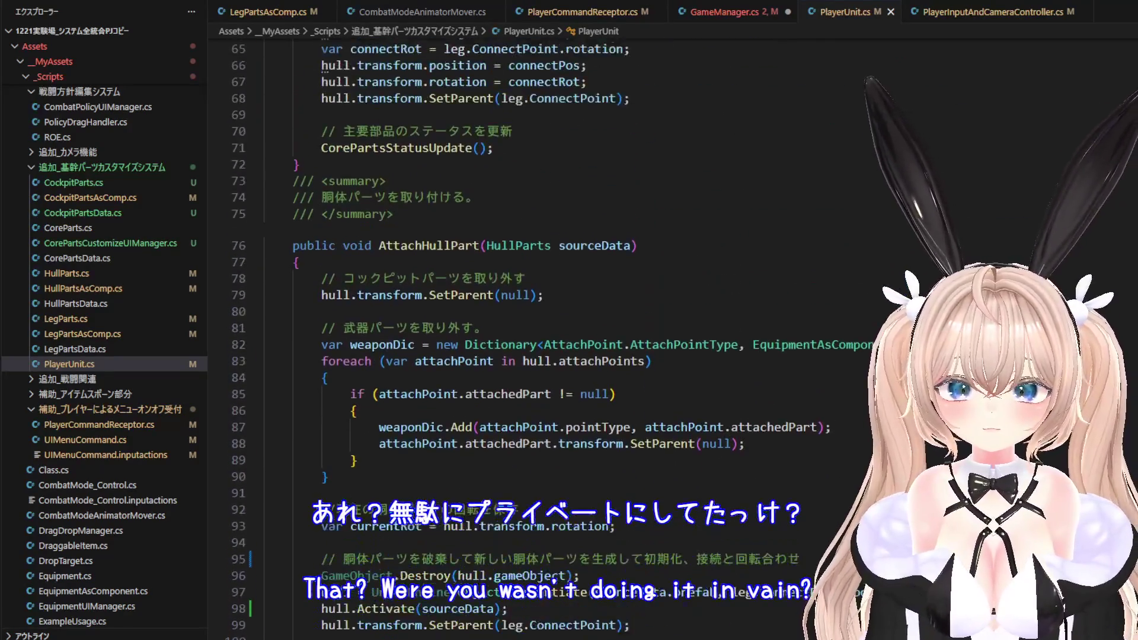
{"action": "scroll", "coordinate": [528, 341], "scroll_direction": "up", "scroll_amount": 5}
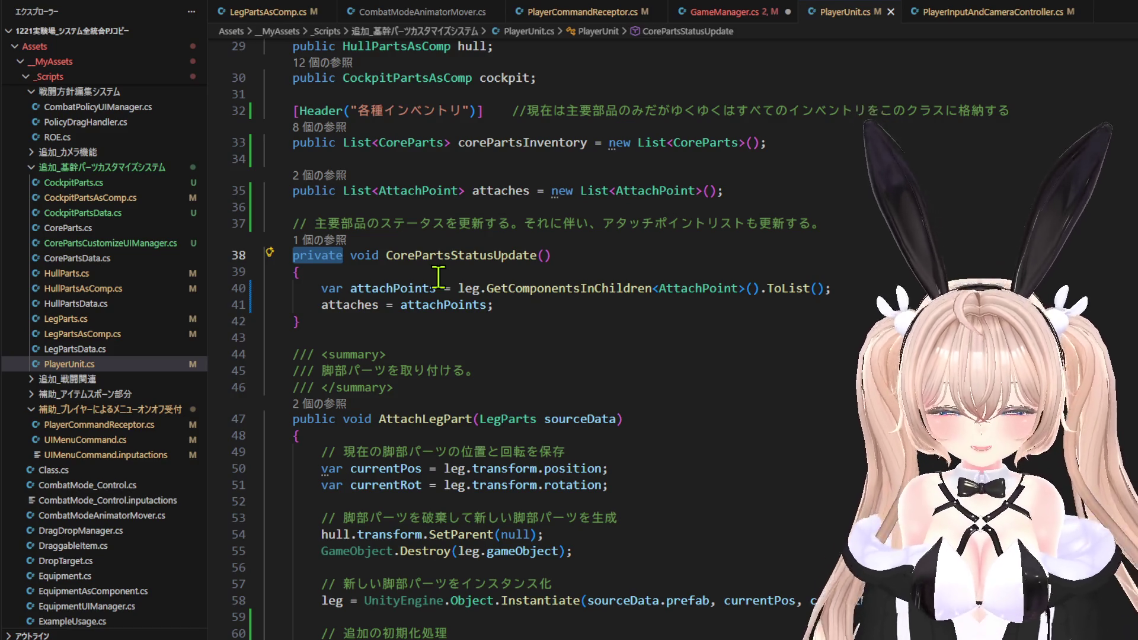
{"action": "type", "text": "pu"}
{"action": "key", "text": "Tab"}
Add a <see cref="CorePartsStatusUpdate"/> line with its description to the class summary.
{"action": "scroll", "coordinate": [438, 237], "scroll_direction": "up", "scroll_amount": 3}
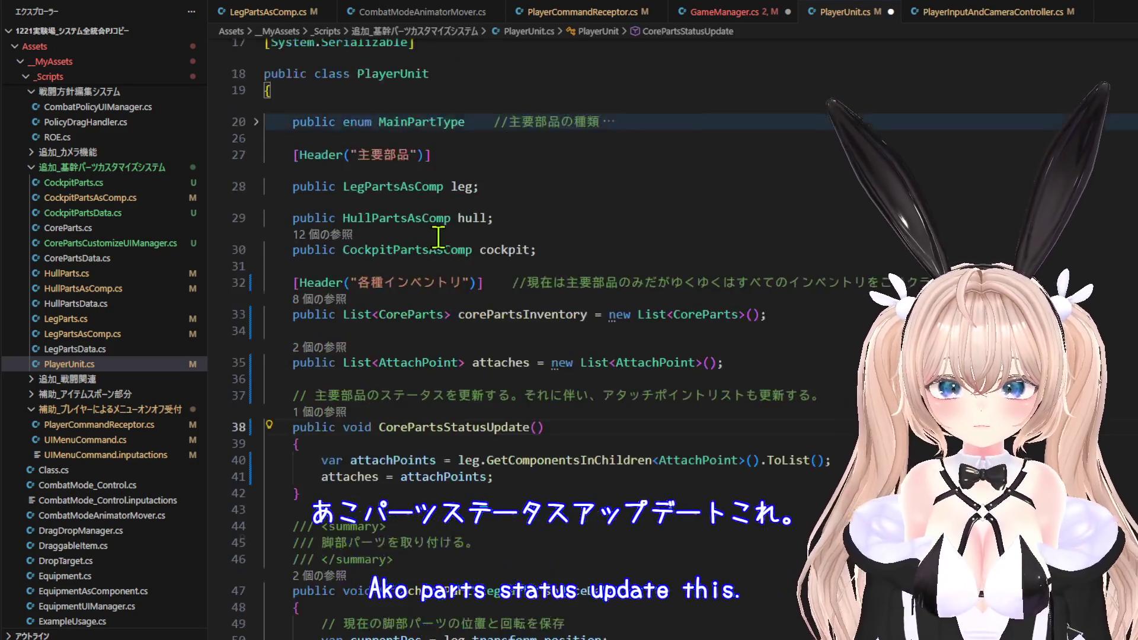
{"action": "scroll", "coordinate": [442, 237], "scroll_direction": "up", "scroll_amount": 4}
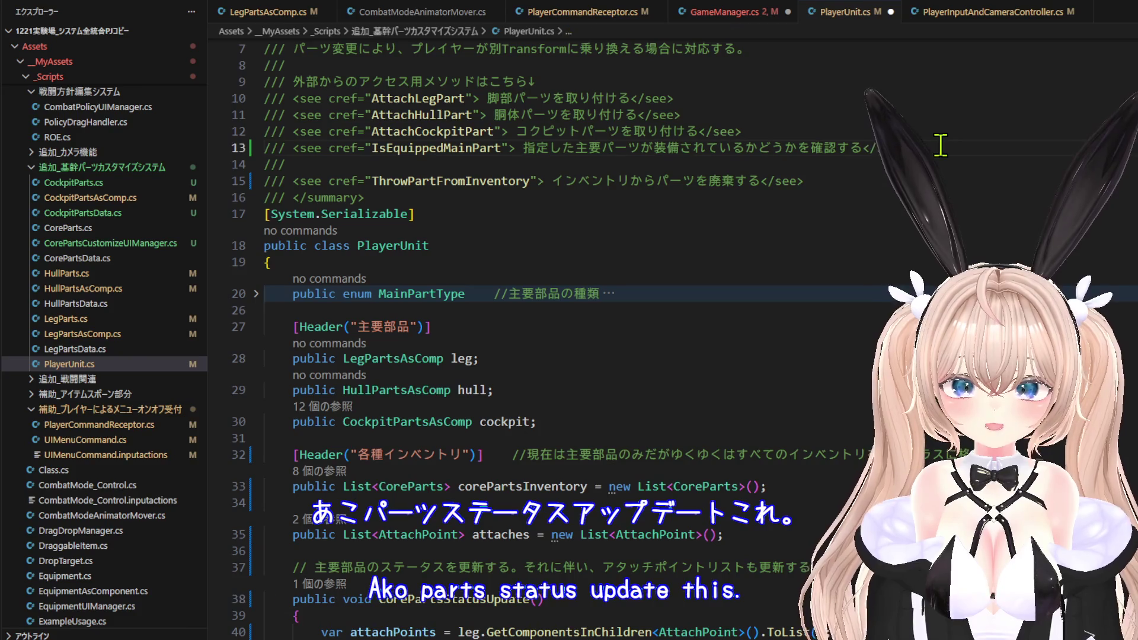
{"action": "key", "text": "Return"}
{"action": "key", "text": "Return"}
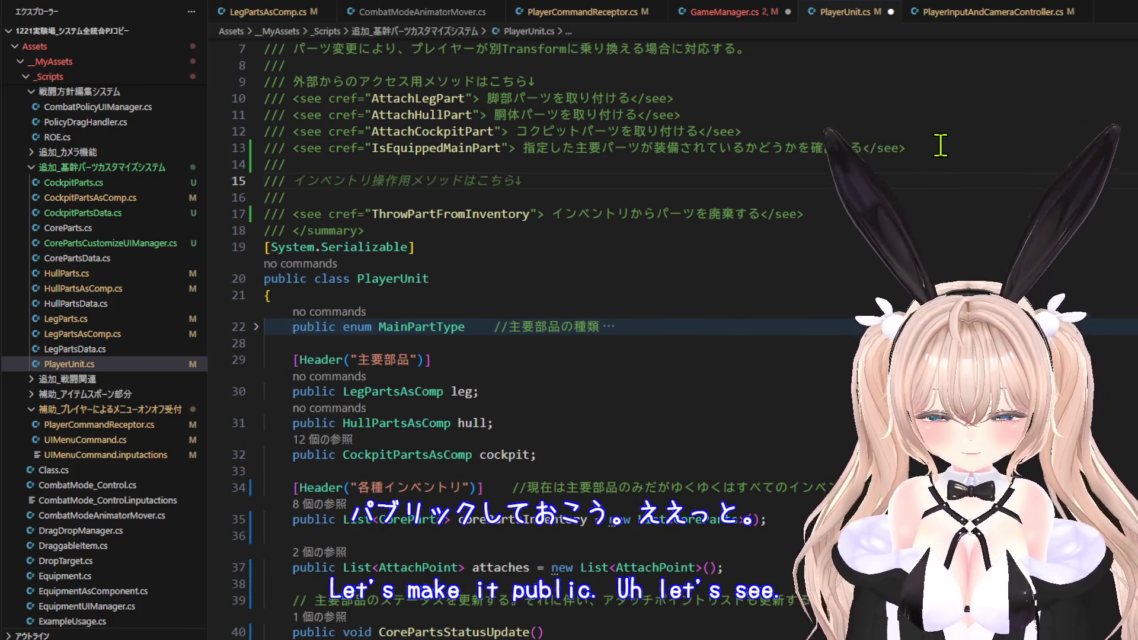
{"action": "type", "text": "<s "}
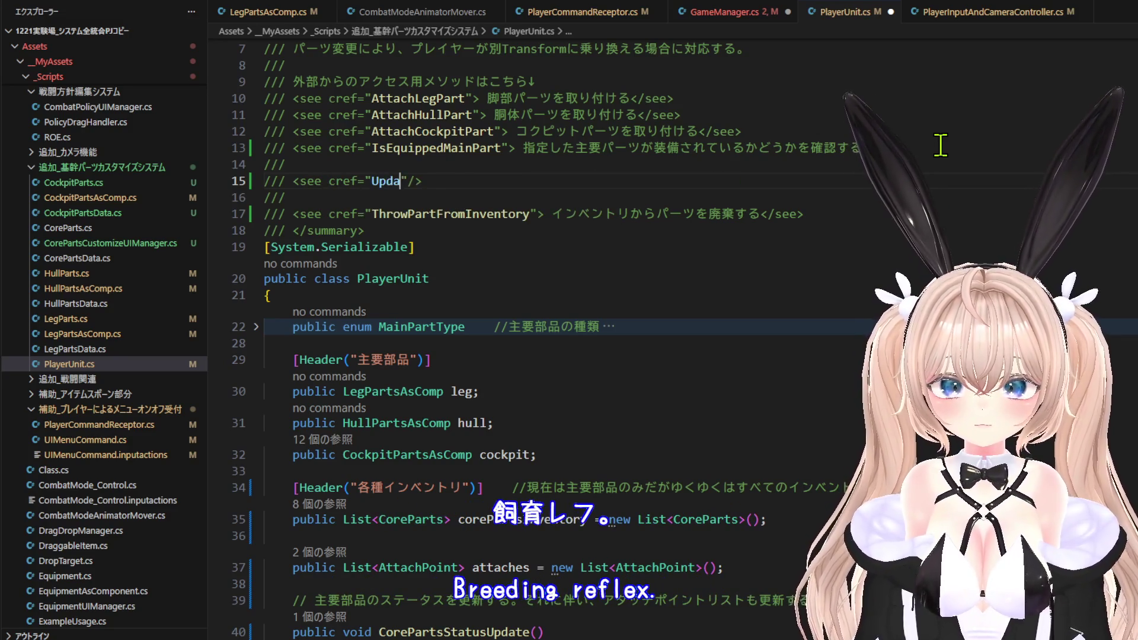
{"action": "type", "text": "te"}
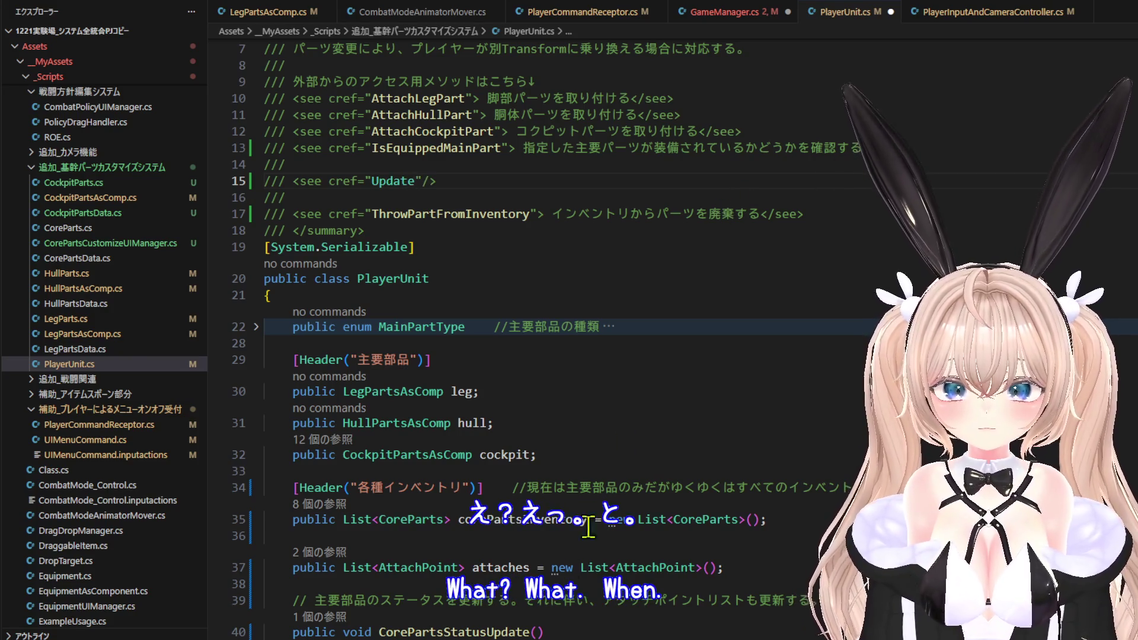
{"action": "left_click", "coordinate": [481, 631]}
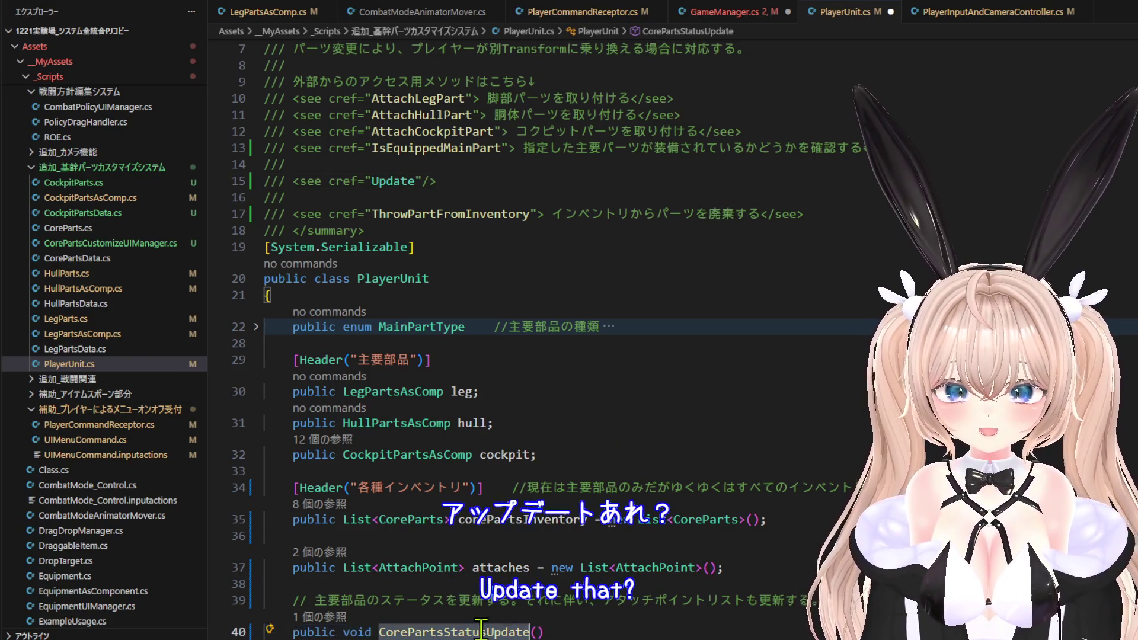
{"action": "left_click", "coordinate": [393, 181]}
{"action": "type", "text": "CorePartsStatusUpdate"}
{"action": "key", "text": "Escape"}
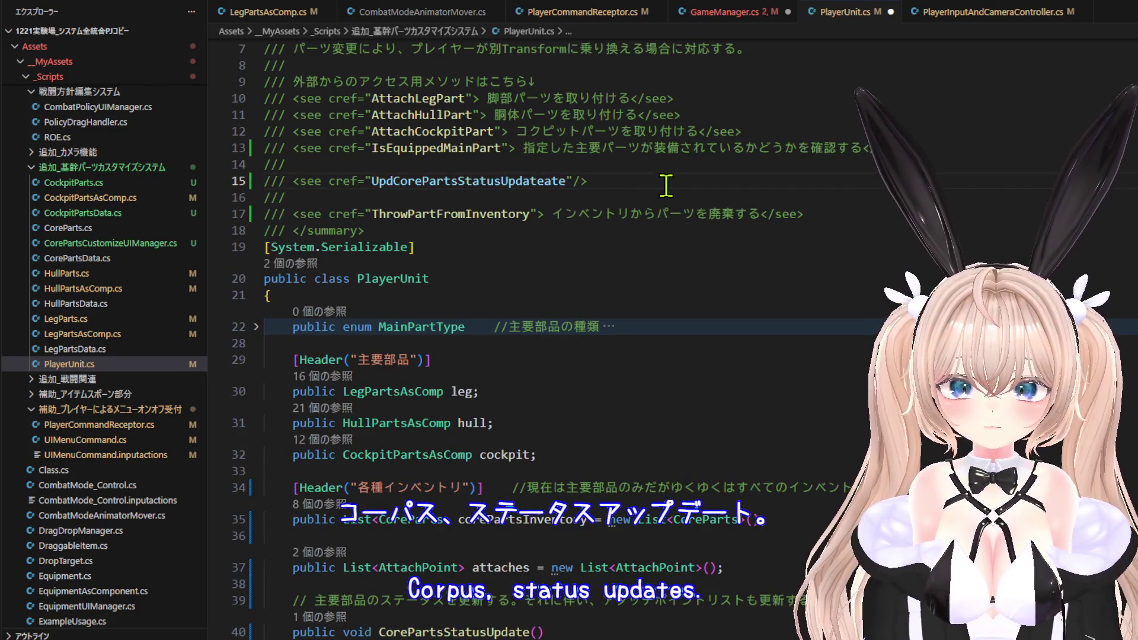
{"action": "double_click", "coordinate": [527, 189]}
{"action": "type", "text": "CorePartsStatusUpdate"}
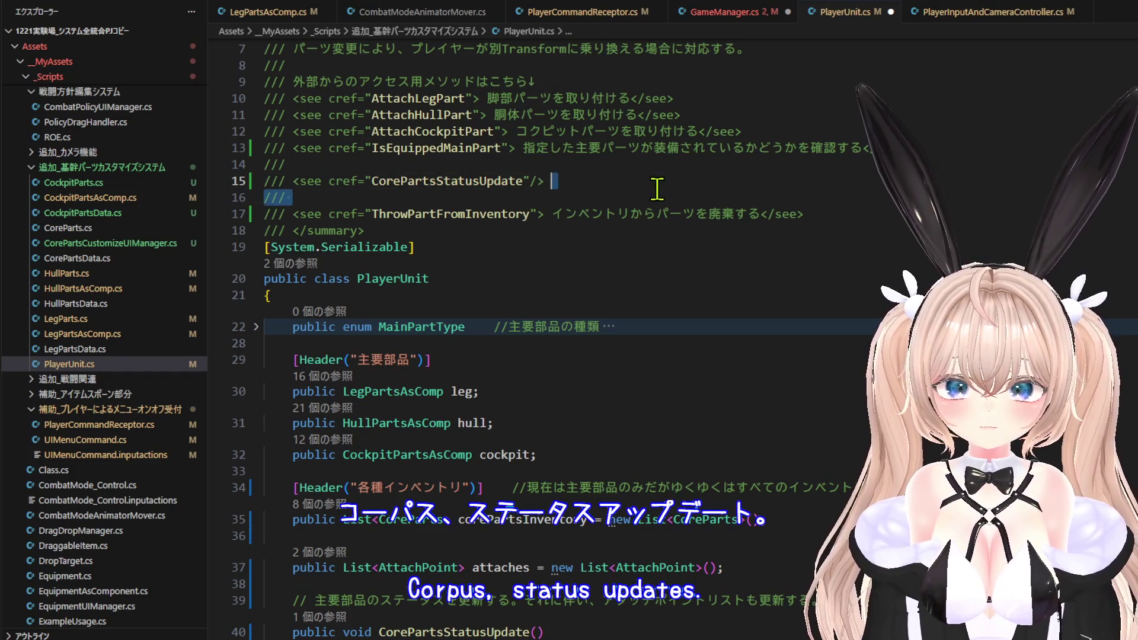
{"action": "left_click", "coordinate": [724, 192]}
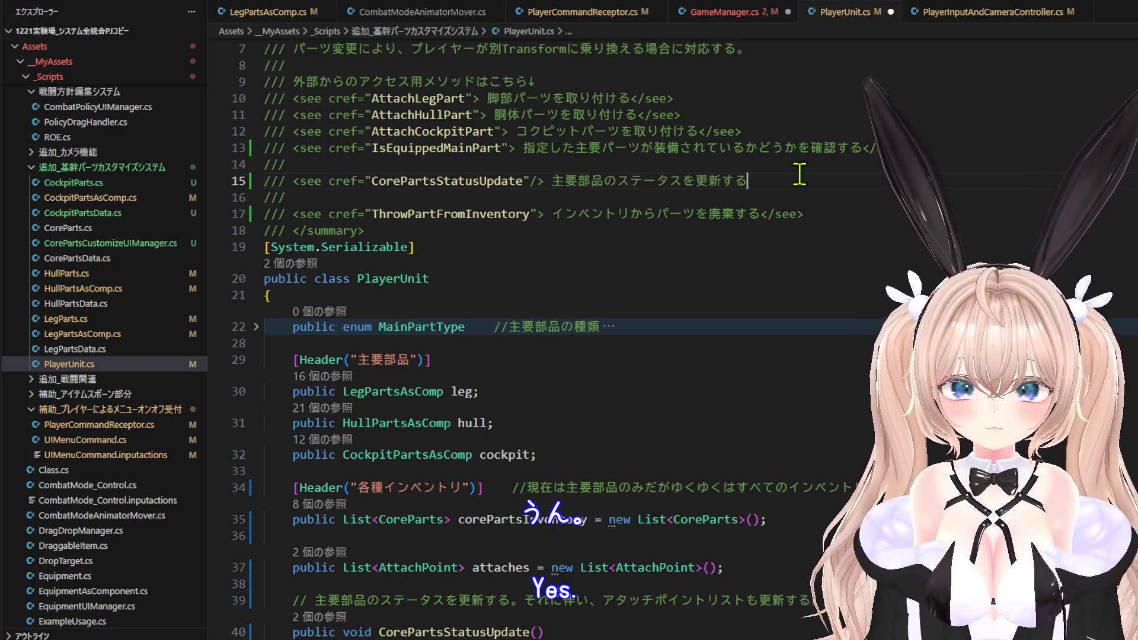
{"action": "key", "text": "alt+f"}
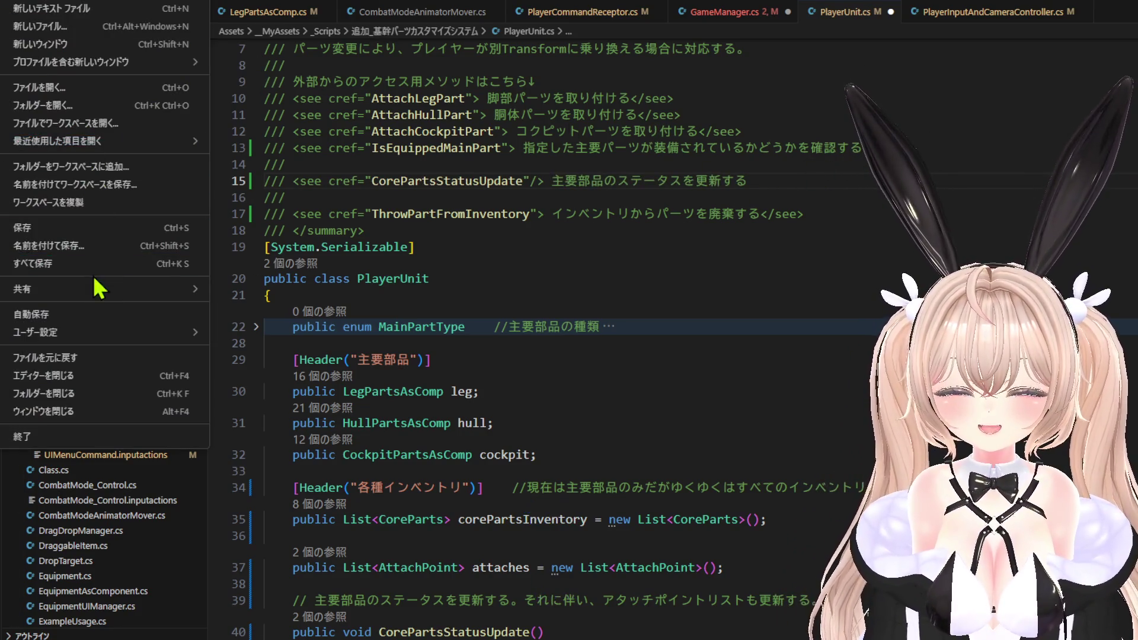
Save all, end GameManager's Awake with playerUnitData.CorePartsStatusUpdate(), and save all again.
{"action": "left_click", "coordinate": [86, 264]}
{"action": "left_click", "coordinate": [718, 12]}
{"action": "type", "text": "playerUnitData.Core"}
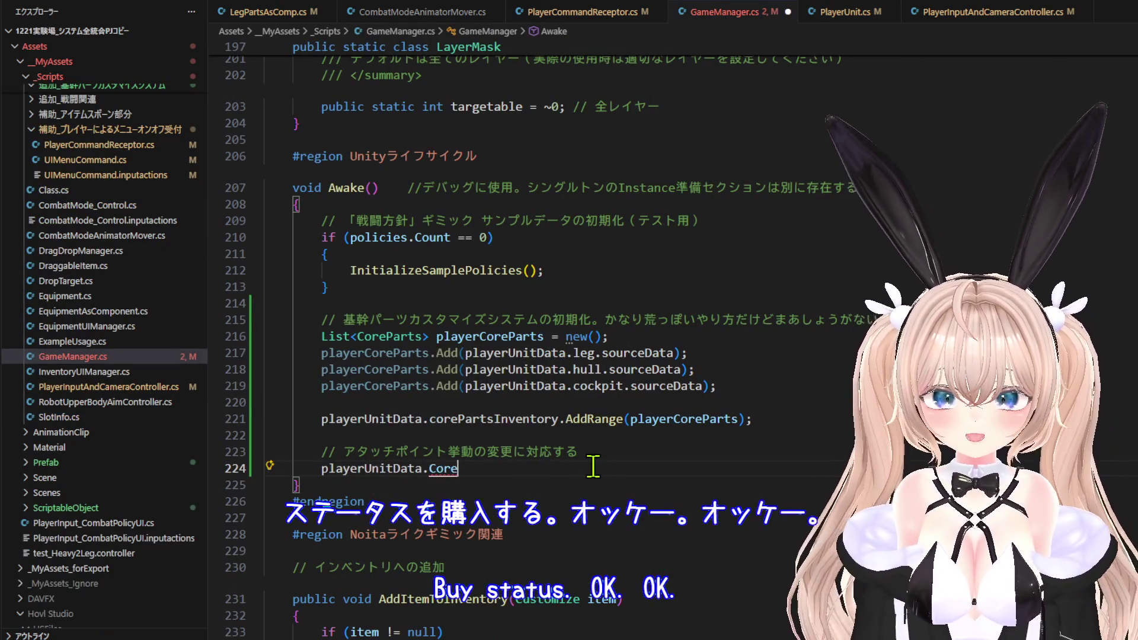
{"action": "key", "text": "BackSpace"}
{"action": "key", "text": "BackSpace"}
{"action": "key", "text": "BackSpace"}
{"action": "type", "text": "C"}
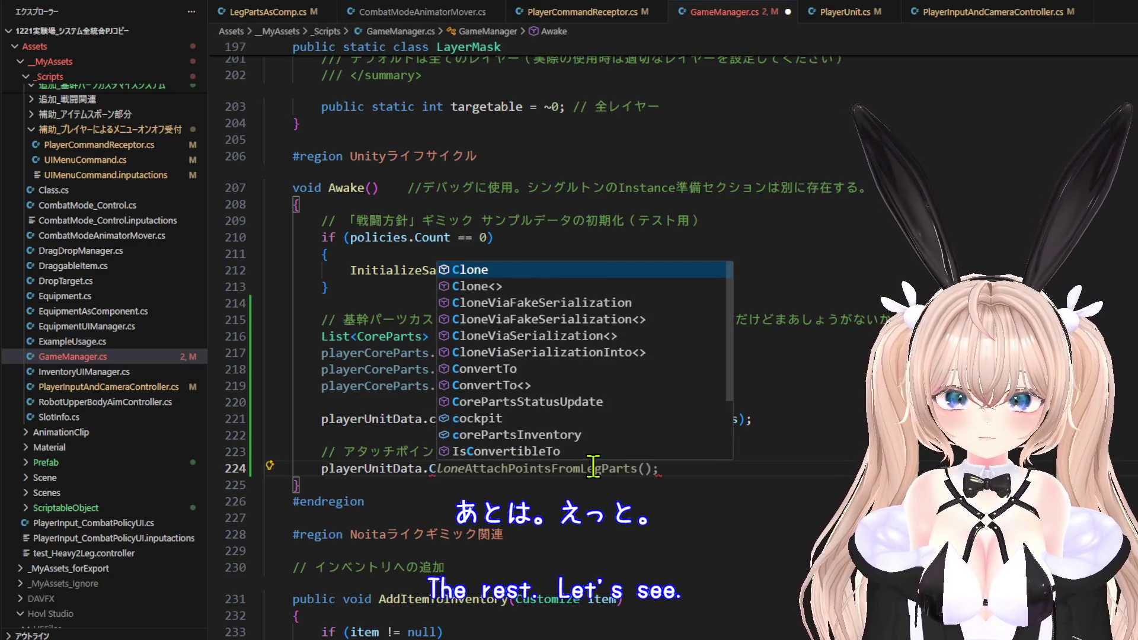
{"action": "type", "text": "ore"}
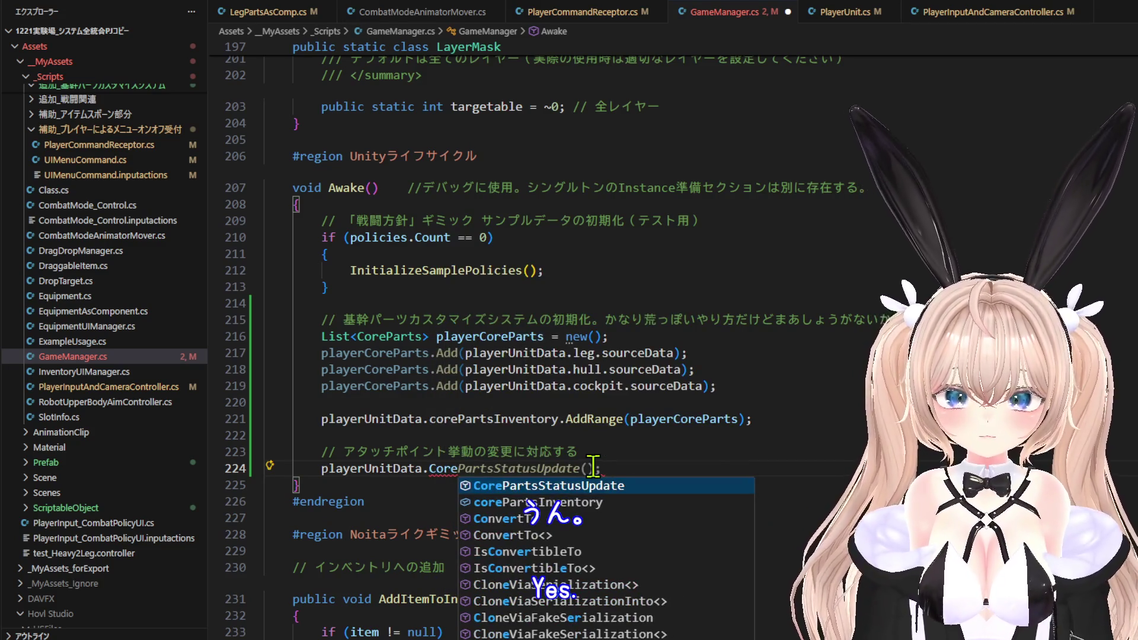
{"action": "key", "text": "Tab"}
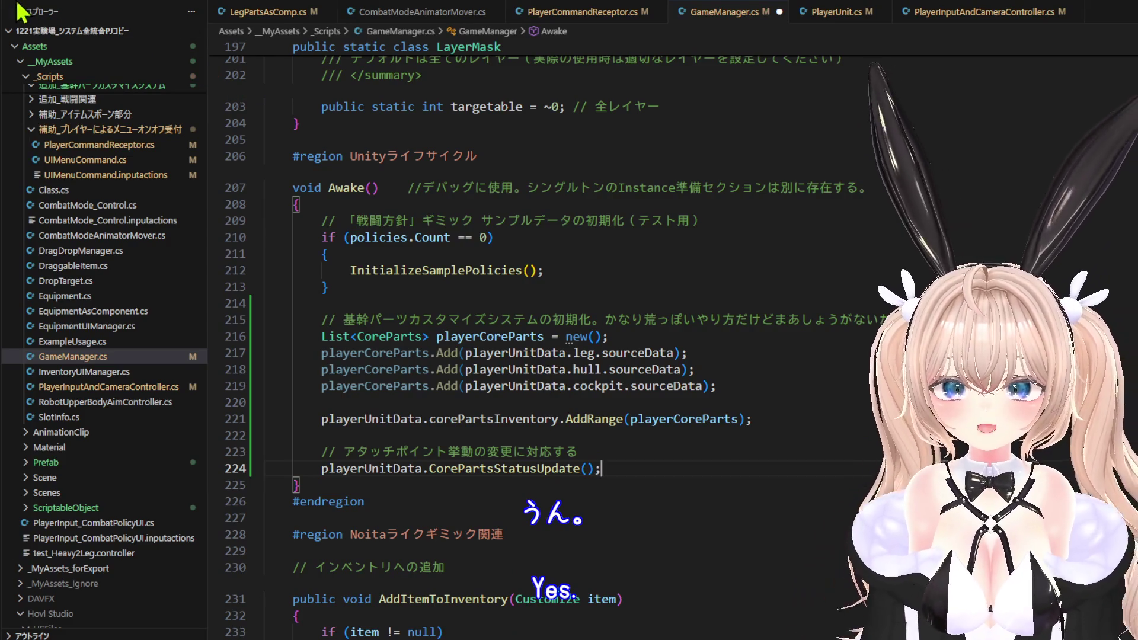
{"action": "left_click", "coordinate": [22, 11]}
{"action": "left_click", "coordinate": [69, 266]}
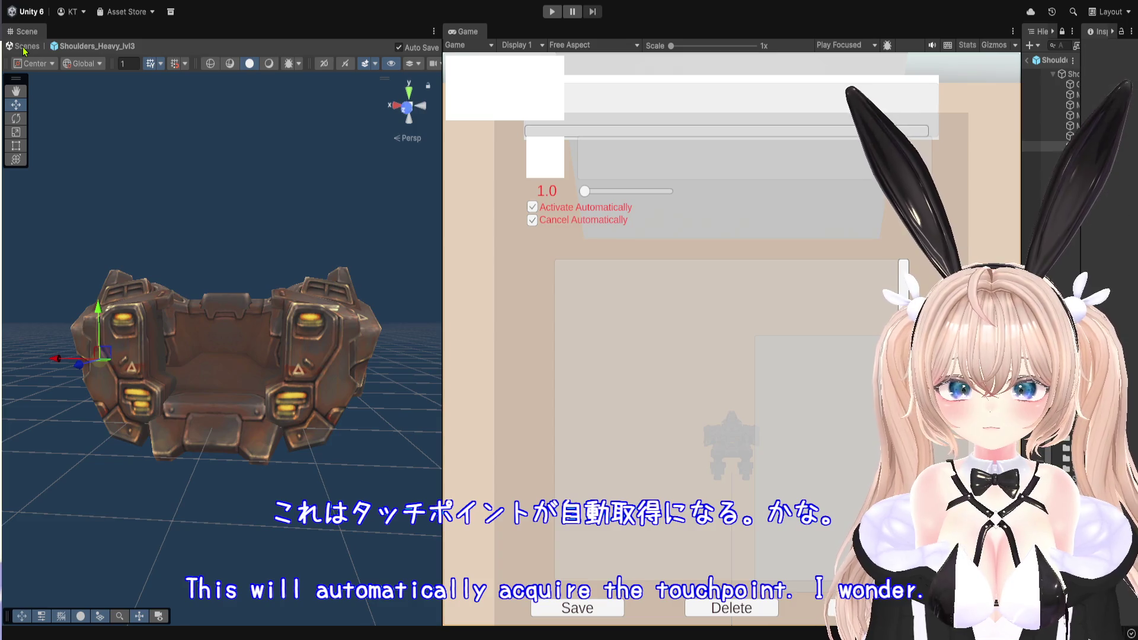
Return to the scene, start the game, and equip the miniguns on the mech.
{"action": "left_click", "coordinate": [24, 48]}
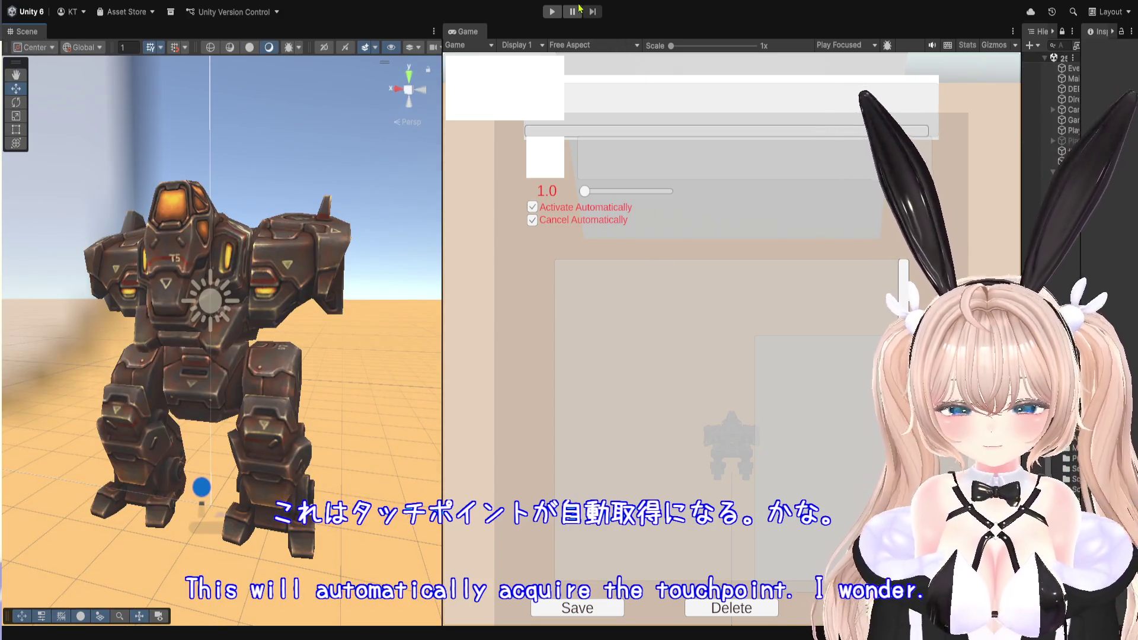
{"action": "left_click", "coordinate": [552, 11]}
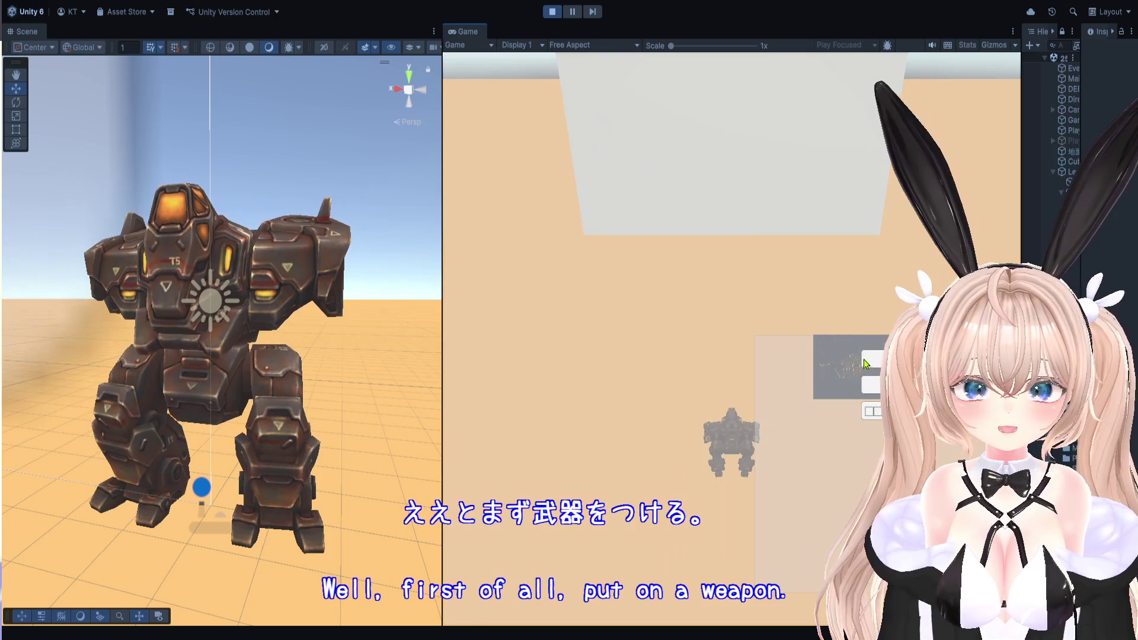
{"action": "left_click", "coordinate": [867, 360]}
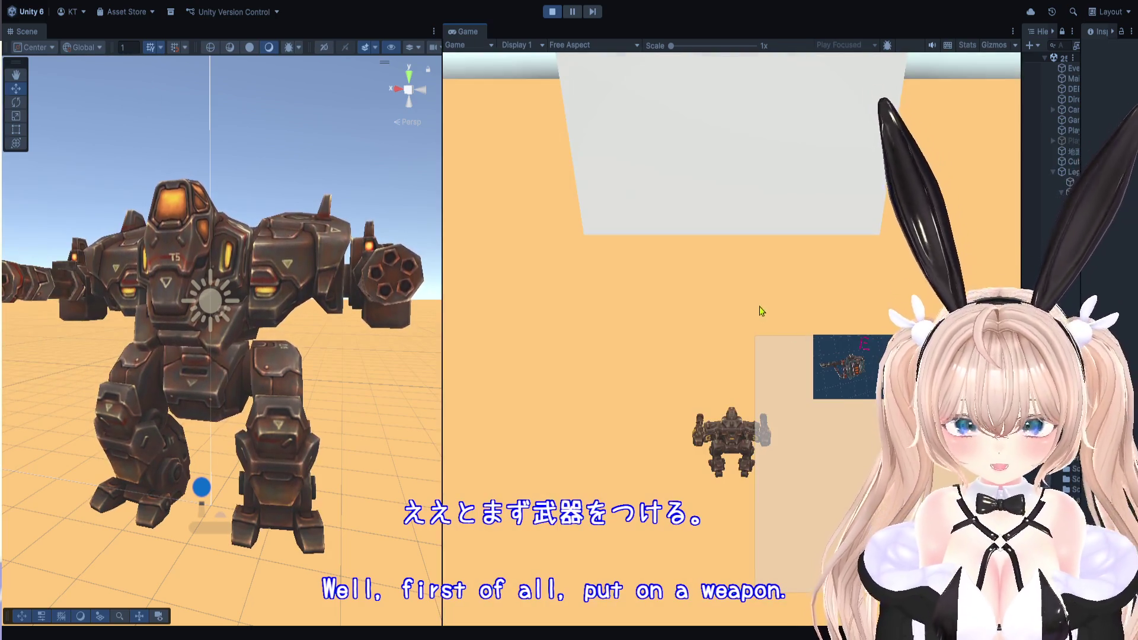
{"action": "key", "text": "s"}
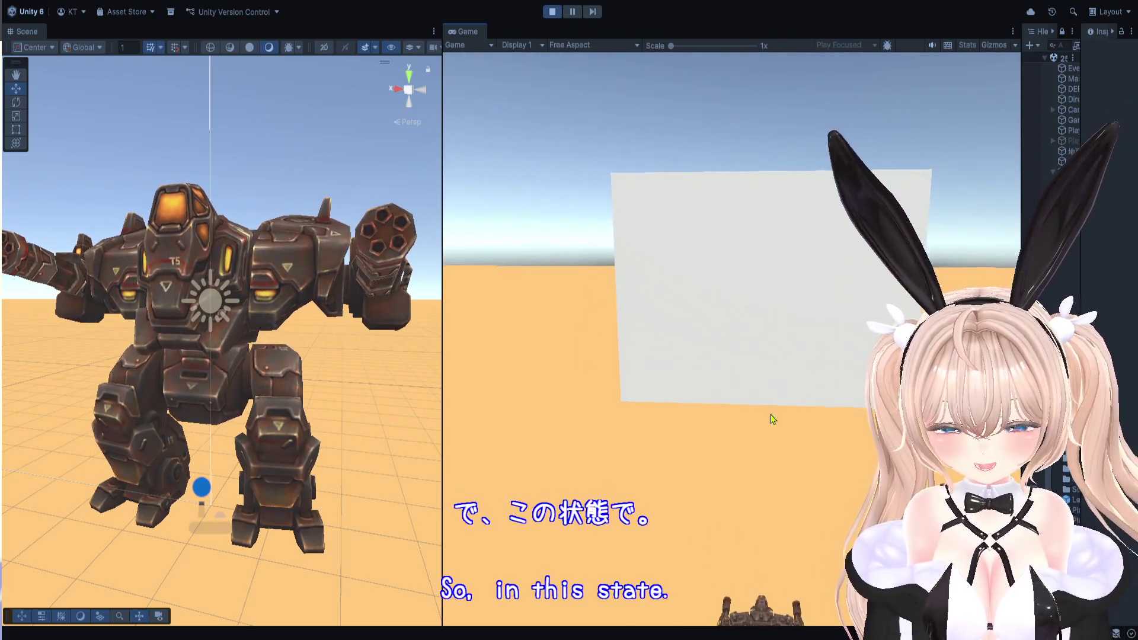
{"action": "key", "text": "w"}
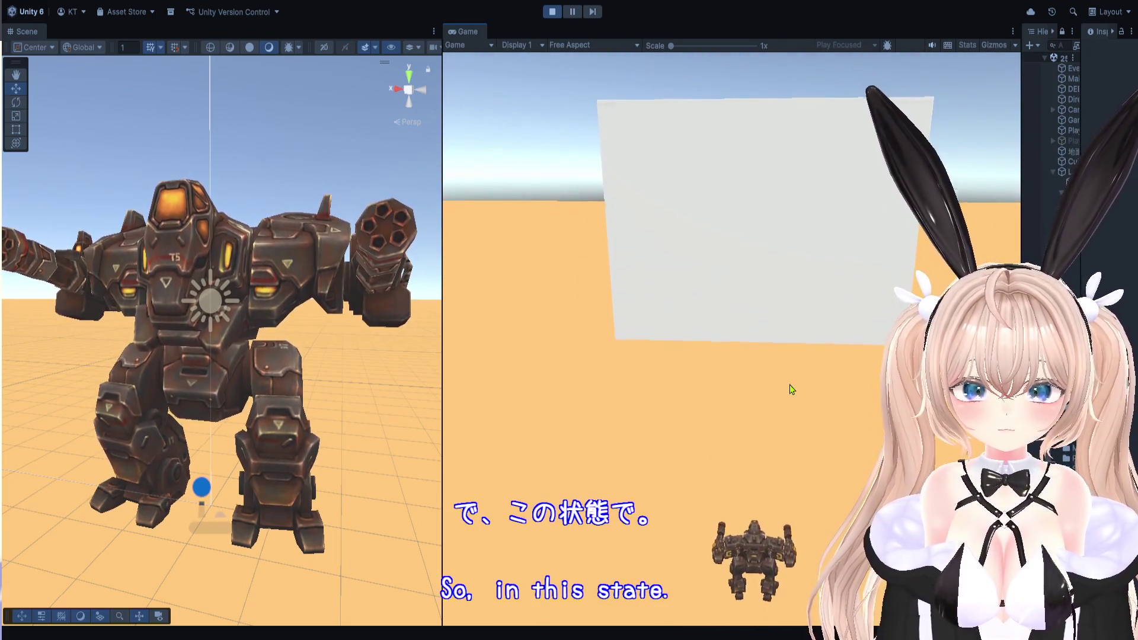
Pause and resume, pan the Scene view onto the minigun, and widen the Hierarchy.
{"action": "key", "text": "Escape"}
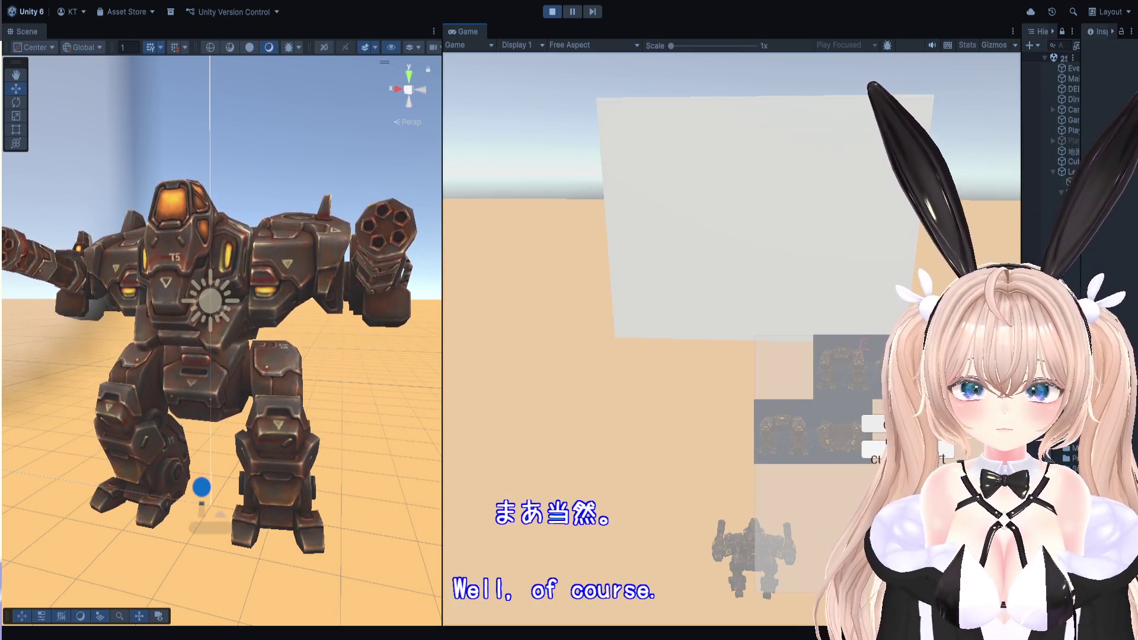
{"action": "key", "text": "Escape"}
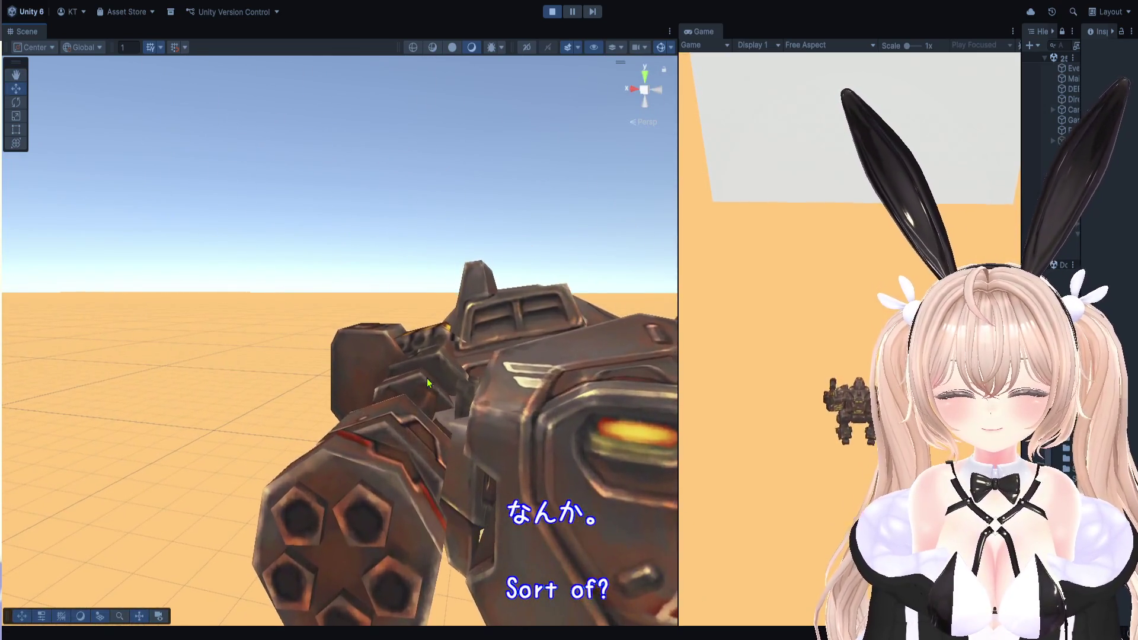
{"action": "key", "text": "q"}
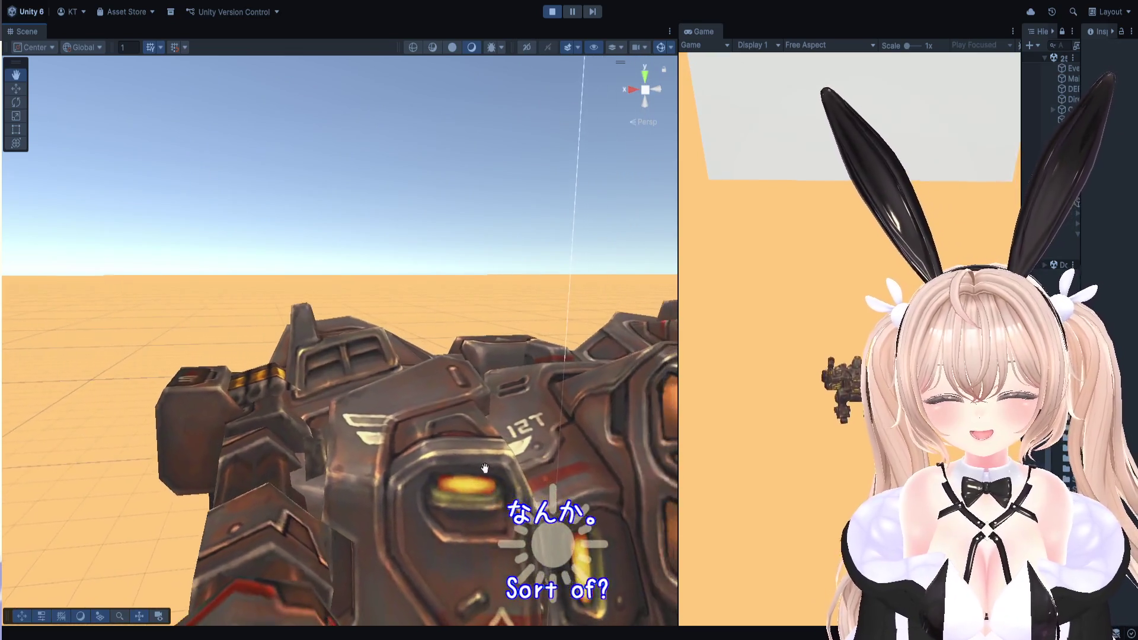
{"action": "left_click_drag", "start_coordinate": [484, 468], "coordinate": [538, 381]}
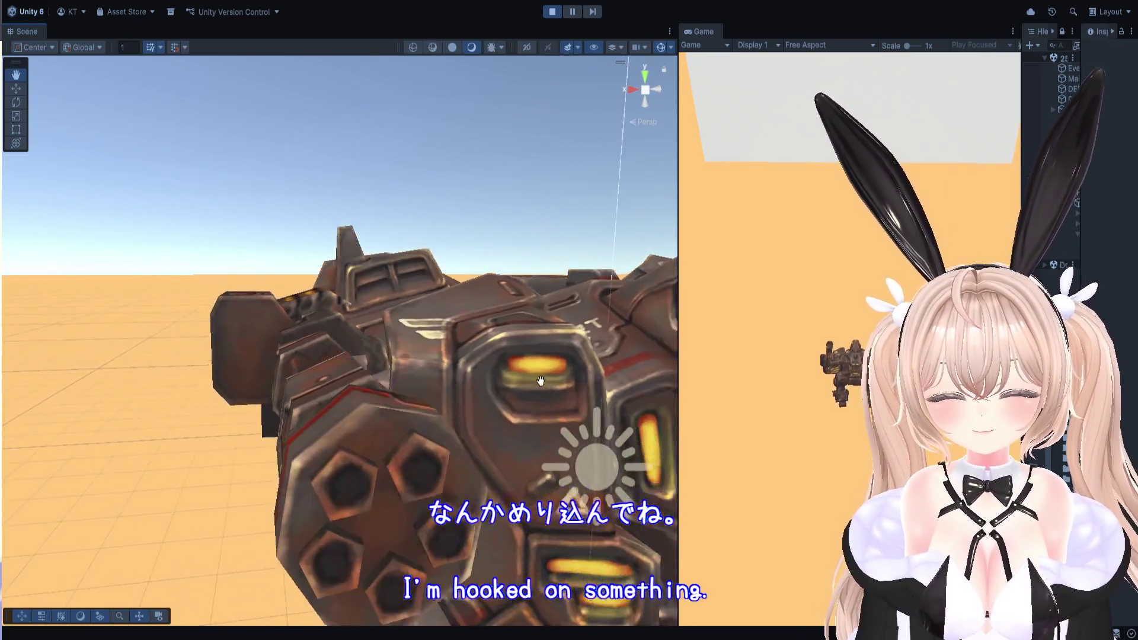
{"action": "key", "text": "w"}
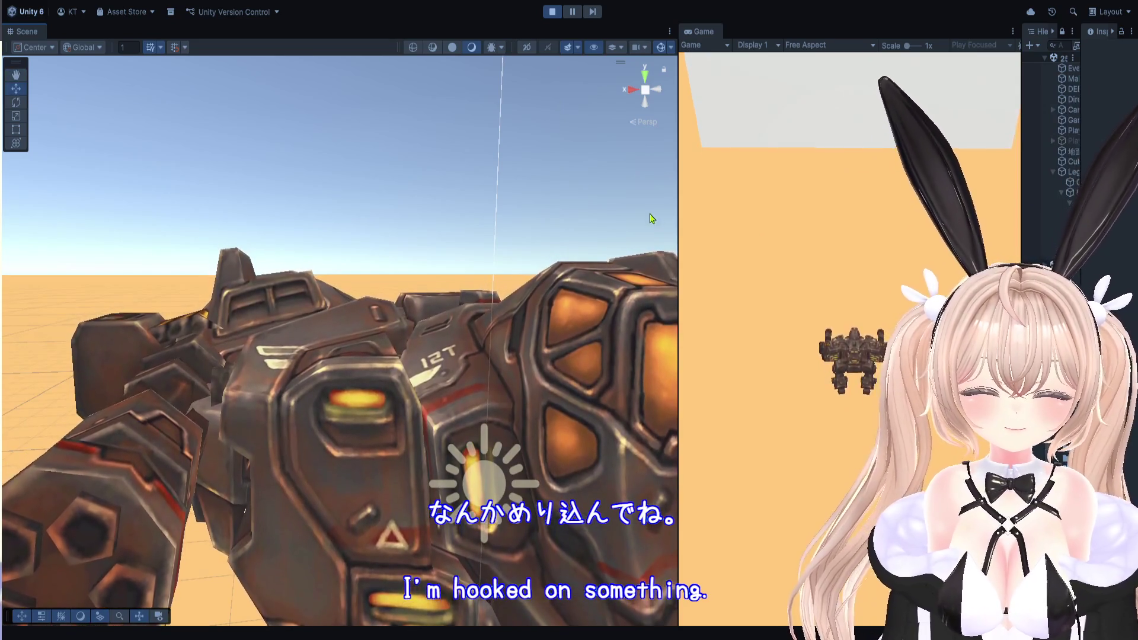
{"action": "left_click_drag", "start_coordinate": [1021, 251], "coordinate": [629, 247]}
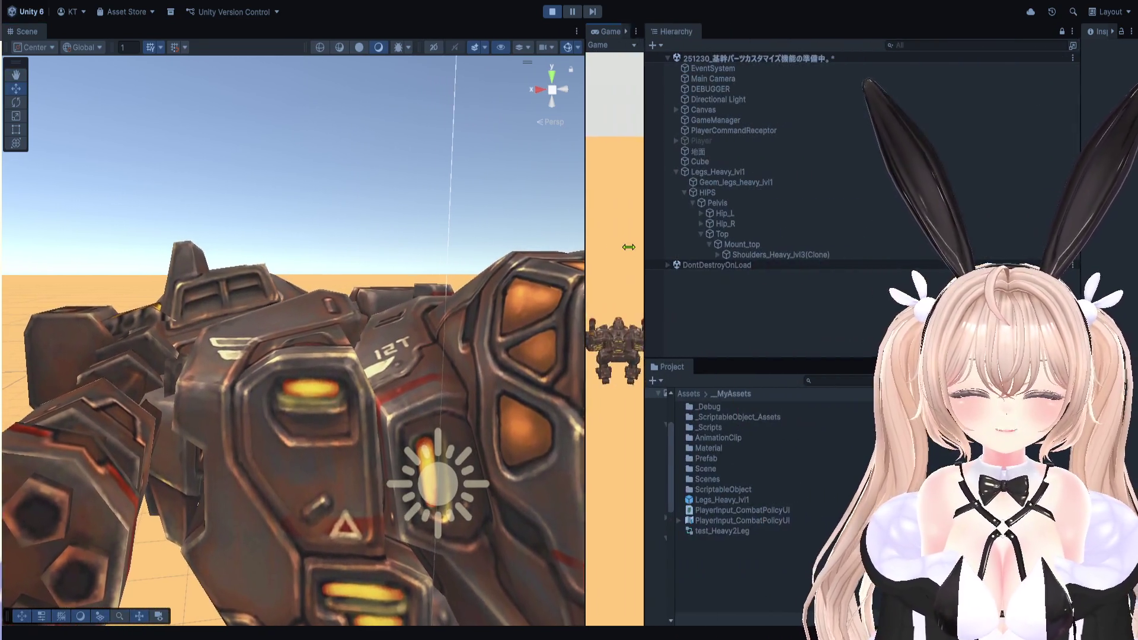
Expand Shoulders_Heavy_lvl3(Clone) and select test_miniguniv5(Clone) to inspect its components.
{"action": "left_click", "coordinate": [703, 255]}
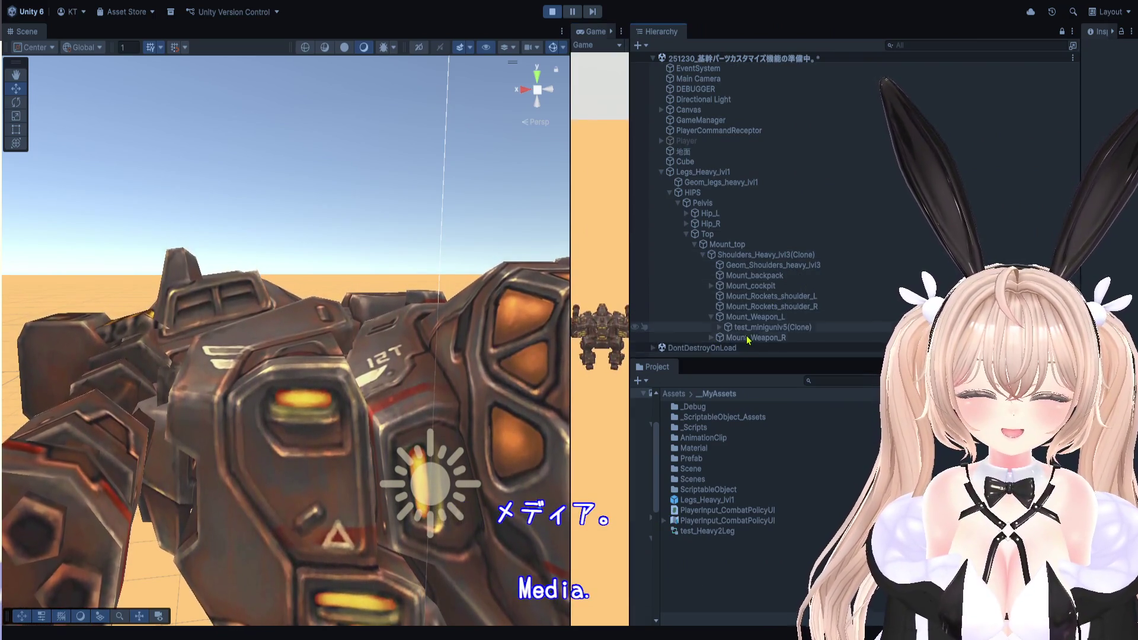
{"action": "left_click", "coordinate": [770, 327]}
{"action": "mouse_move", "coordinate": [1080, 266]}
{"action": "left_mouse_down"}
{"action": "mouse_move", "coordinate": [804, 266]}
{"action": "mouse_move", "coordinate": [776, 314]}
{"action": "left_mouse_up"}
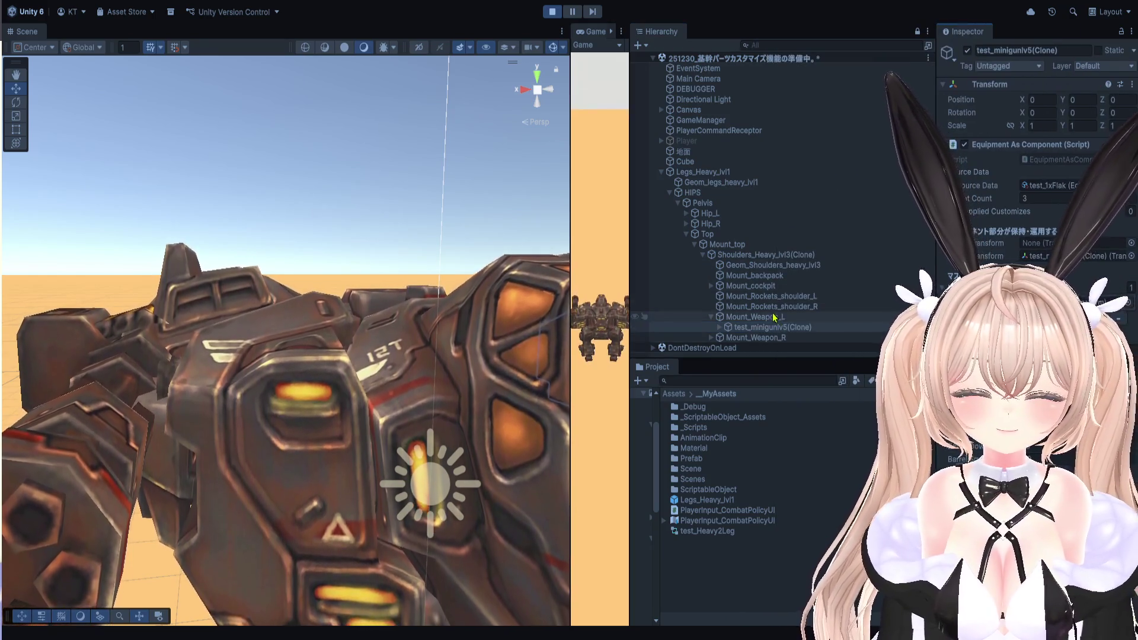
{"action": "left_click_drag", "start_coordinate": [296, 383], "coordinate": [327, 355]}
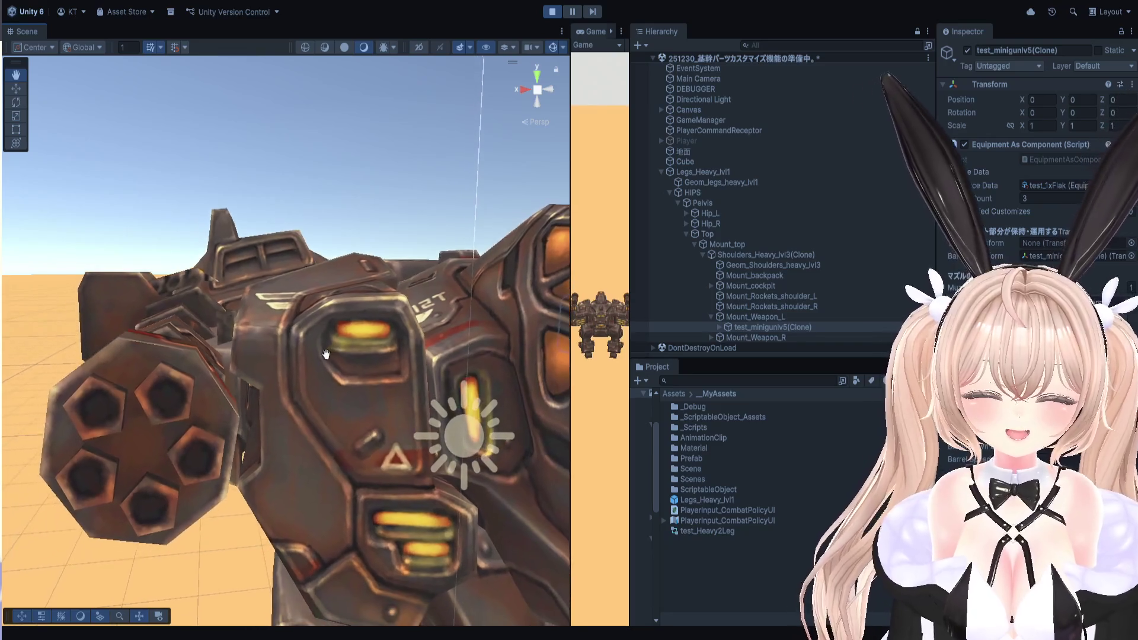
{"action": "left_click", "coordinate": [764, 318]}
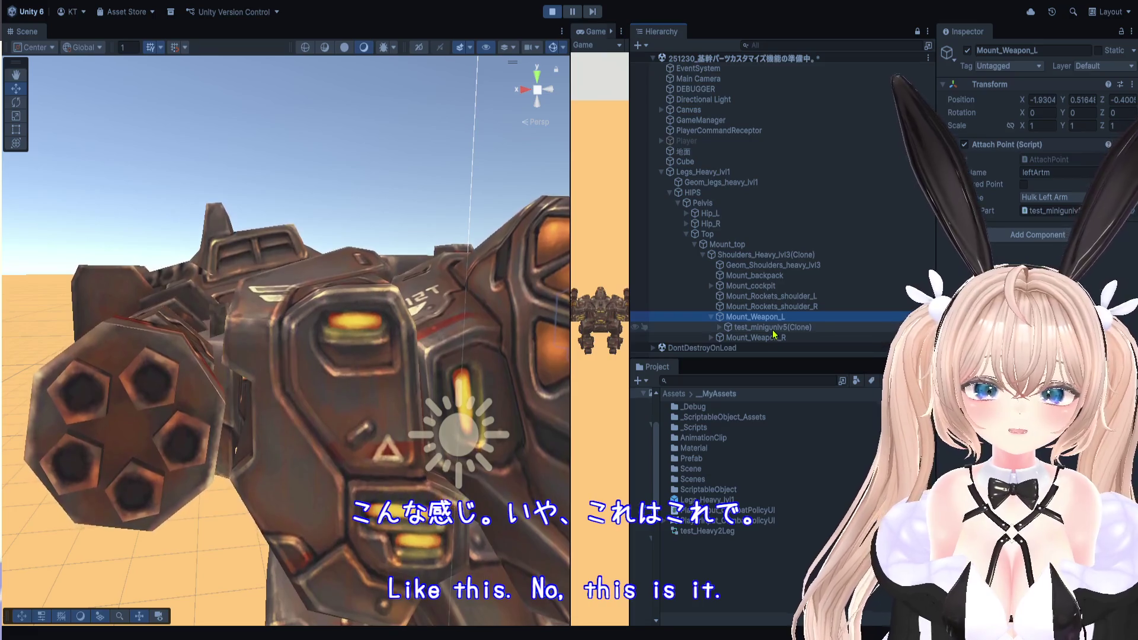
{"action": "left_click", "coordinate": [772, 329]}
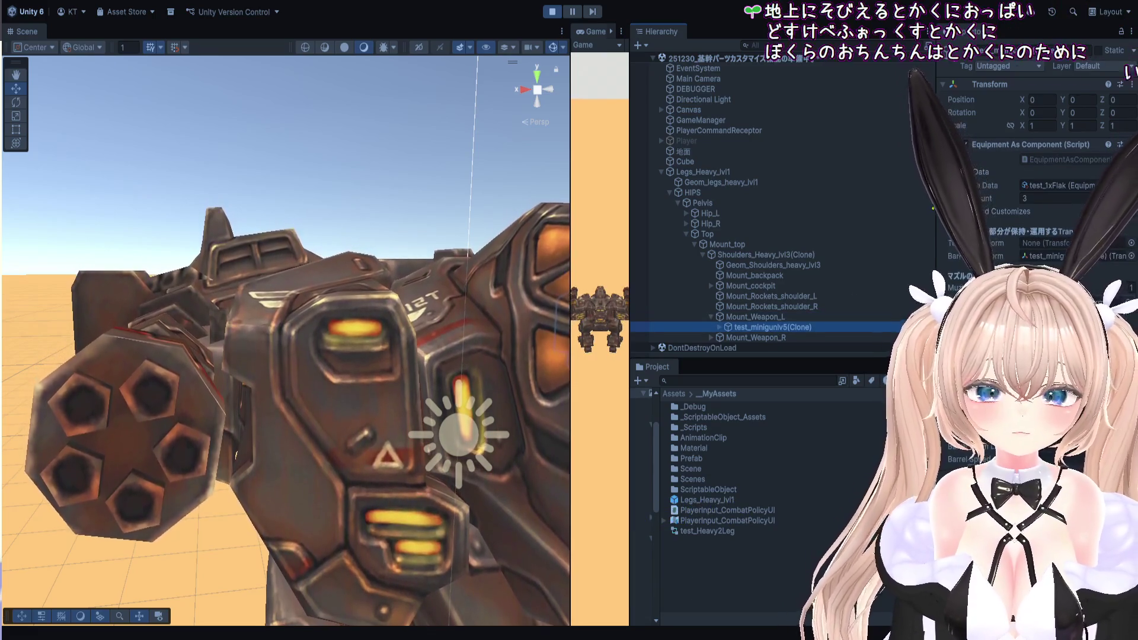
{"action": "left_click_drag", "start_coordinate": [933, 209], "coordinate": [884, 208]}
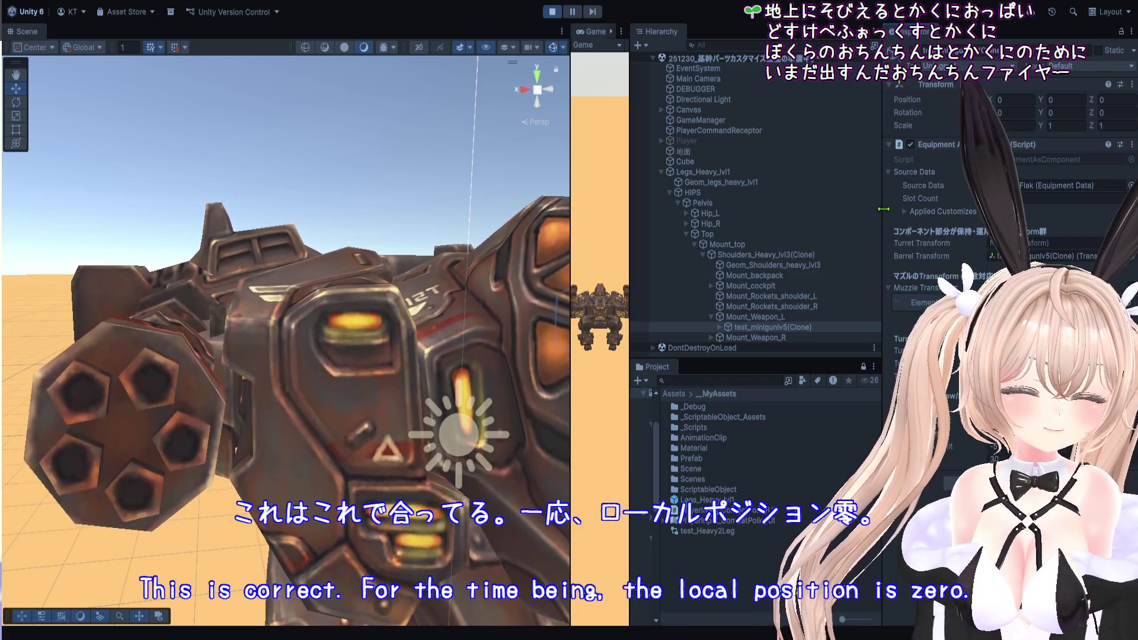
{"action": "left_click_drag", "start_coordinate": [883, 208], "coordinate": [922, 208]}
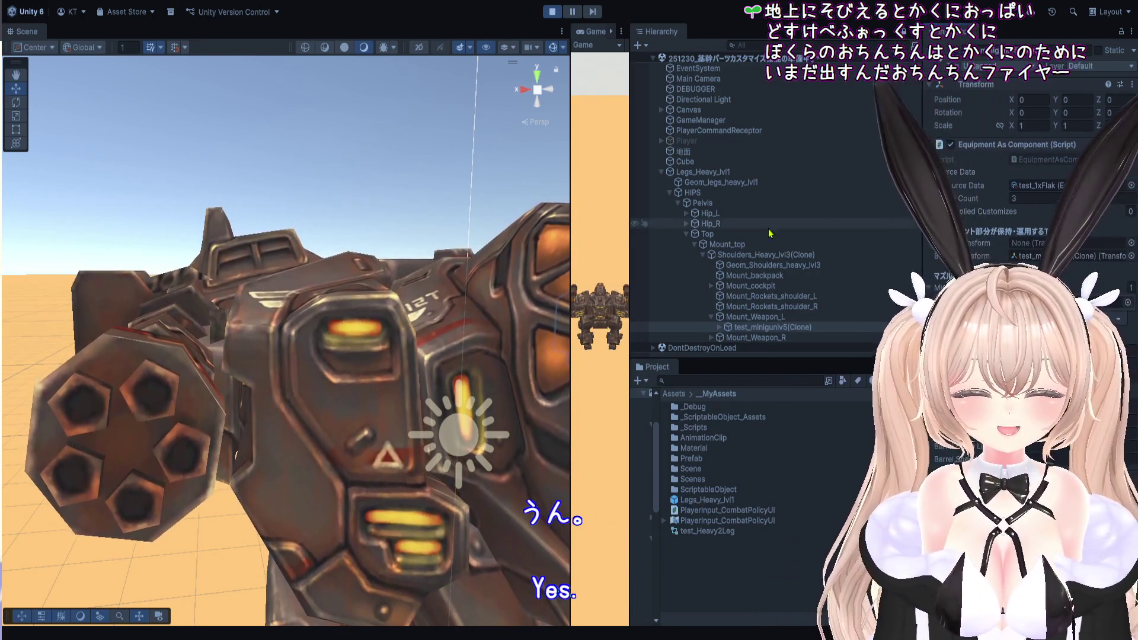
{"action": "left_click_drag", "start_coordinate": [629, 207], "coordinate": [929, 207]}
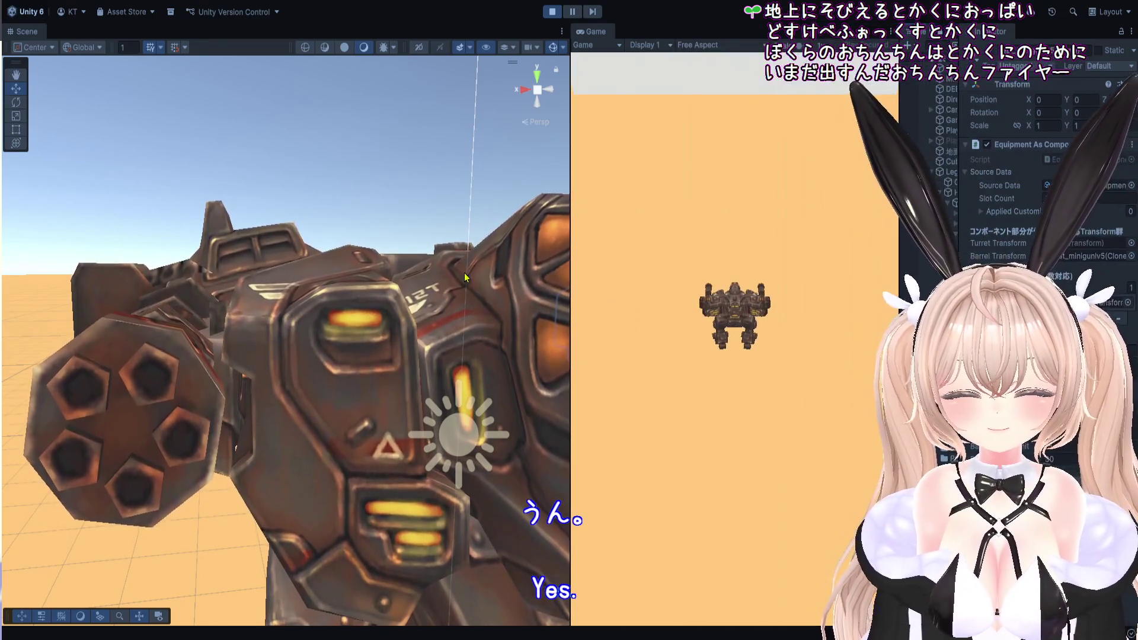
Move the minigun along X to -0.322 and frame it in the Scene view.
{"action": "mouse_move", "coordinate": [288, 396]}
{"action": "left_mouse_down"}
{"action": "mouse_move", "coordinate": [213, 520]}
{"action": "mouse_move", "coordinate": [242, 277]}
{"action": "mouse_move", "coordinate": [288, 346]}
{"action": "left_mouse_up"}
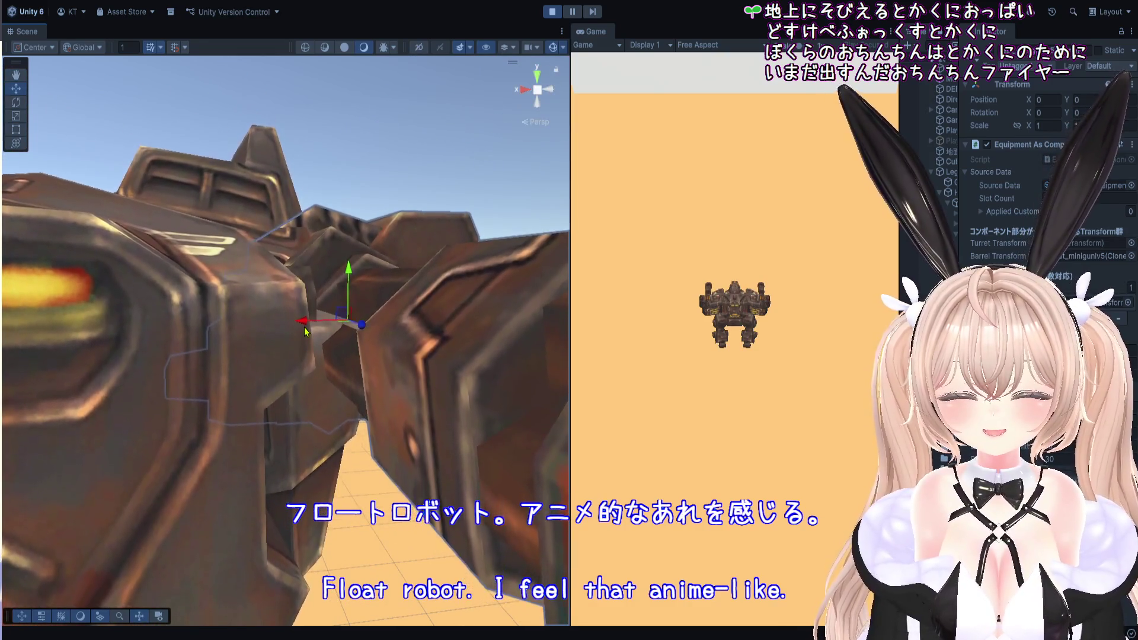
{"action": "mouse_move", "coordinate": [304, 331]}
{"action": "left_mouse_down"}
{"action": "mouse_move", "coordinate": [305, 314]}
{"action": "mouse_move", "coordinate": [385, 314]}
{"action": "mouse_move", "coordinate": [243, 299]}
{"action": "mouse_move", "coordinate": [294, 198]}
{"action": "mouse_move", "coordinate": [314, 213]}
{"action": "mouse_move", "coordinate": [284, 243]}
{"action": "mouse_move", "coordinate": [281, 399]}
{"action": "mouse_move", "coordinate": [321, 425]}
{"action": "mouse_move", "coordinate": [353, 213]}
{"action": "mouse_move", "coordinate": [314, 318]}
{"action": "left_mouse_up"}
{"action": "mouse_move", "coordinate": [267, 402]}
{"action": "left_mouse_down"}
{"action": "mouse_move", "coordinate": [234, 399]}
{"action": "mouse_move", "coordinate": [299, 404]}
{"action": "mouse_move", "coordinate": [192, 403]}
{"action": "mouse_move", "coordinate": [243, 406]}
{"action": "left_mouse_up"}
{"action": "key", "text": "f"}
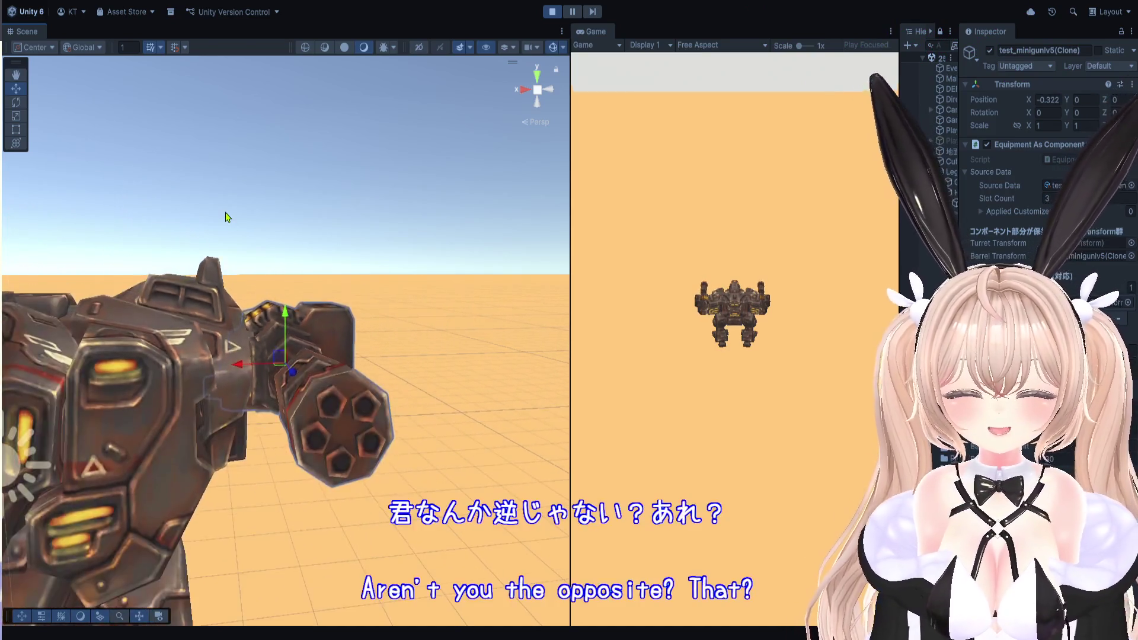
{"action": "scroll", "coordinate": [226, 216], "scroll_direction": "up", "scroll_amount": 5}
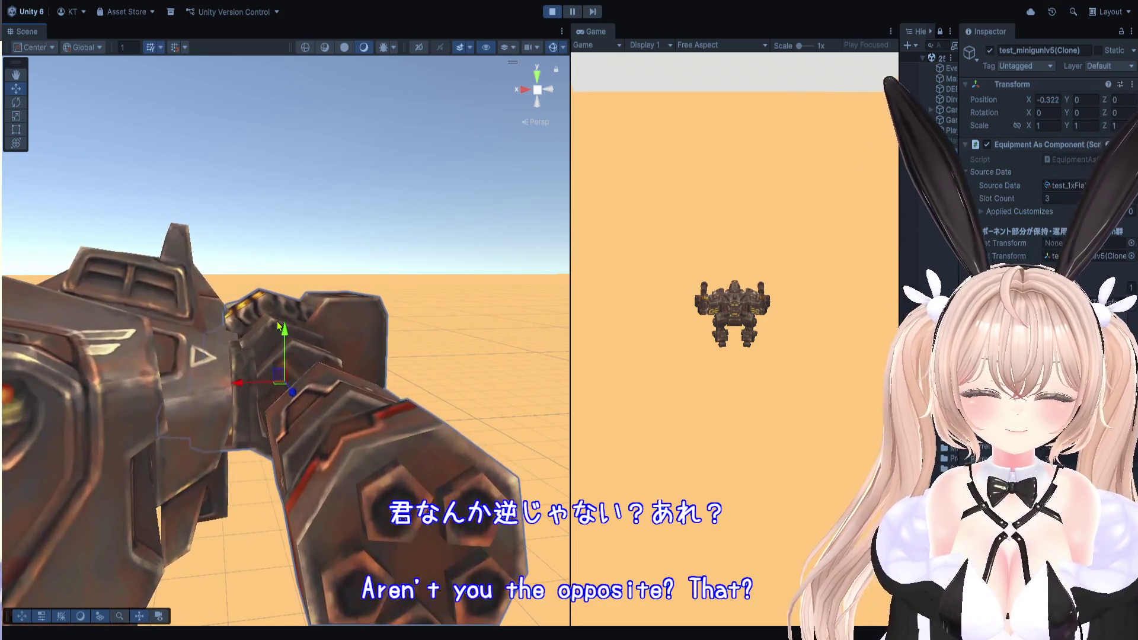
Orbit the Scene view around the mech to check which way the minigun faces.
{"action": "left_click_drag", "start_coordinate": [899, 256], "coordinate": [745, 256]}
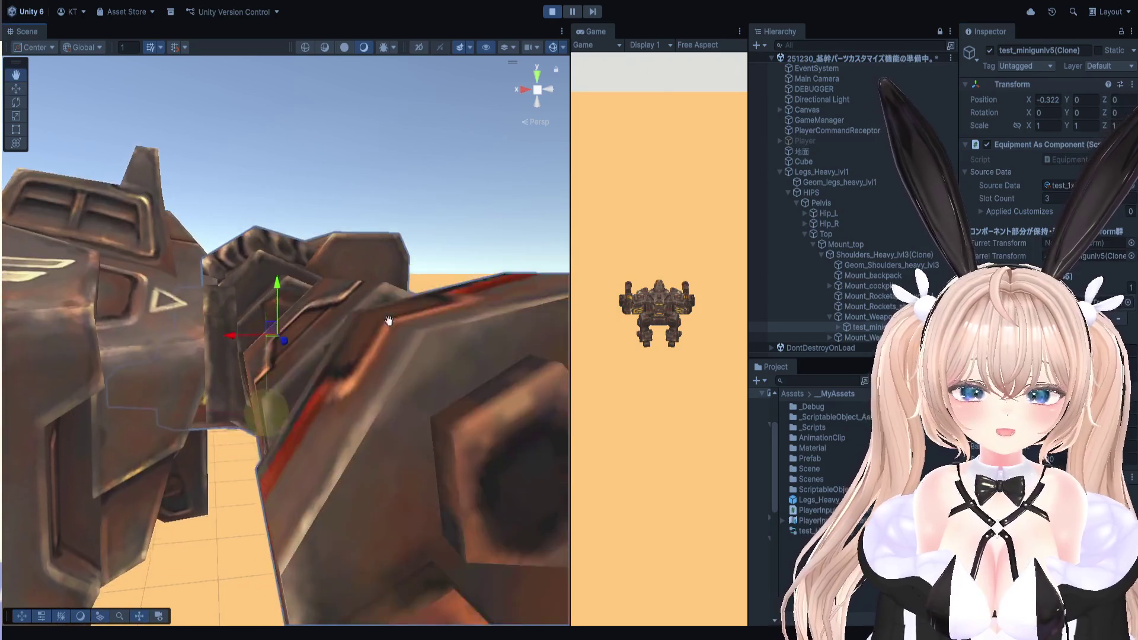
{"action": "left_click_drag", "start_coordinate": [336, 360], "coordinate": [354, 235]}
{"action": "key", "text": "w"}
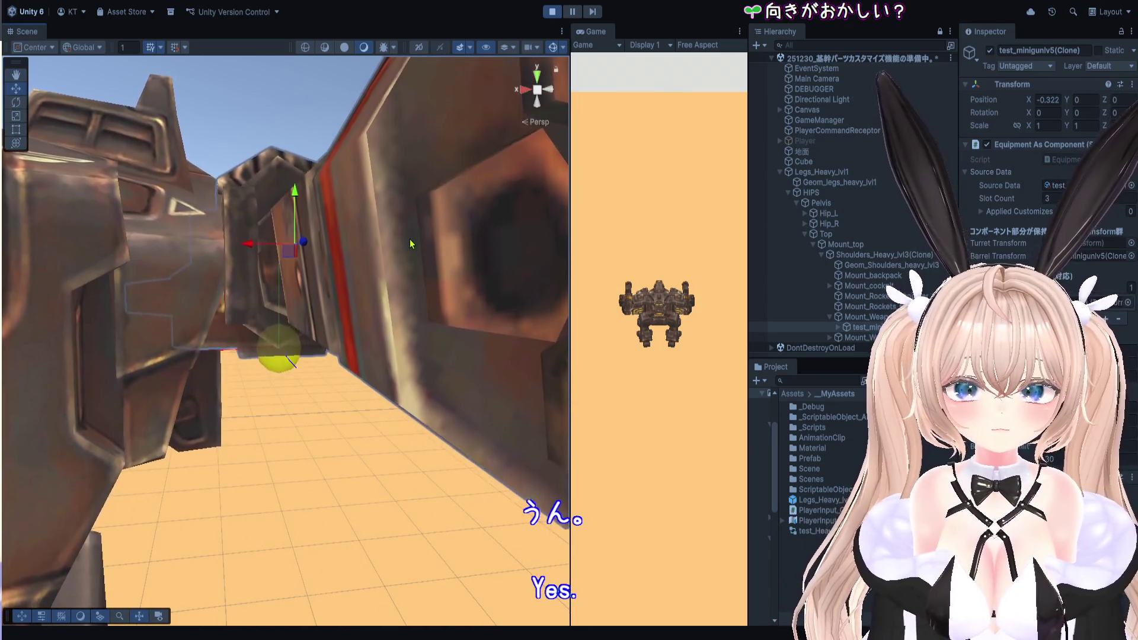
{"action": "key", "text": "q"}
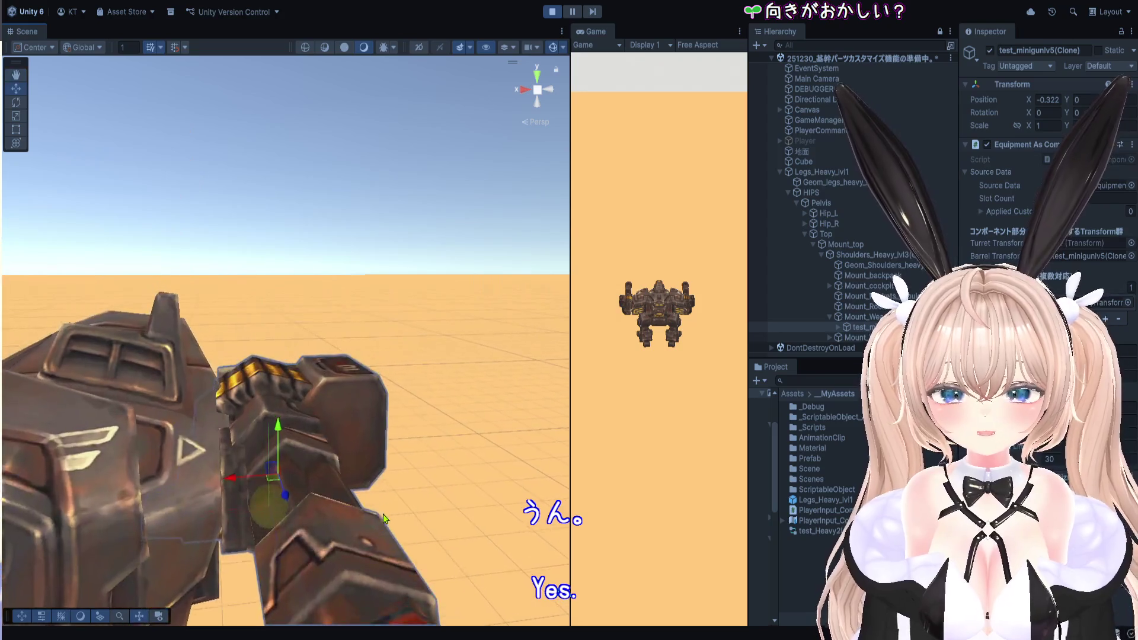
{"action": "mouse_move", "coordinate": [299, 455]}
{"action": "left_mouse_down"}
{"action": "mouse_move", "coordinate": [310, 457]}
{"action": "mouse_move", "coordinate": [283, 382]}
{"action": "mouse_move", "coordinate": [183, 451]}
{"action": "mouse_move", "coordinate": [347, 413]}
{"action": "mouse_move", "coordinate": [369, 383]}
{"action": "mouse_move", "coordinate": [508, 330]}
{"action": "left_mouse_up"}
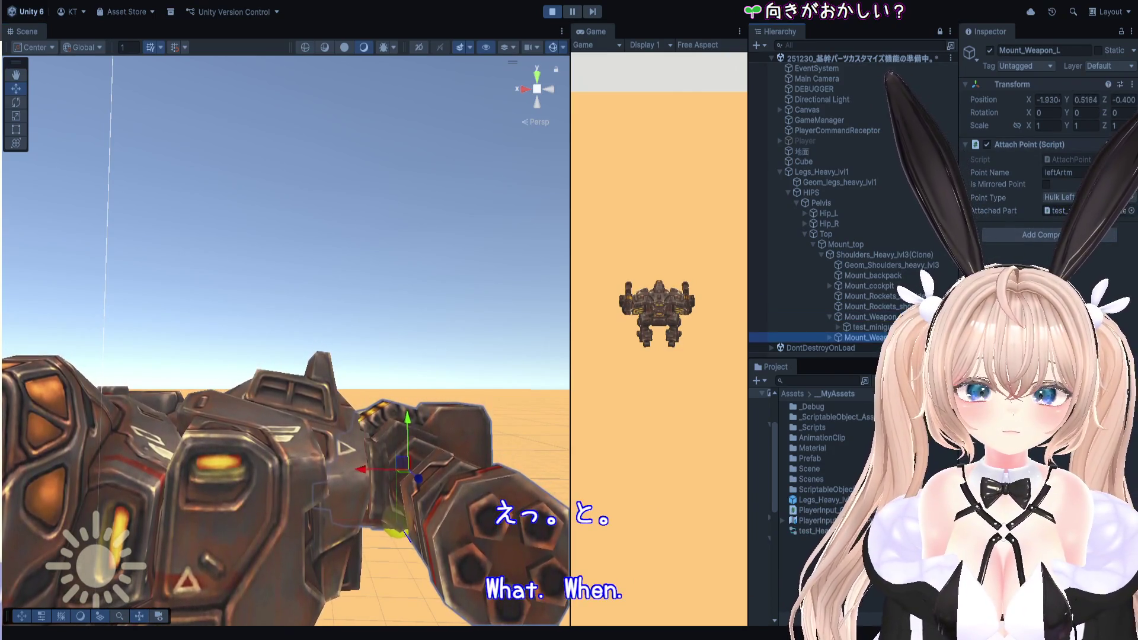
{"action": "left_click_drag", "start_coordinate": [440, 302], "coordinate": [324, 330]}
{"action": "left_click_drag", "start_coordinate": [249, 343], "coordinate": [275, 314]}
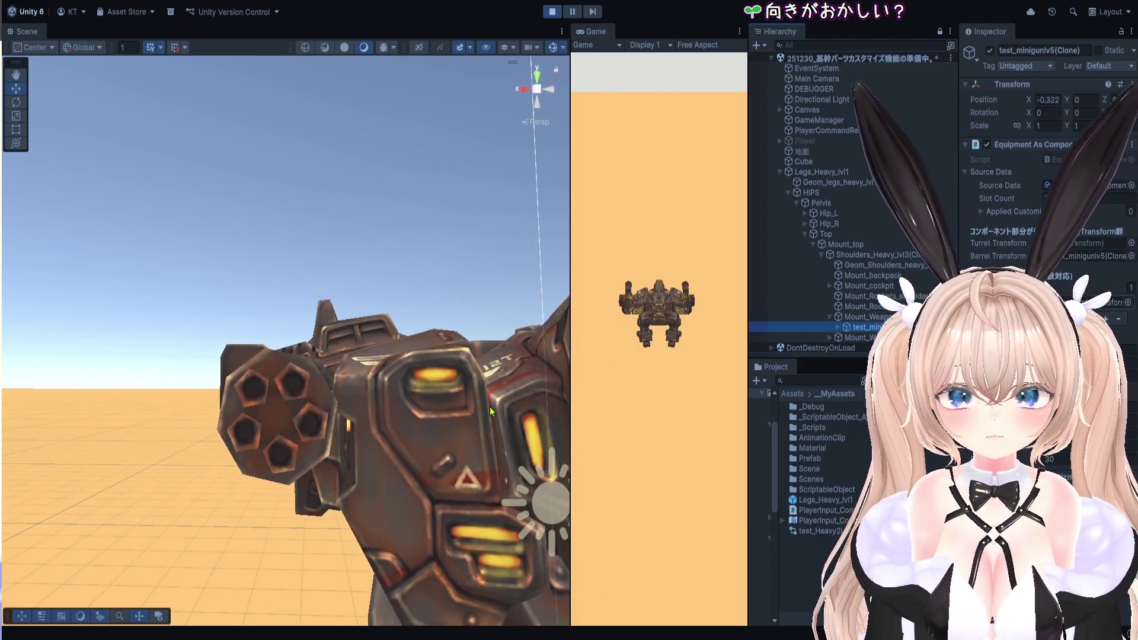
{"action": "mouse_move", "coordinate": [313, 343]}
{"action": "left_mouse_down"}
{"action": "mouse_move", "coordinate": [357, 444]}
{"action": "mouse_move", "coordinate": [339, 553]}
{"action": "mouse_move", "coordinate": [388, 295]}
{"action": "mouse_move", "coordinate": [77, 407]}
{"action": "left_mouse_up"}
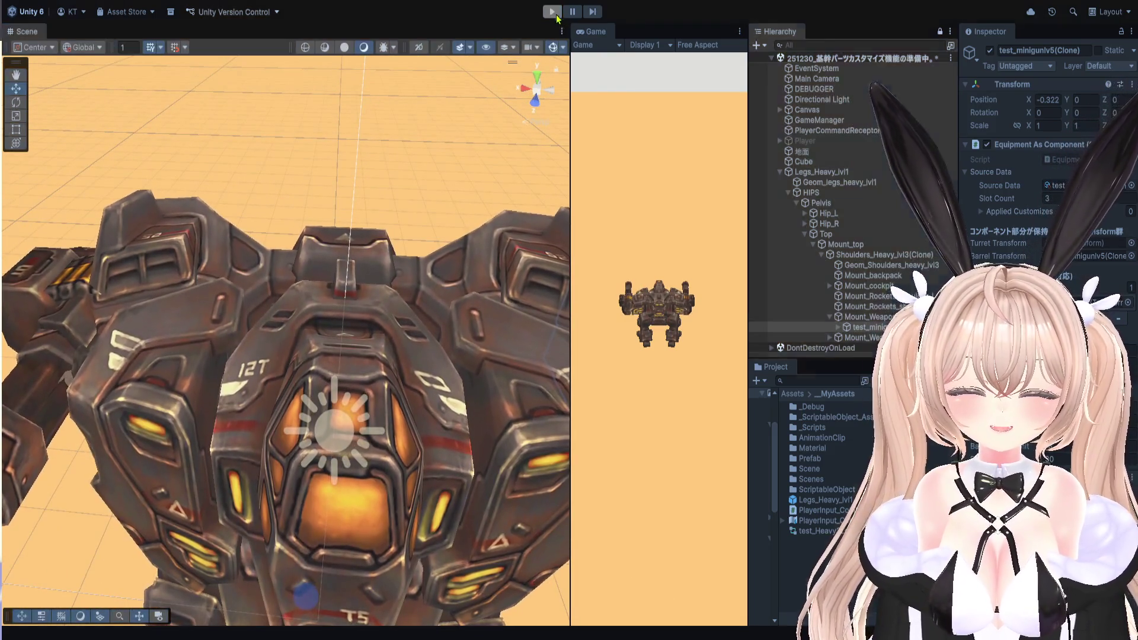
Restart Play mode, enlarge the Game view, and equip the previewed gun arm with E.
{"action": "left_click", "coordinate": [552, 12]}
{"action": "left_click", "coordinate": [552, 11]}
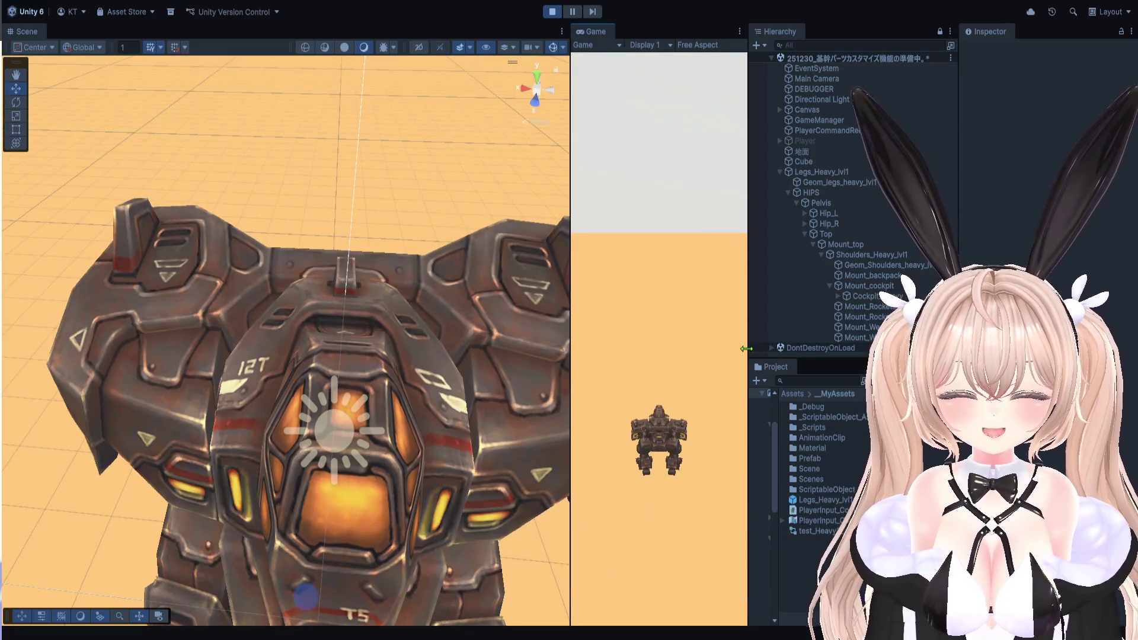
{"action": "left_click_drag", "start_coordinate": [749, 352], "coordinate": [1020, 353]}
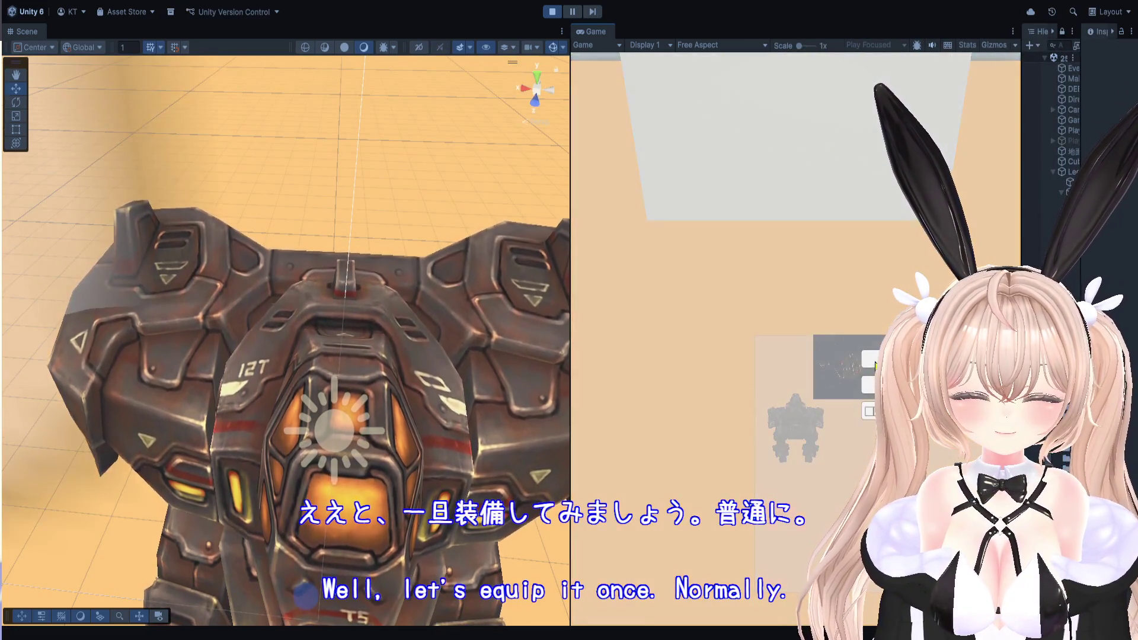
{"action": "key", "text": "e"}
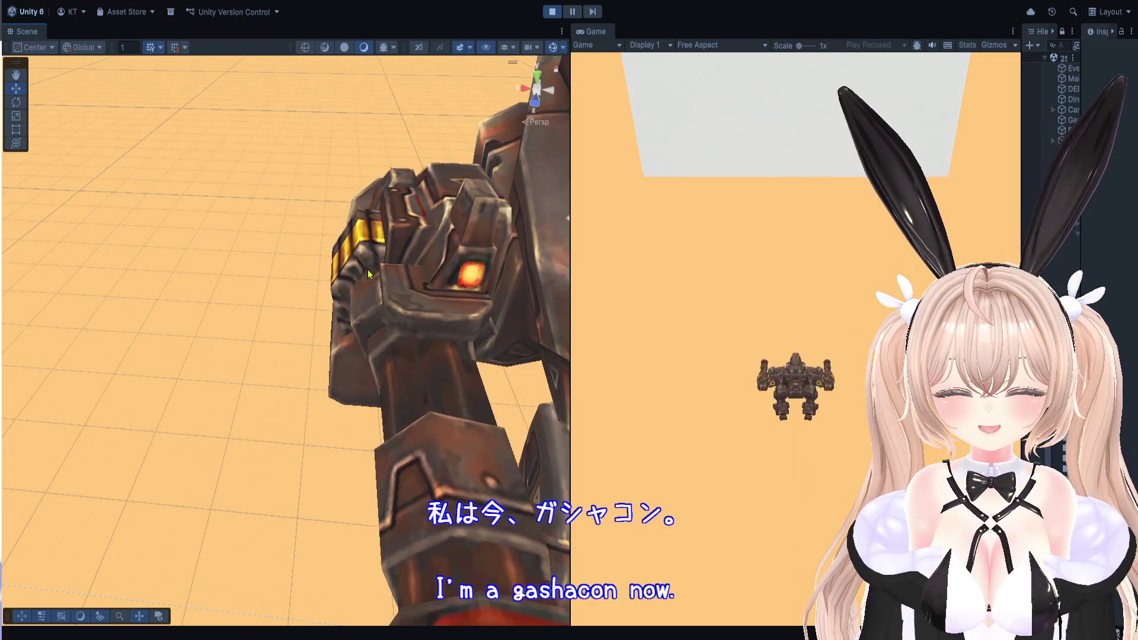
Select Mount_Weapon_L and widen the Inspector to show its Z rotation of 90.
{"action": "left_click_drag", "start_coordinate": [368, 273], "coordinate": [404, 189]}
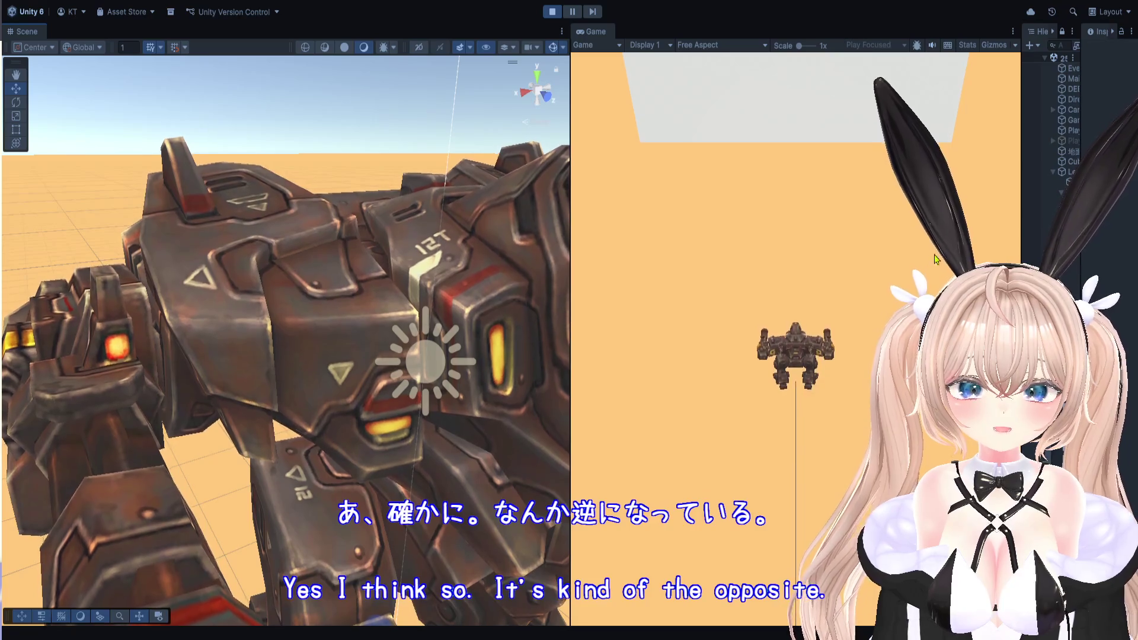
{"action": "left_click_drag", "start_coordinate": [1022, 267], "coordinate": [704, 268]}
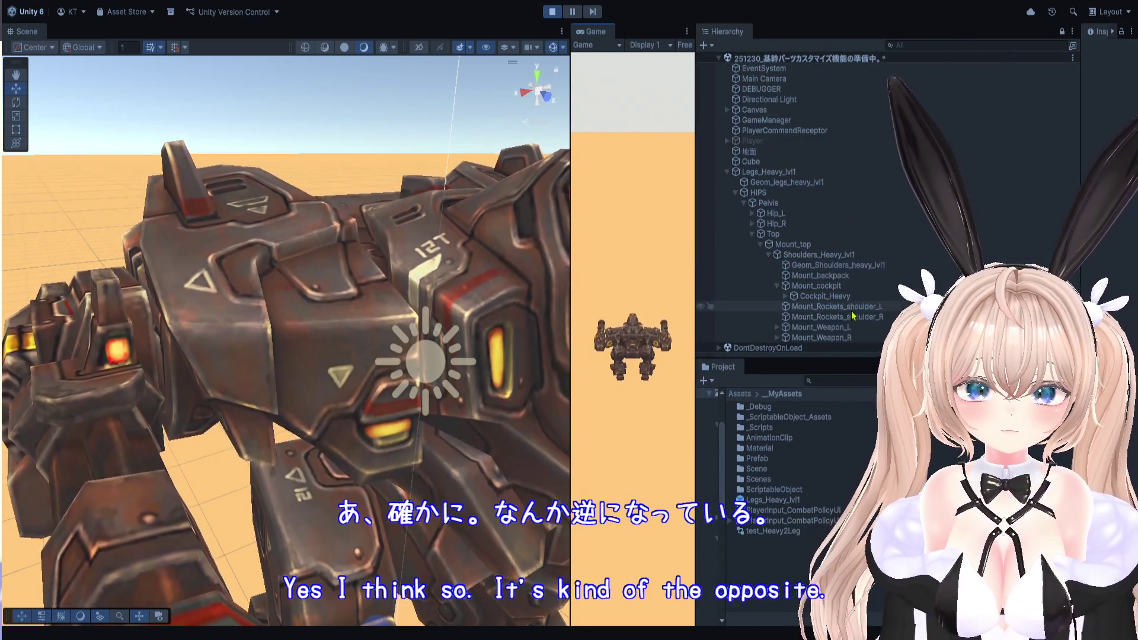
{"action": "left_click", "coordinate": [821, 327]}
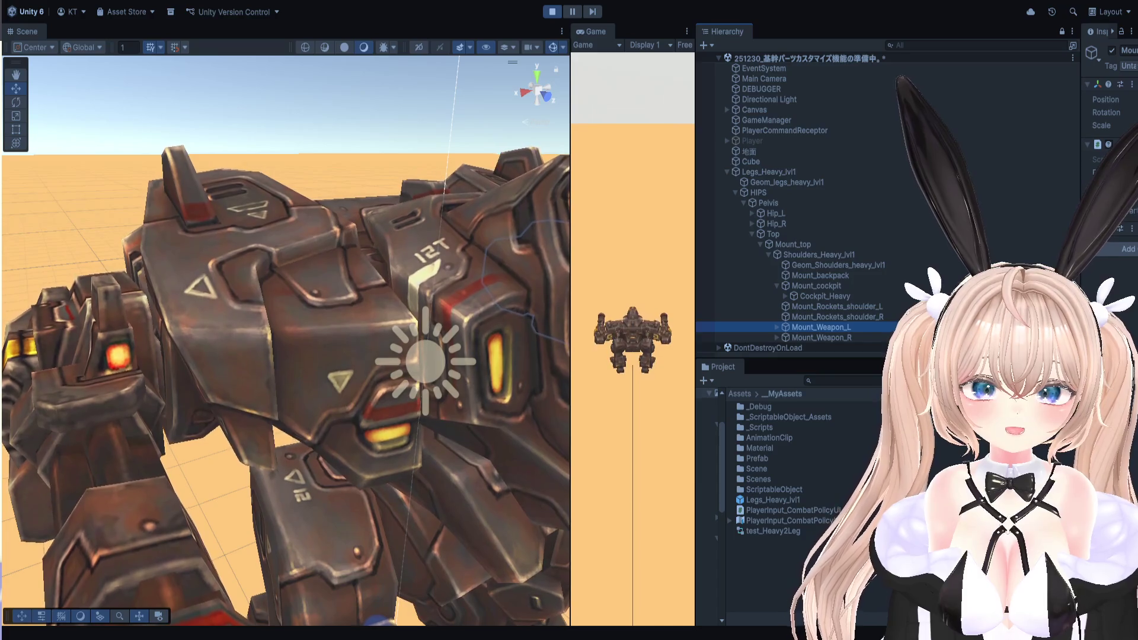
{"action": "left_click_drag", "start_coordinate": [1080, 268], "coordinate": [799, 268]}
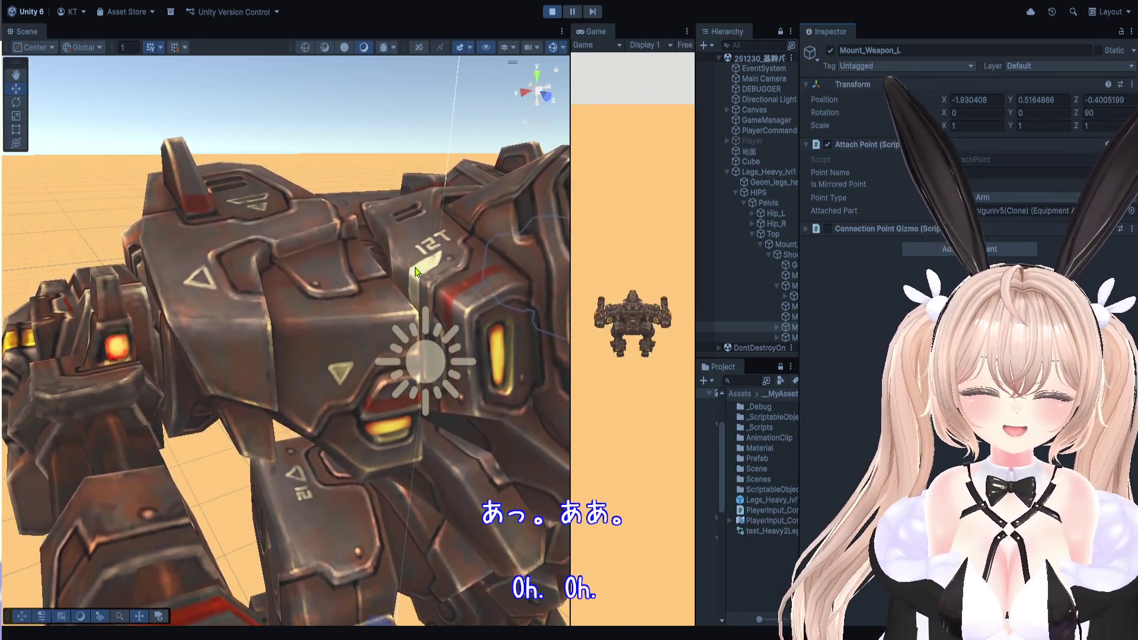
Pan and zoom the Scene view onto Mount_Weapon_L's minigun head-on, then stop Play mode with Ctrl+P.
{"action": "mouse_move", "coordinate": [524, 275]}
{"action": "left_mouse_down"}
{"action": "mouse_move", "coordinate": [370, 287]}
{"action": "mouse_move", "coordinate": [276, 313]}
{"action": "mouse_move", "coordinate": [115, 317]}
{"action": "left_mouse_up"}
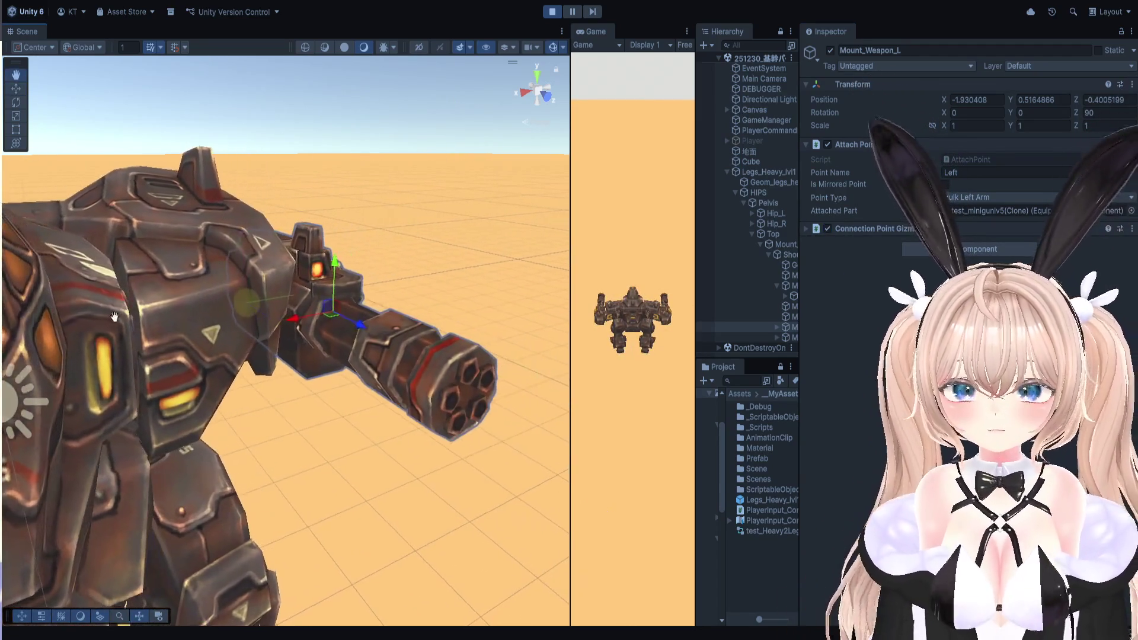
{"action": "scroll", "coordinate": [237, 317], "scroll_direction": "up", "scroll_amount": 5}
{"action": "scroll", "coordinate": [177, 285], "scroll_direction": "down", "scroll_amount": 2}
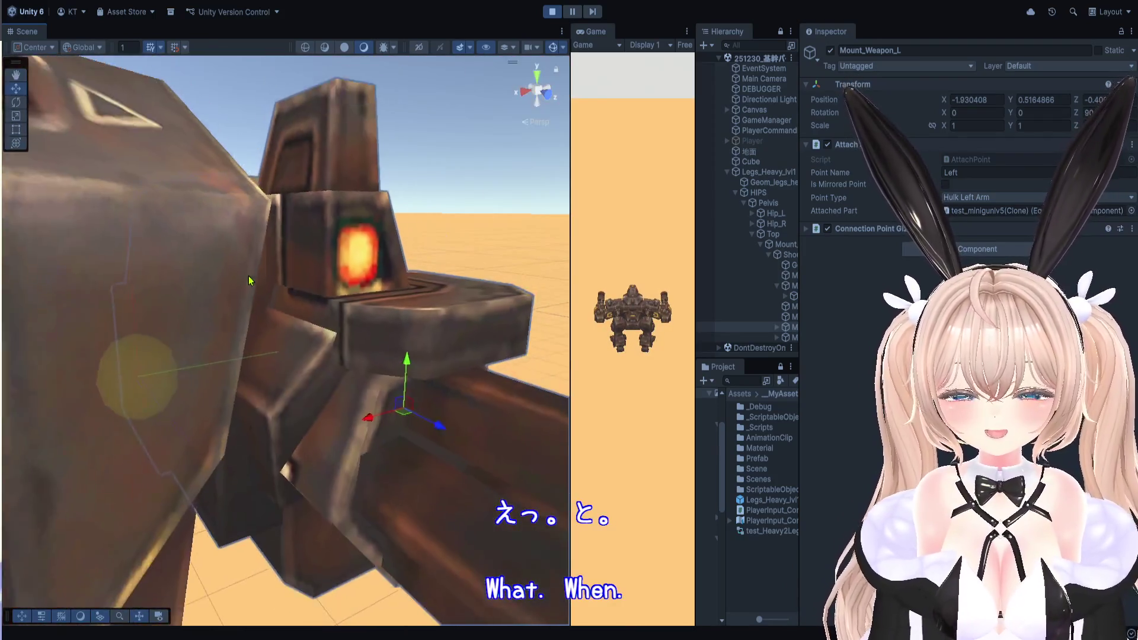
{"action": "mouse_move", "coordinate": [149, 277]}
{"action": "left_mouse_down"}
{"action": "mouse_move", "coordinate": [45, 287]}
{"action": "mouse_move", "coordinate": [254, 287]}
{"action": "mouse_move", "coordinate": [208, 287]}
{"action": "mouse_move", "coordinate": [200, 325]}
{"action": "mouse_move", "coordinate": [183, 297]}
{"action": "mouse_move", "coordinate": [183, 351]}
{"action": "mouse_move", "coordinate": [178, 321]}
{"action": "mouse_move", "coordinate": [195, 261]}
{"action": "mouse_move", "coordinate": [249, 284]}
{"action": "left_mouse_up"}
{"action": "scroll", "coordinate": [200, 325], "scroll_direction": "up", "scroll_amount": 5}
{"action": "key", "text": "ctrl+p"}
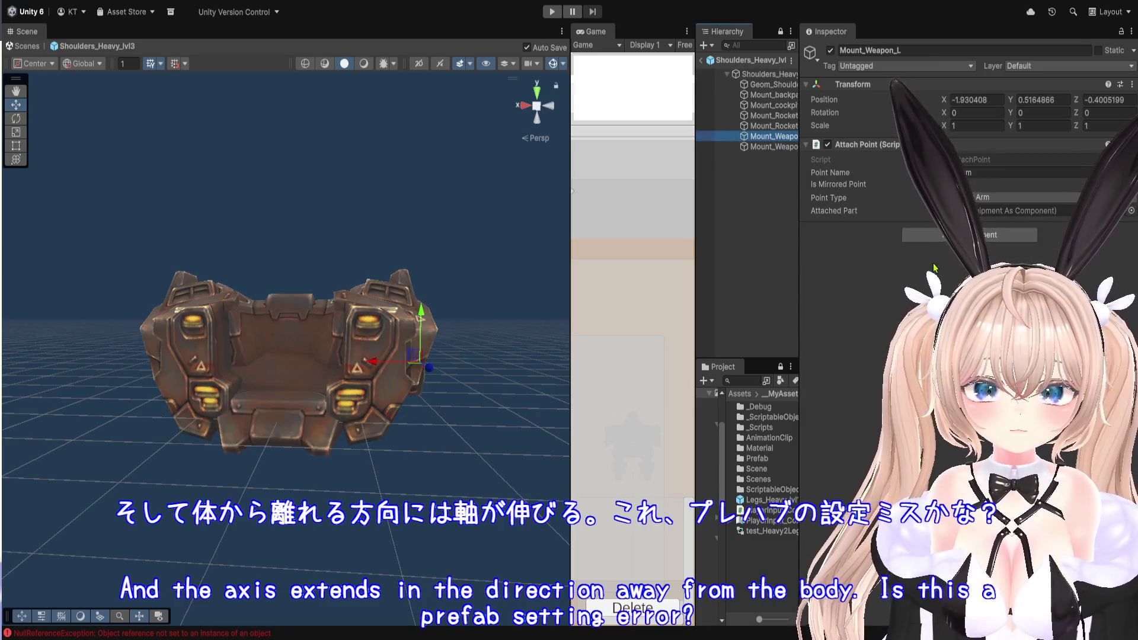
Zoom in on the shoulder armour and turn off Mount_Weapon_L's Connection Point Gizmo.
{"action": "mouse_move", "coordinate": [415, 415]}
{"action": "left_mouse_down"}
{"action": "mouse_move", "coordinate": [267, 415]}
{"action": "mouse_move", "coordinate": [299, 420]}
{"action": "mouse_move", "coordinate": [258, 386]}
{"action": "left_mouse_up"}
{"action": "scroll", "coordinate": [300, 424], "scroll_direction": "up", "scroll_amount": 10}
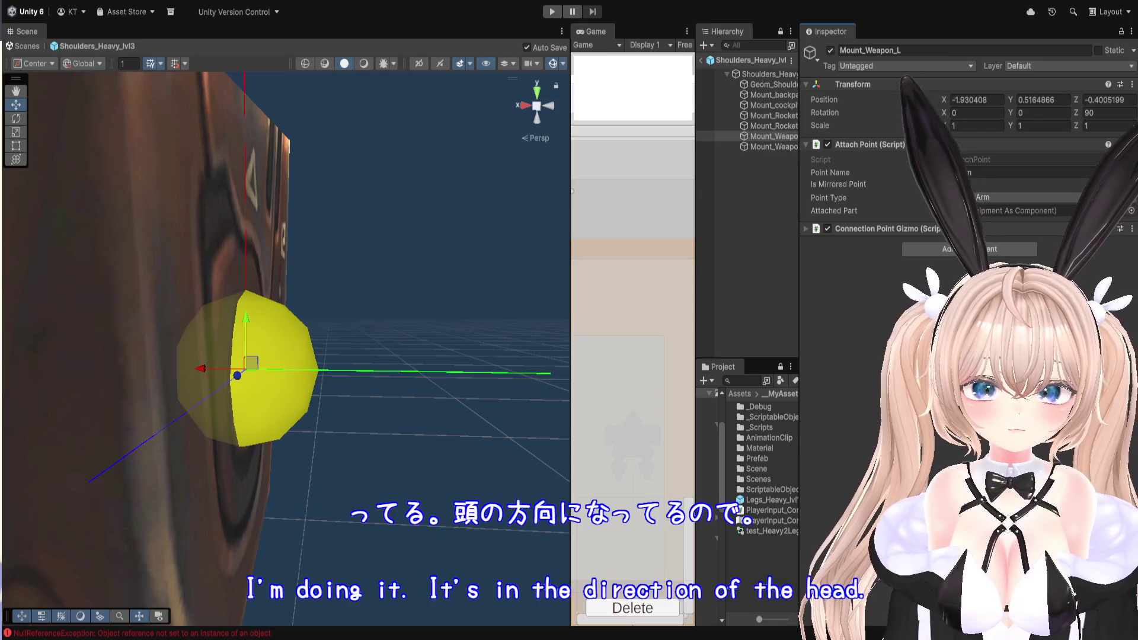
{"action": "left_click", "coordinate": [827, 229]}
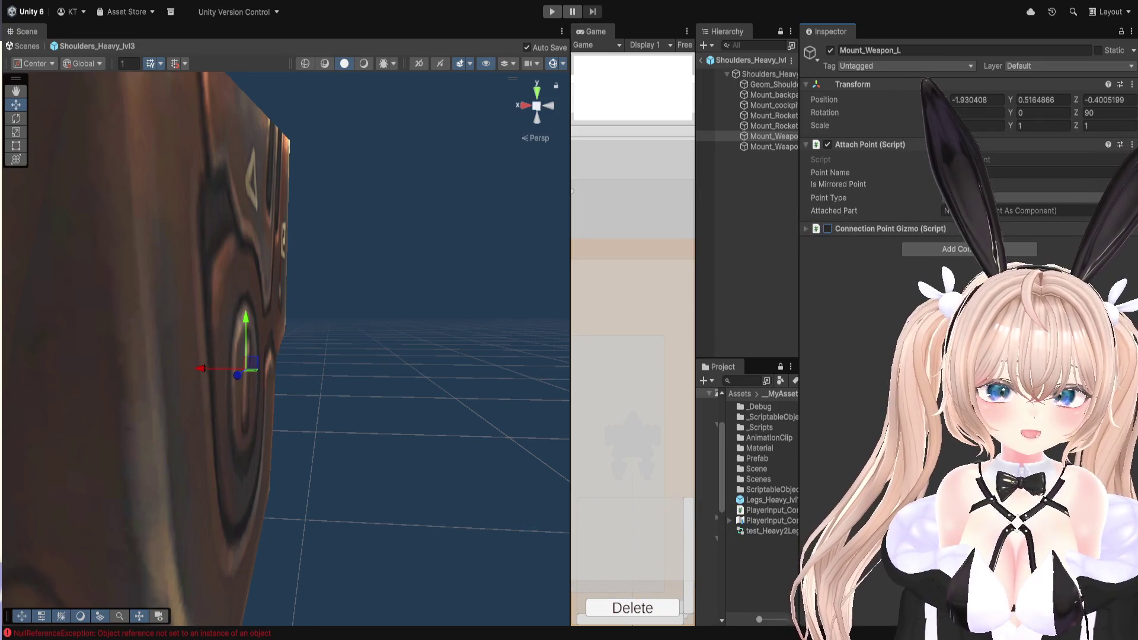
Rotate Mount_Weapon_R to -90 on Z, then leave the Shoulders_Heavy_lvl3 prefab.
{"action": "double_click", "coordinate": [776, 148]}
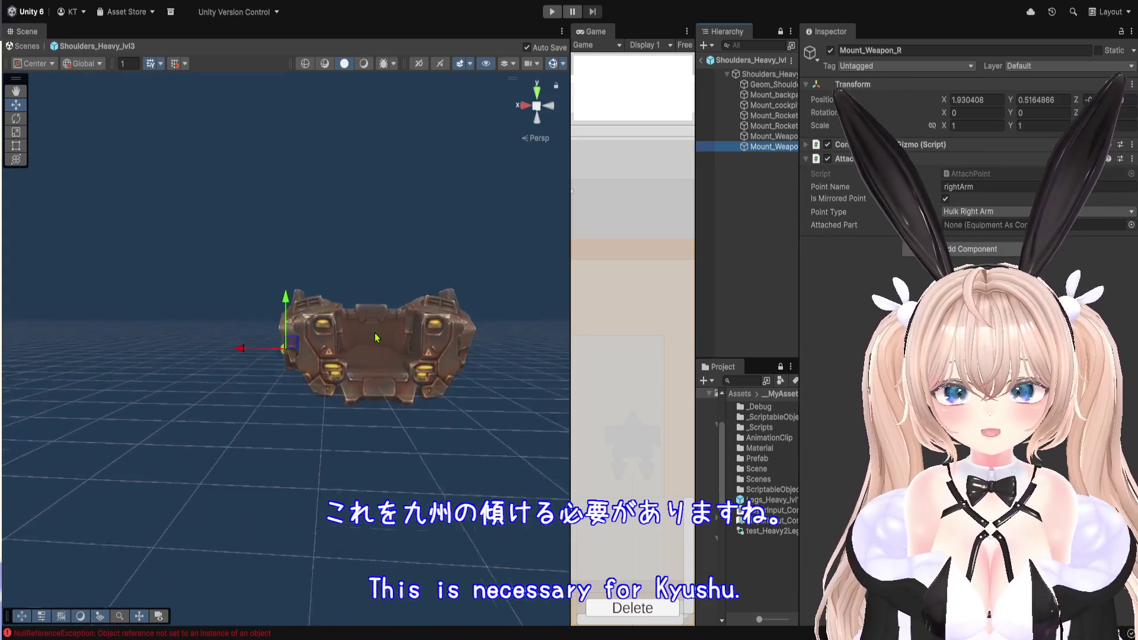
{"action": "scroll", "coordinate": [376, 338], "scroll_direction": "up", "scroll_amount": 10}
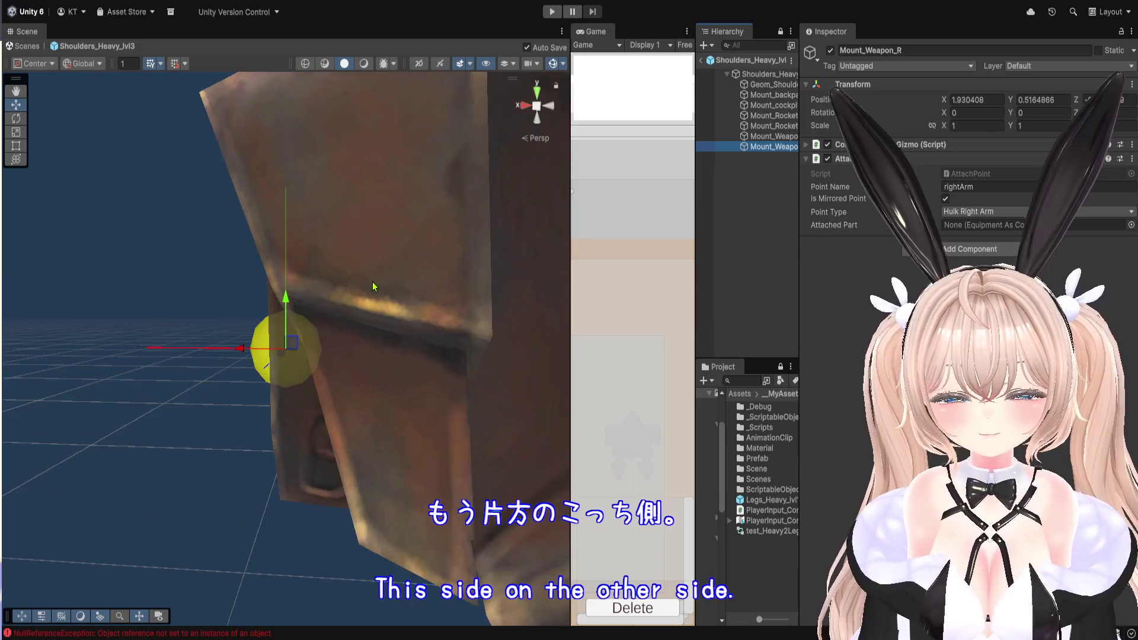
{"action": "scroll", "coordinate": [439, 336], "scroll_direction": "up", "scroll_amount": 5}
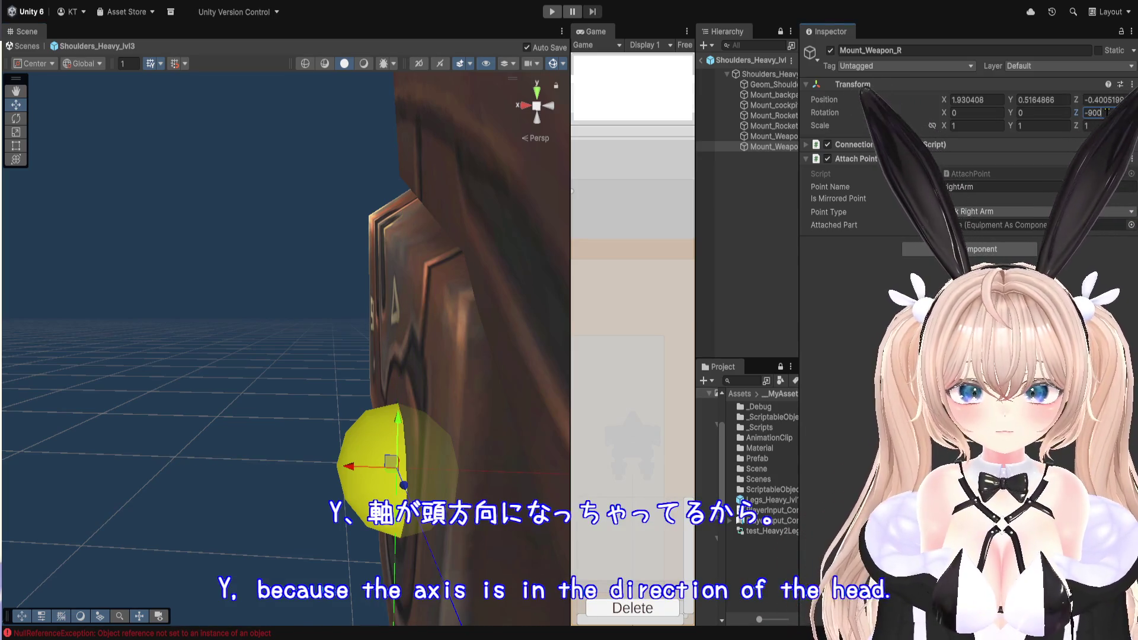
{"action": "key", "text": "f"}
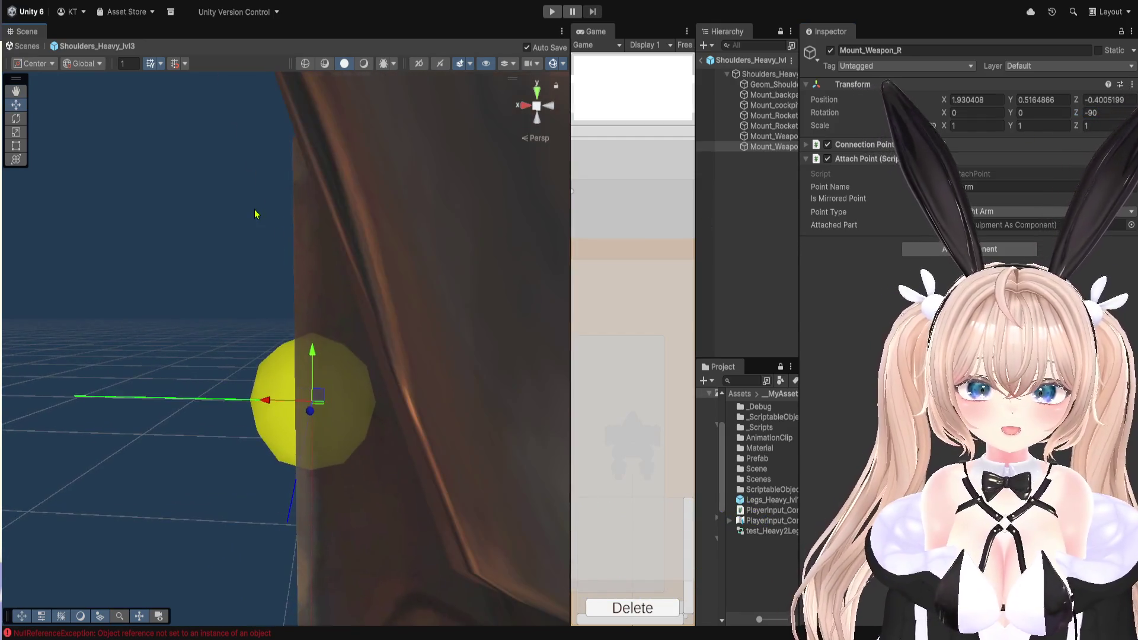
{"action": "scroll", "coordinate": [256, 214], "scroll_direction": "down", "scroll_amount": 5}
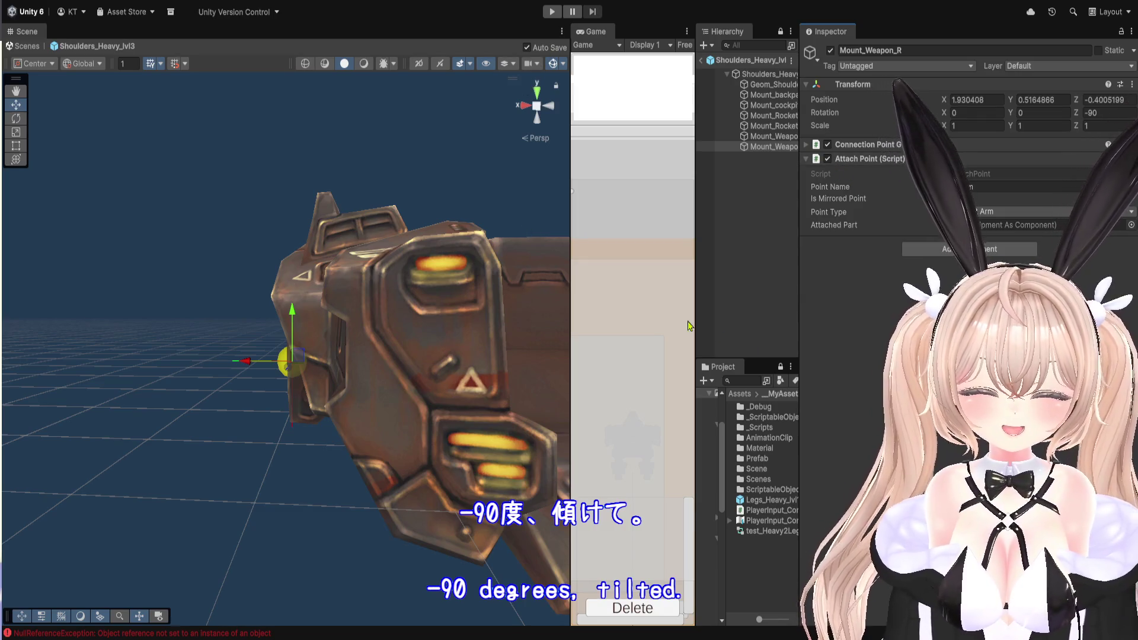
{"action": "scroll", "coordinate": [487, 321], "scroll_direction": "down", "scroll_amount": 5}
{"action": "mouse_move", "coordinate": [482, 336]}
{"action": "left_mouse_down"}
{"action": "mouse_move", "coordinate": [250, 336]}
{"action": "mouse_move", "coordinate": [474, 341]}
{"action": "mouse_move", "coordinate": [462, 341]}
{"action": "left_mouse_up"}
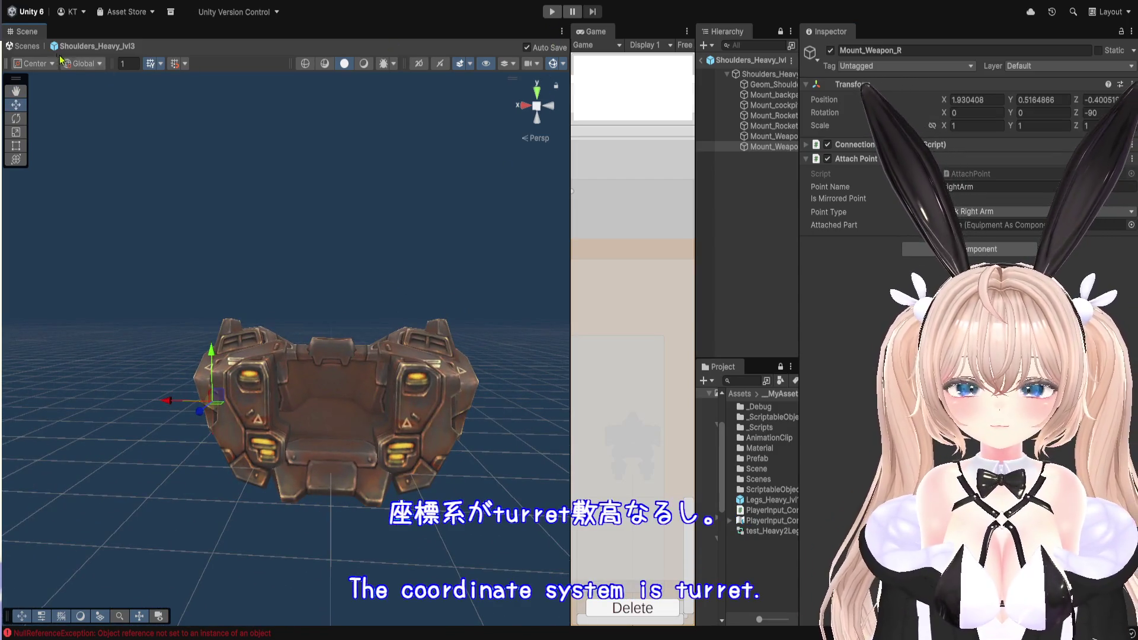
{"action": "left_click", "coordinate": [34, 49]}
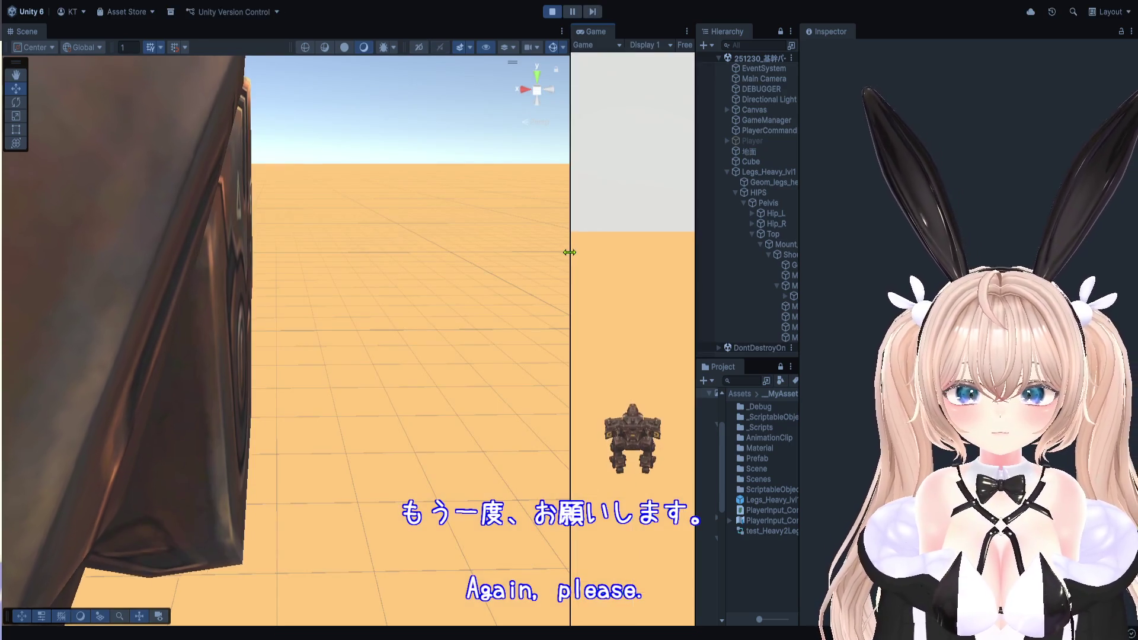
Widen the Game view and mount the minigun from the weapon inventory on the mech's arms.
{"action": "left_click_drag", "start_coordinate": [572, 254], "coordinate": [99, 255]}
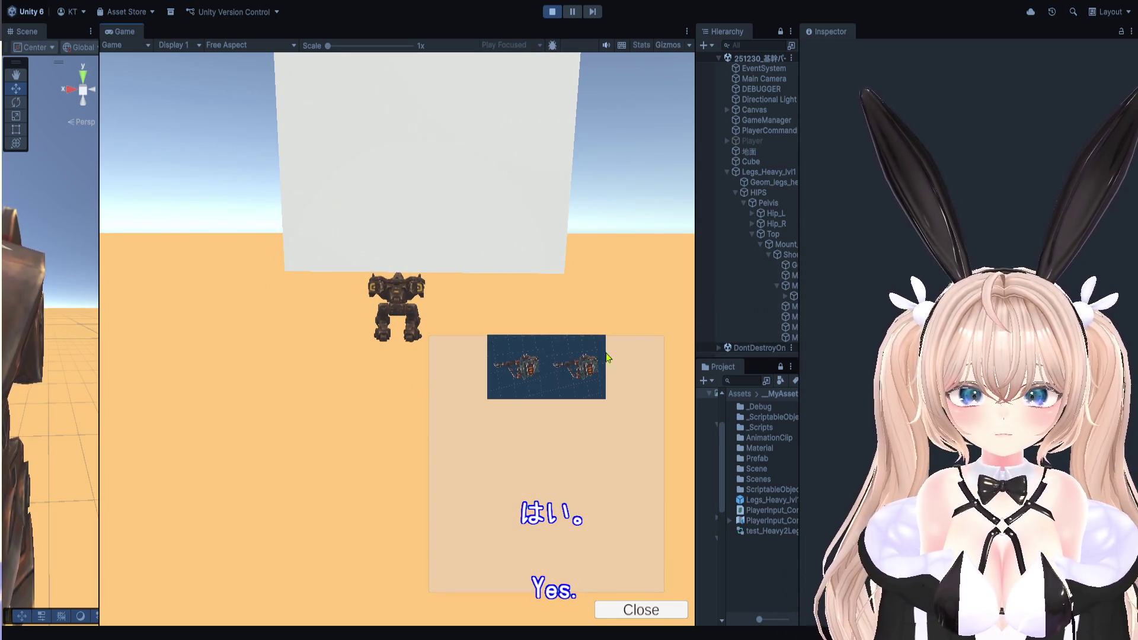
{"action": "left_click", "coordinate": [496, 380]}
{"action": "left_click", "coordinate": [542, 375]}
{"action": "left_click", "coordinate": [589, 371]}
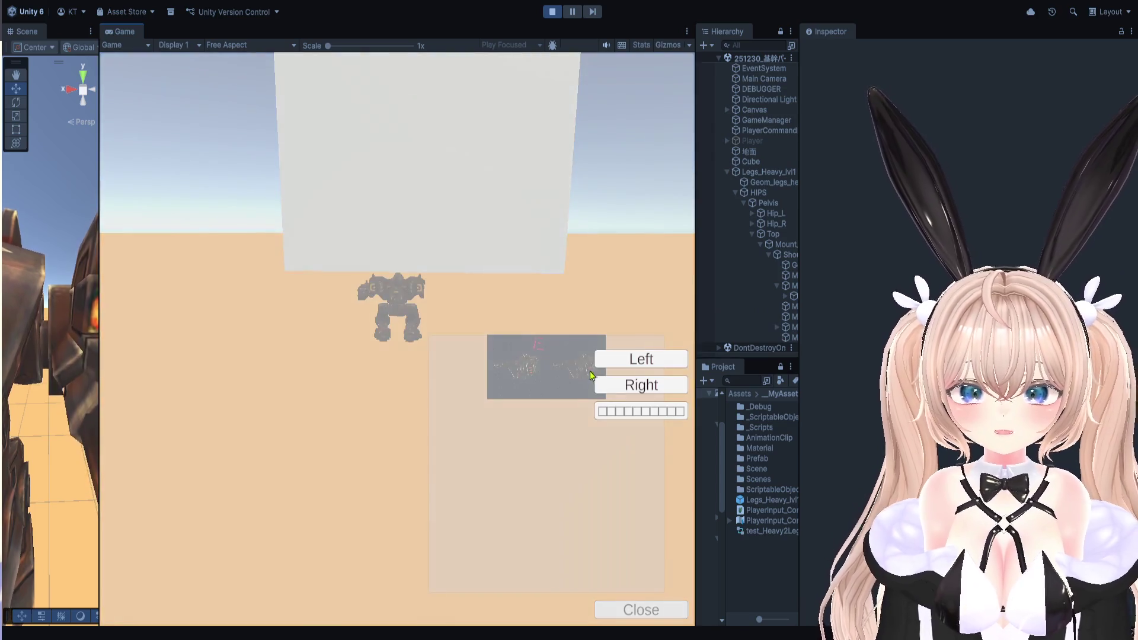
{"action": "left_click", "coordinate": [616, 390]}
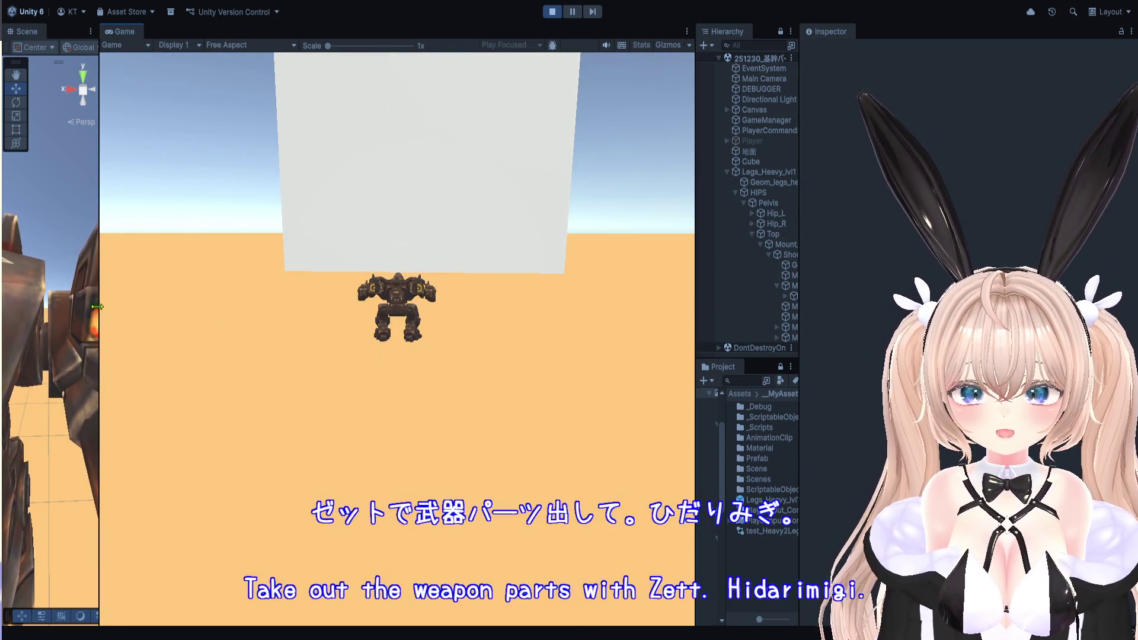
Orbit the Scene view to a front view confirming both miniguns face forward.
{"action": "left_click_drag", "start_coordinate": [99, 308], "coordinate": [628, 308]}
{"action": "scroll", "coordinate": [290, 343], "scroll_direction": "down", "scroll_amount": 5}
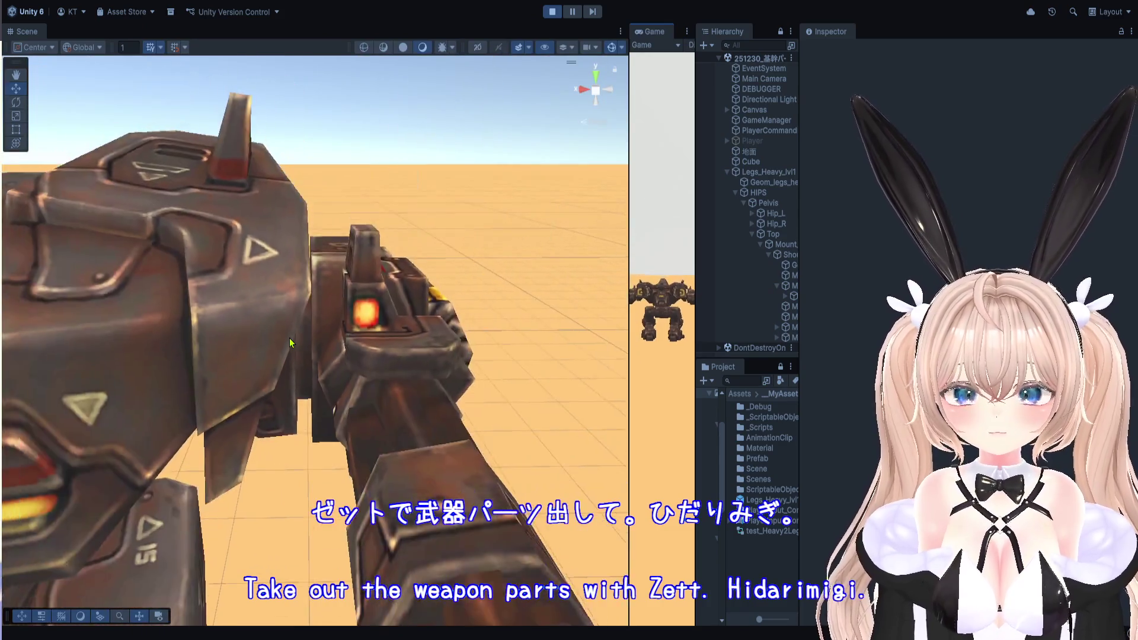
{"action": "left_click_drag", "start_coordinate": [290, 342], "coordinate": [380, 285]}
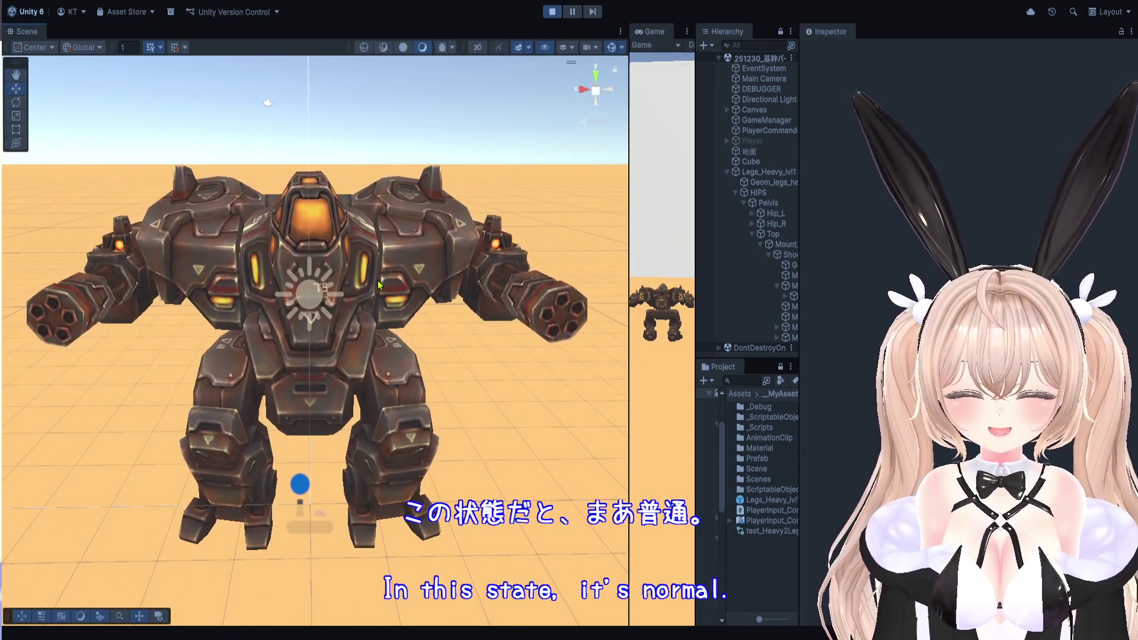
{"action": "left_click_drag", "start_coordinate": [693, 222], "coordinate": [1020, 221]}
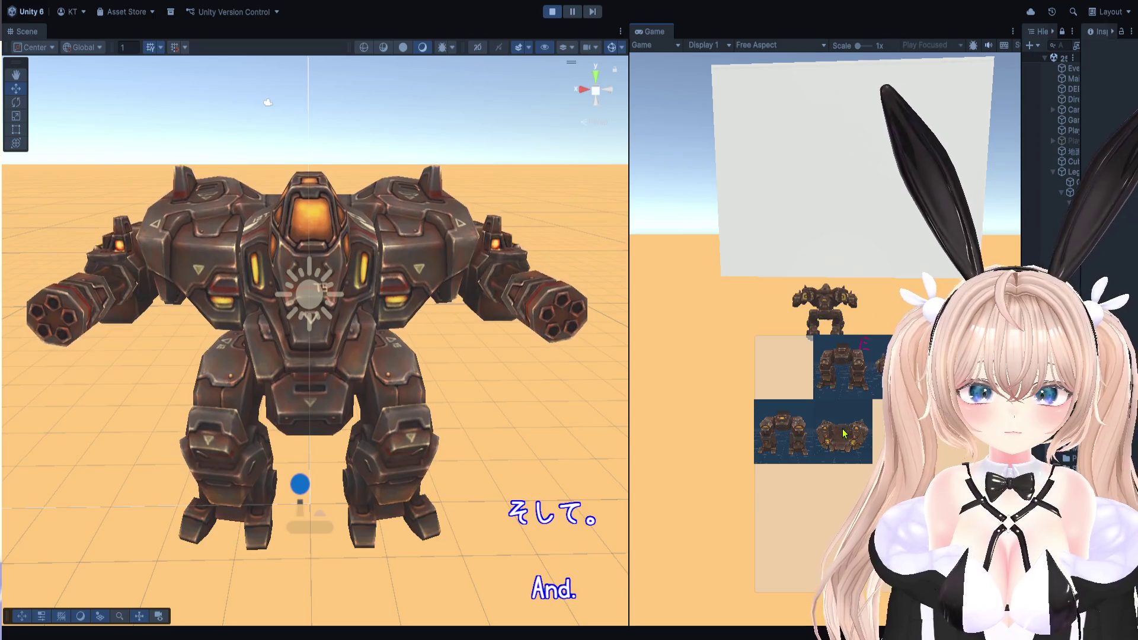
Pick a mech part card from the inventory and confirm swapping it onto the mech.
{"action": "left_click", "coordinate": [844, 433]}
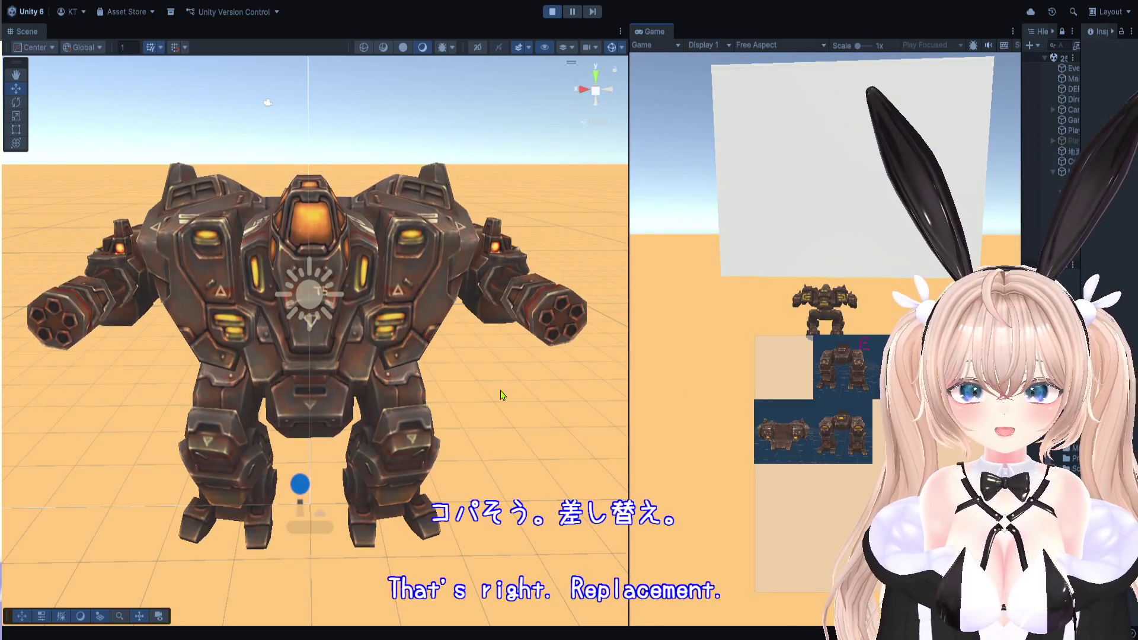
{"action": "mouse_move", "coordinate": [391, 356]}
{"action": "left_mouse_down"}
{"action": "mouse_move", "coordinate": [343, 389]}
{"action": "mouse_move", "coordinate": [262, 366]}
{"action": "mouse_move", "coordinate": [299, 317]}
{"action": "left_mouse_up"}
{"action": "scroll", "coordinate": [299, 317], "scroll_direction": "down", "scroll_amount": 5}
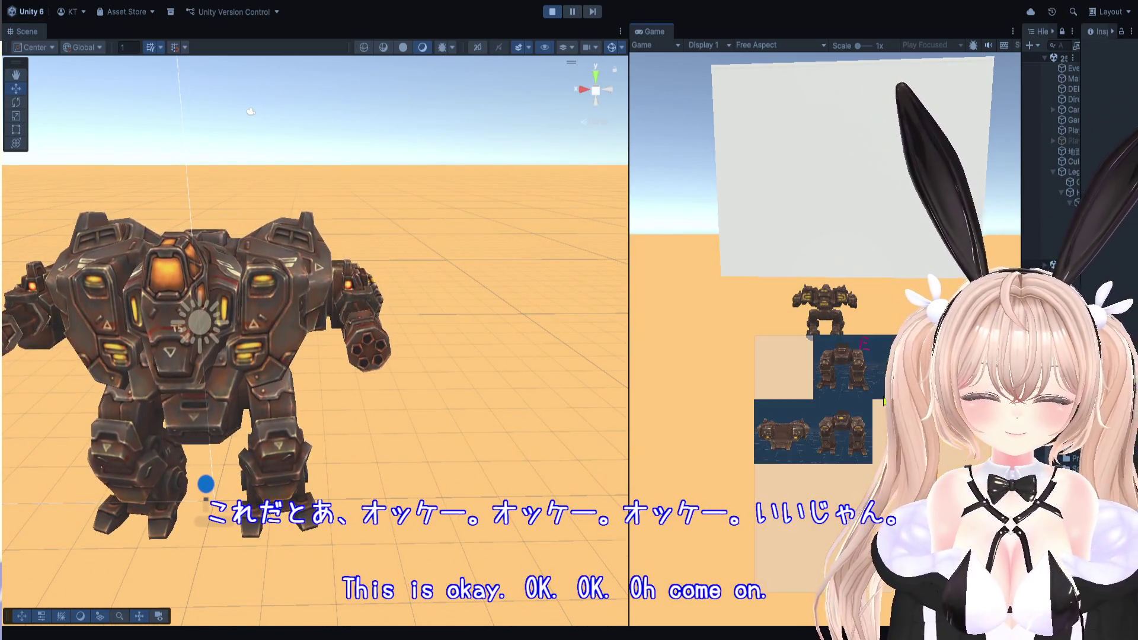
{"action": "left_click", "coordinate": [859, 427]}
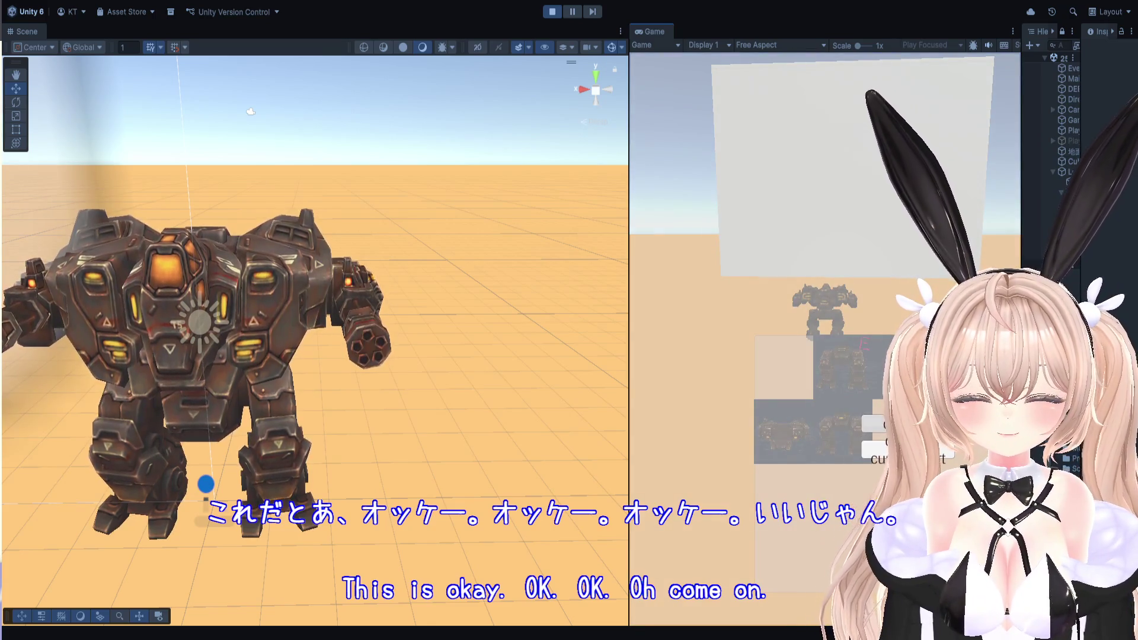
{"action": "left_click", "coordinate": [874, 424]}
{"action": "mouse_move", "coordinate": [407, 414]}
{"action": "left_mouse_down"}
{"action": "mouse_move", "coordinate": [536, 302]}
{"action": "mouse_move", "coordinate": [656, 383]}
{"action": "left_mouse_up"}
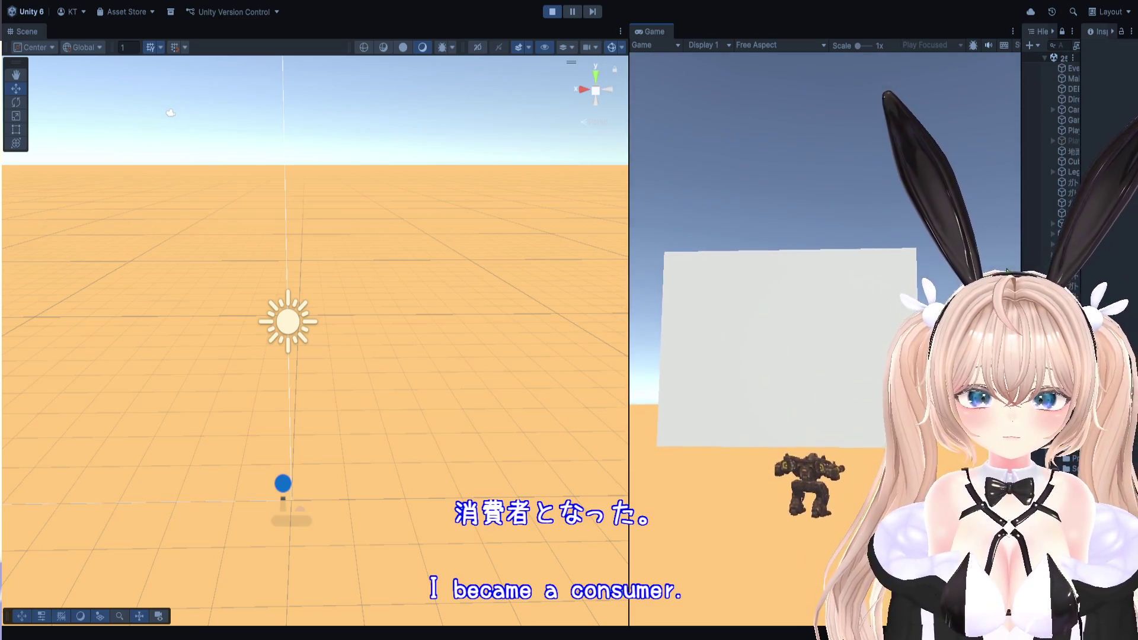
Widen the Hierarchy, recentre the mech, and fire both miniguns in the Game view.
{"action": "mouse_move", "coordinate": [1021, 267]}
{"action": "left_mouse_down"}
{"action": "mouse_move", "coordinate": [826, 267]}
{"action": "mouse_move", "coordinate": [859, 267]}
{"action": "left_mouse_up"}
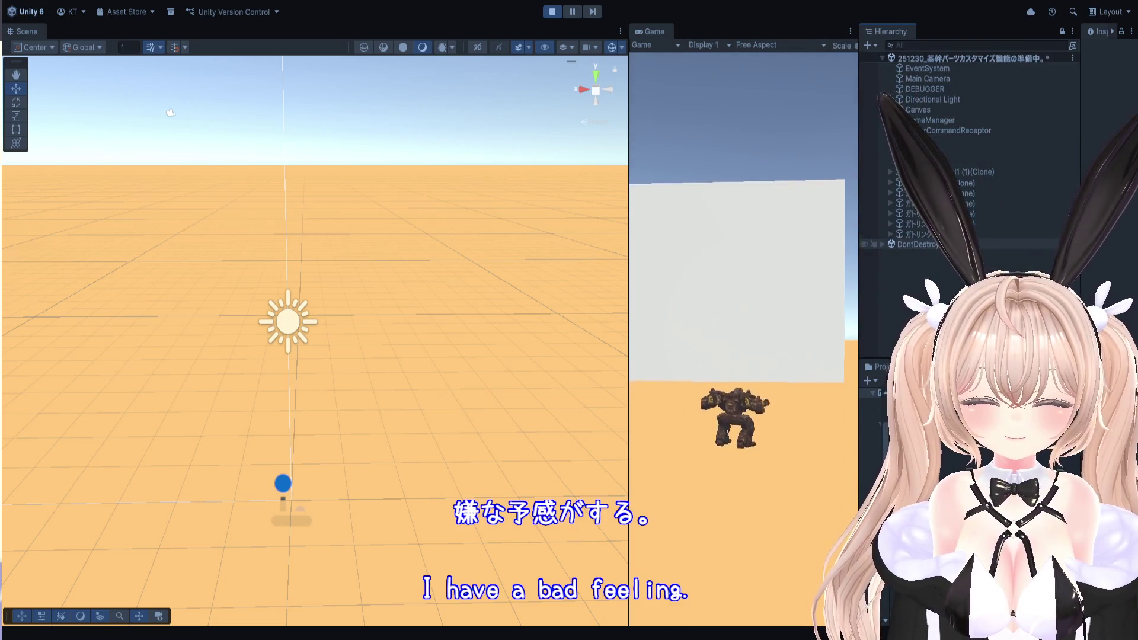
{"action": "mouse_move", "coordinate": [294, 407]}
{"action": "left_mouse_down"}
{"action": "mouse_move", "coordinate": [456, 344]}
{"action": "mouse_move", "coordinate": [435, 350]}
{"action": "left_mouse_up"}
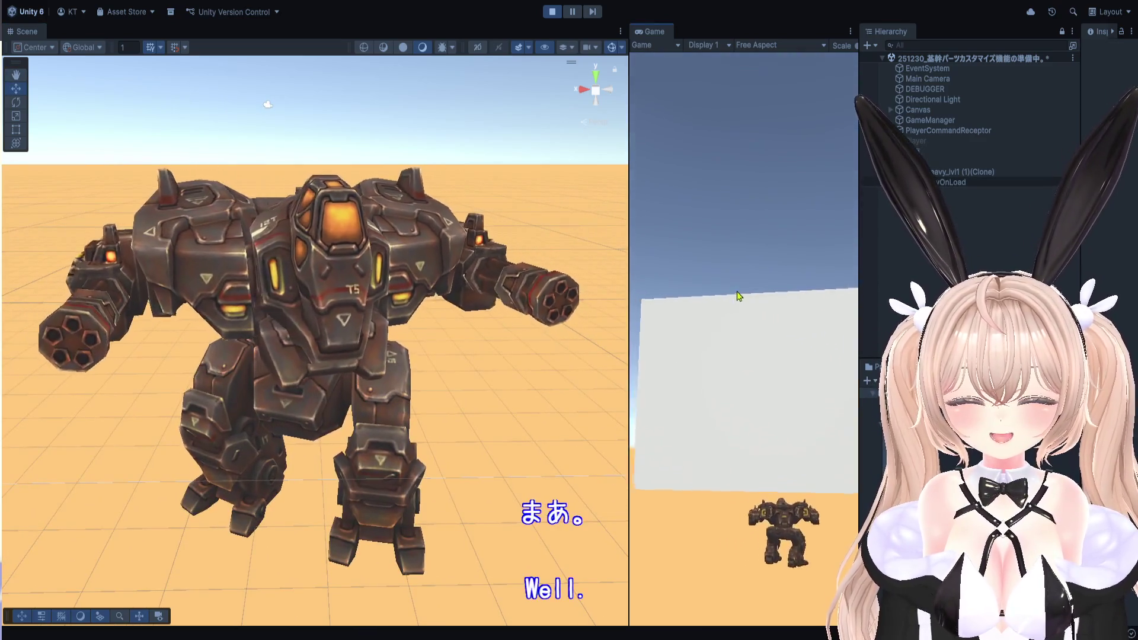
{"action": "left_click", "coordinate": [747, 363]}
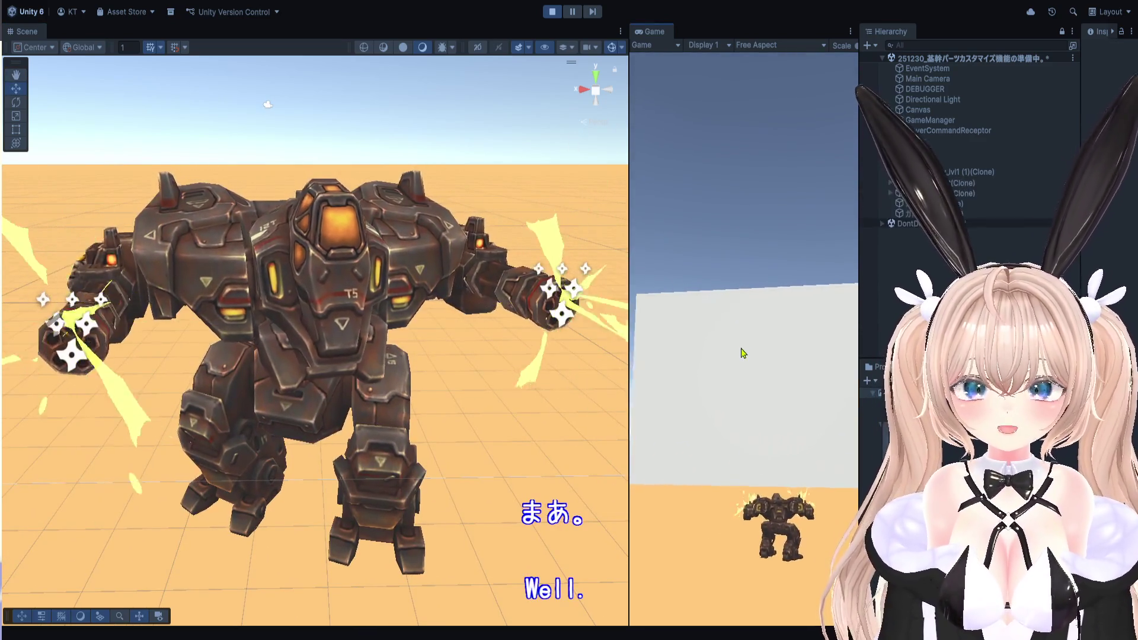
Stop Play mode with Ctrl+P, widen the Game view and side panels, and press Play again.
{"action": "key", "text": "ctrl+p"}
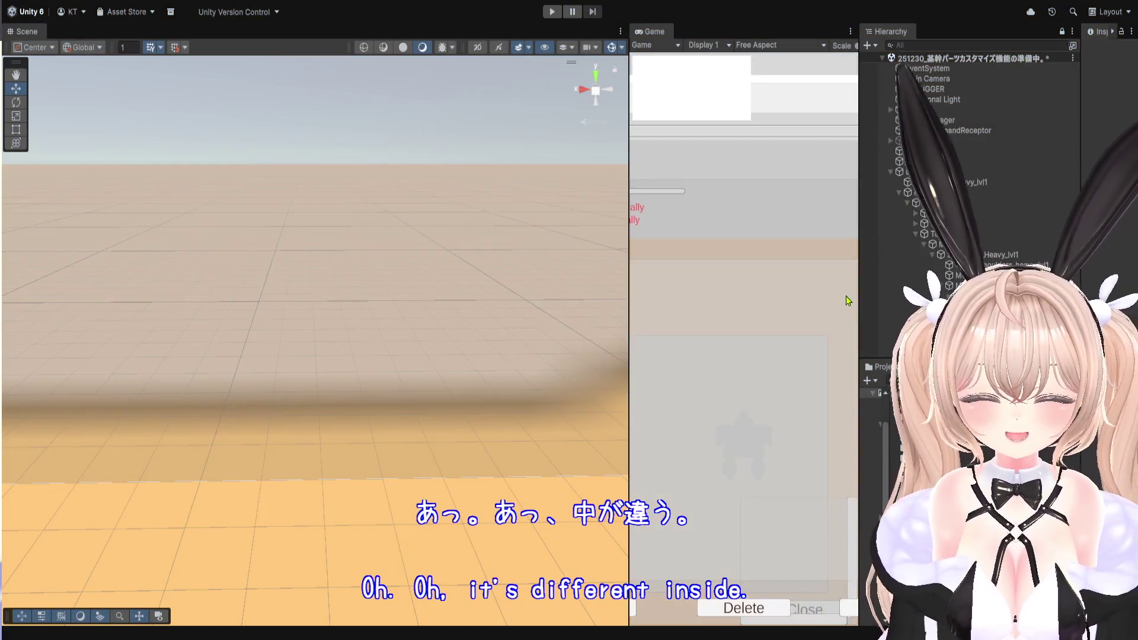
{"action": "left_click_drag", "start_coordinate": [628, 298], "coordinate": [308, 298]}
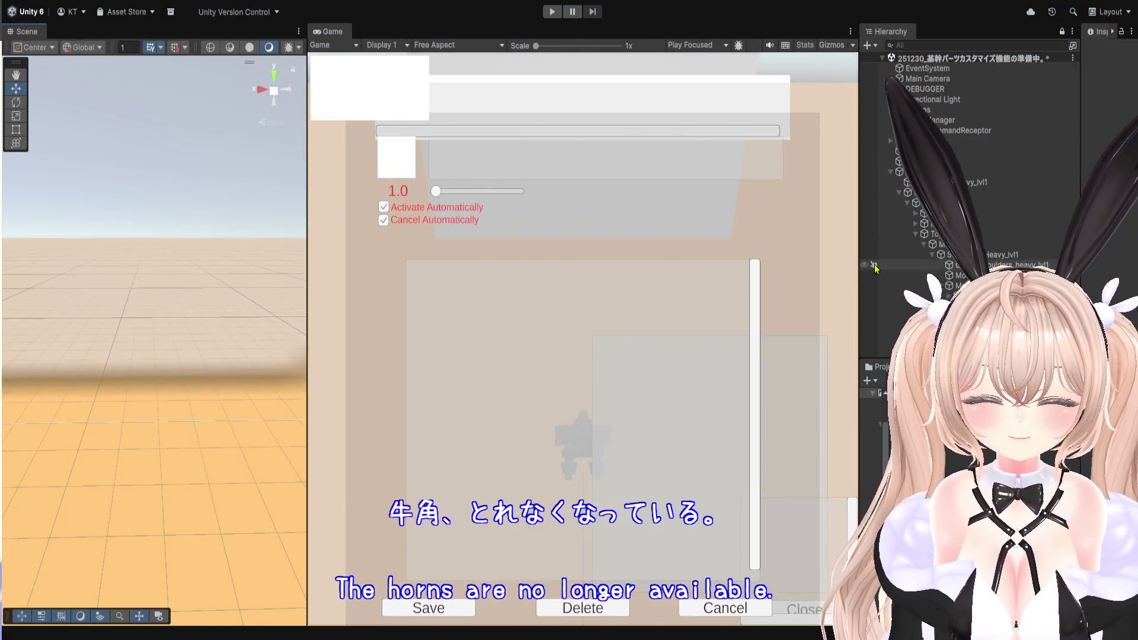
{"action": "mouse_move", "coordinate": [861, 263]}
{"action": "left_mouse_down"}
{"action": "mouse_move", "coordinate": [503, 308]}
{"action": "mouse_move", "coordinate": [913, 308]}
{"action": "left_mouse_up"}
{"action": "left_click", "coordinate": [551, 11]}
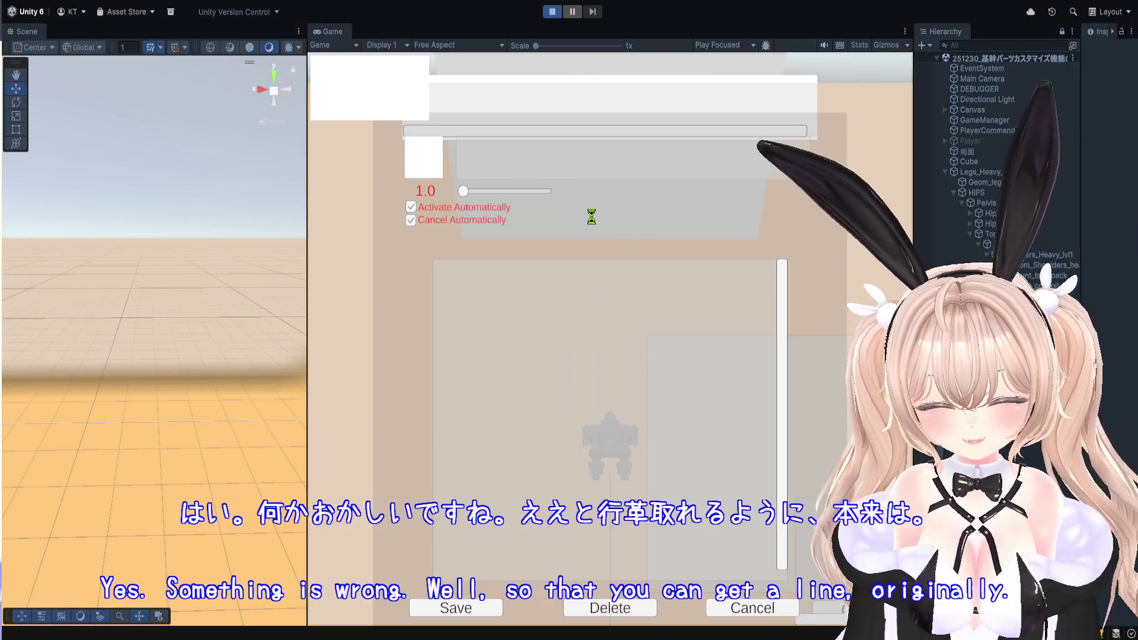
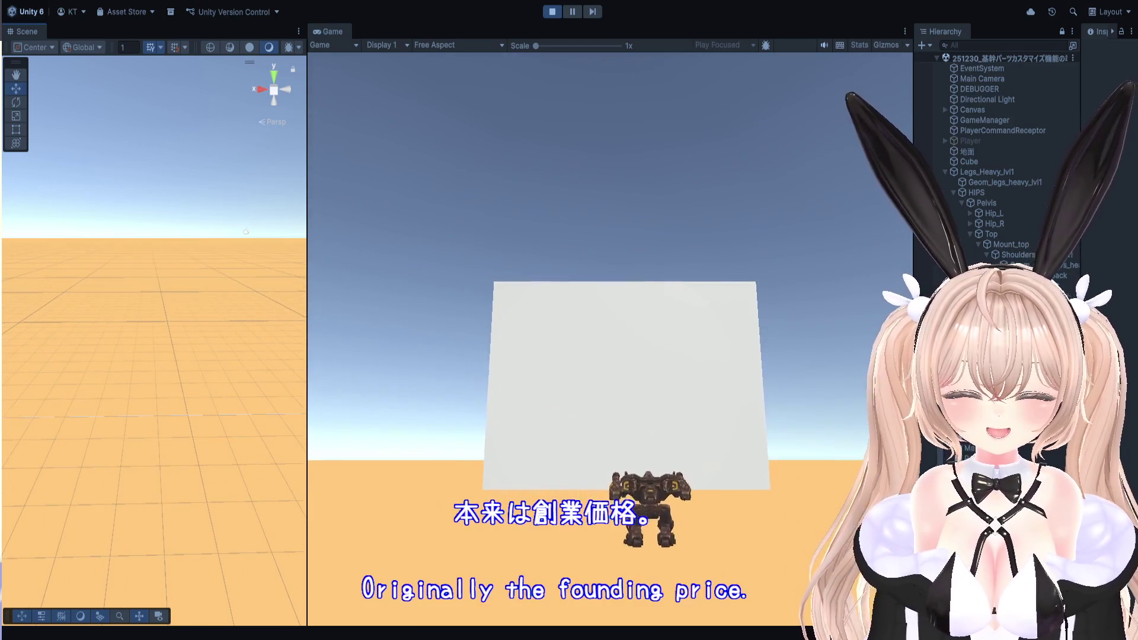
Frame the Legs_Heavy_lvl1 mech and walk it forward toward the wall in the running game.
{"action": "double_click", "coordinate": [1007, 172]}
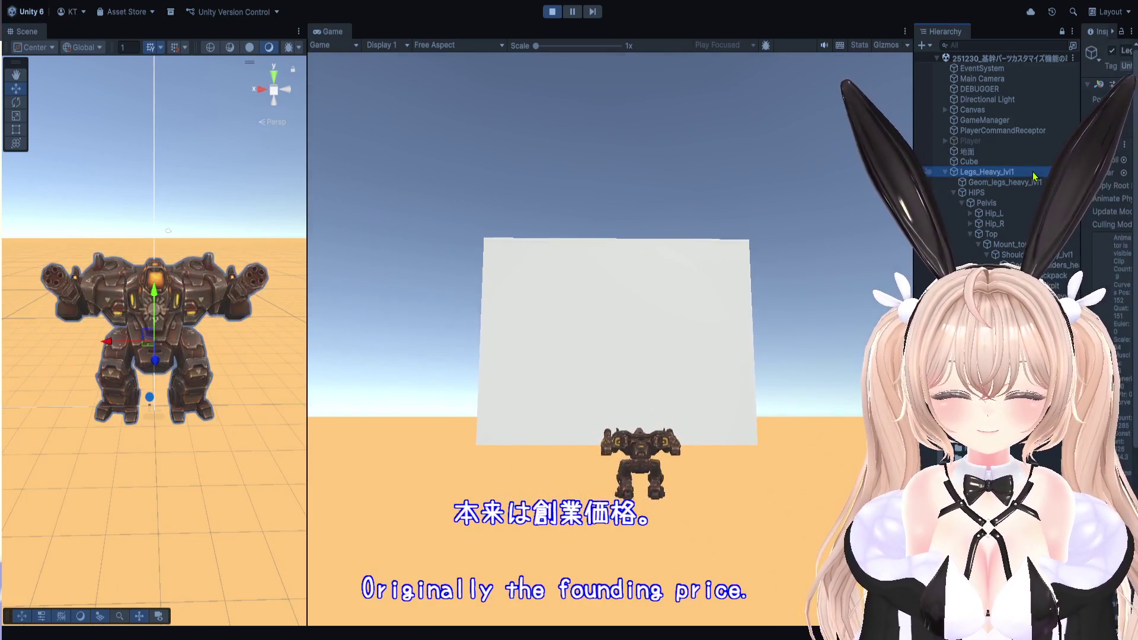
{"action": "left_click", "coordinate": [607, 322]}
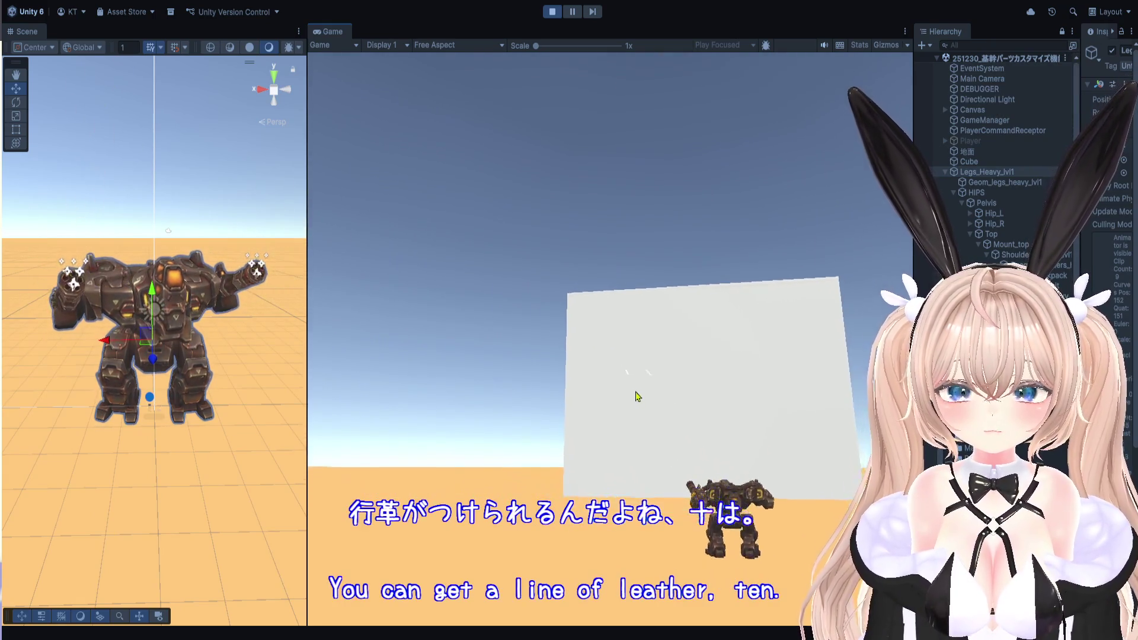
{"action": "key", "text": "w"}
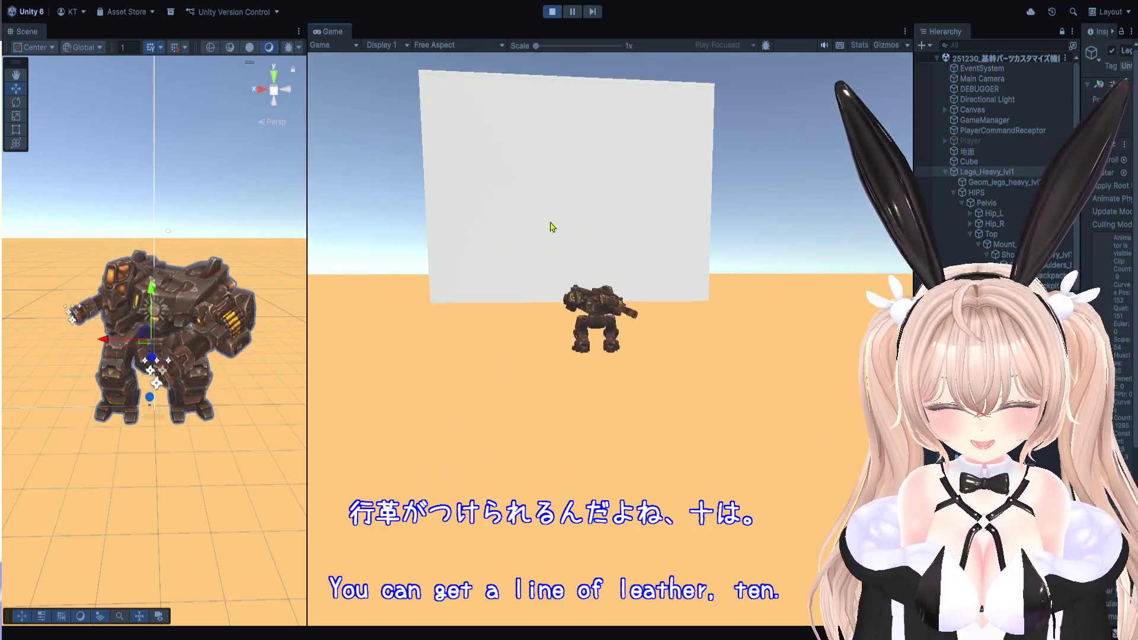
Connect the gun arms from the parts panel, then stop play mode once the mech breaks.
{"action": "key", "text": "Tab"}
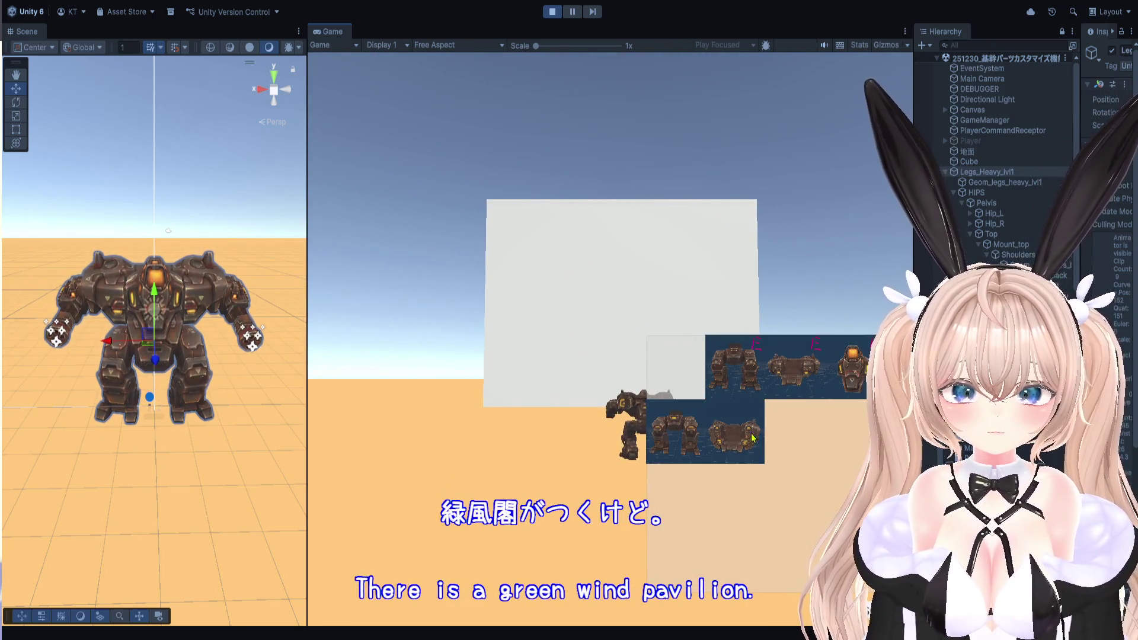
{"action": "left_click", "coordinate": [755, 436]}
{"action": "left_click", "coordinate": [770, 422]}
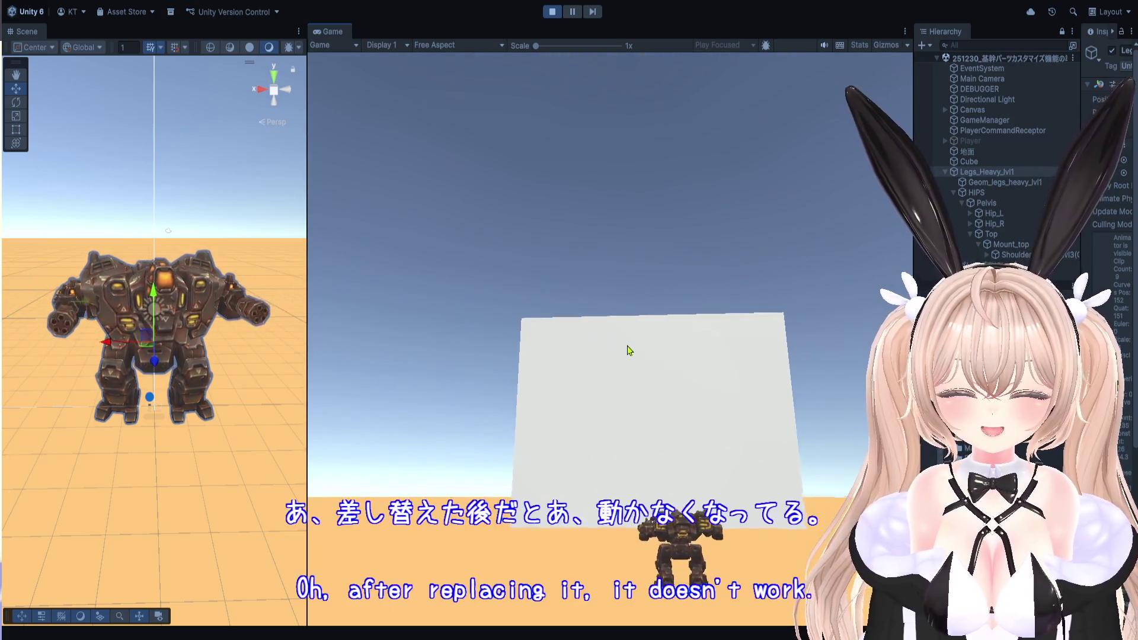
{"action": "key", "text": "ctrl+p"}
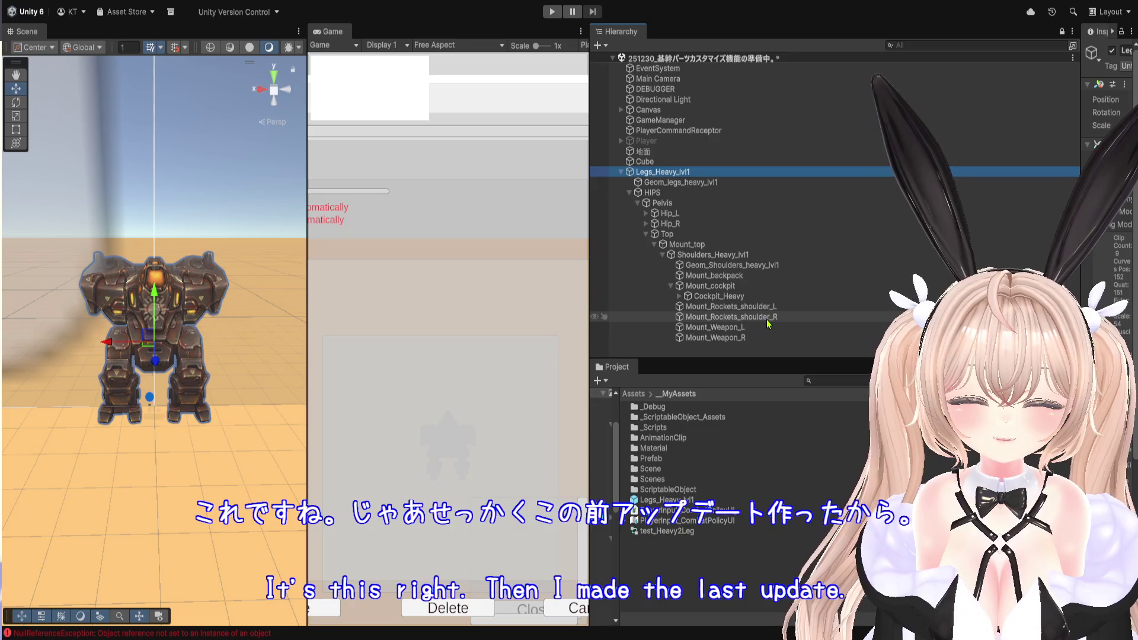
Widen the panels and inspect PlayerCommandReceptor and the Geom_Shoulders_heavy_lvl1 mesh object.
{"action": "left_click_drag", "start_coordinate": [590, 303], "coordinate": [509, 305]}
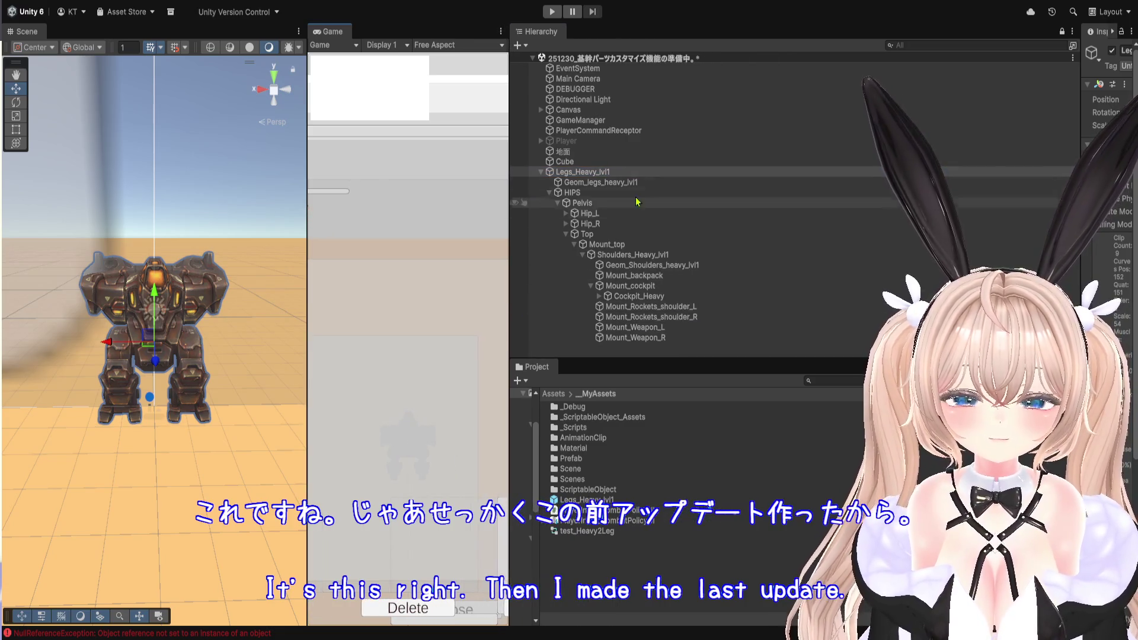
{"action": "left_click", "coordinate": [628, 131]}
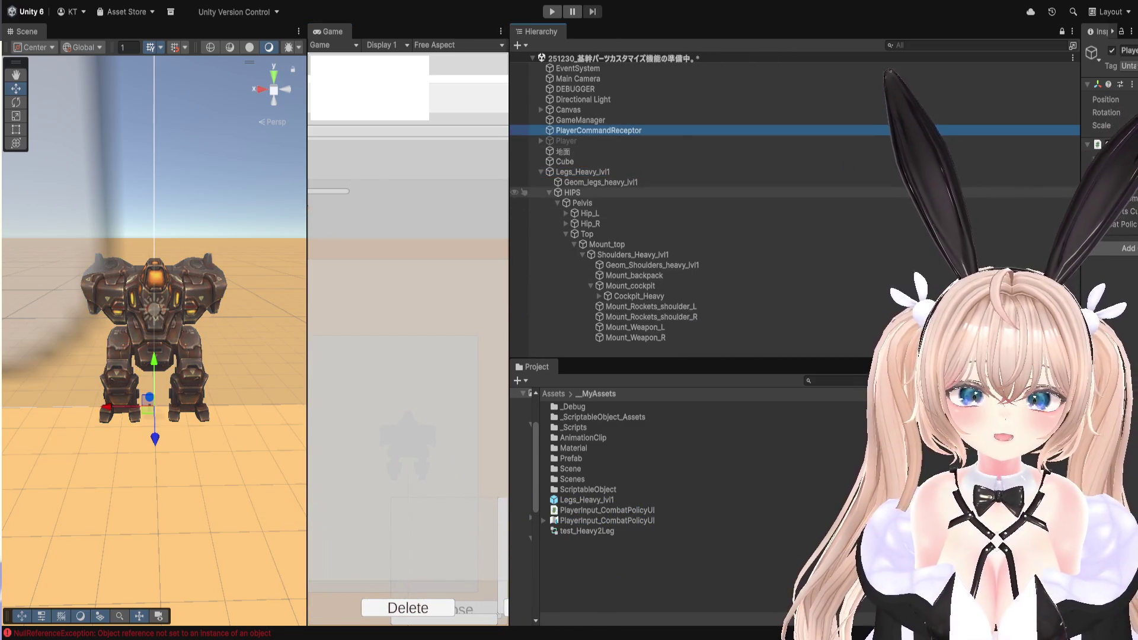
{"action": "mouse_move", "coordinate": [1080, 41]}
{"action": "left_mouse_down"}
{"action": "mouse_move", "coordinate": [853, 148]}
{"action": "mouse_move", "coordinate": [754, 237]}
{"action": "left_mouse_up"}
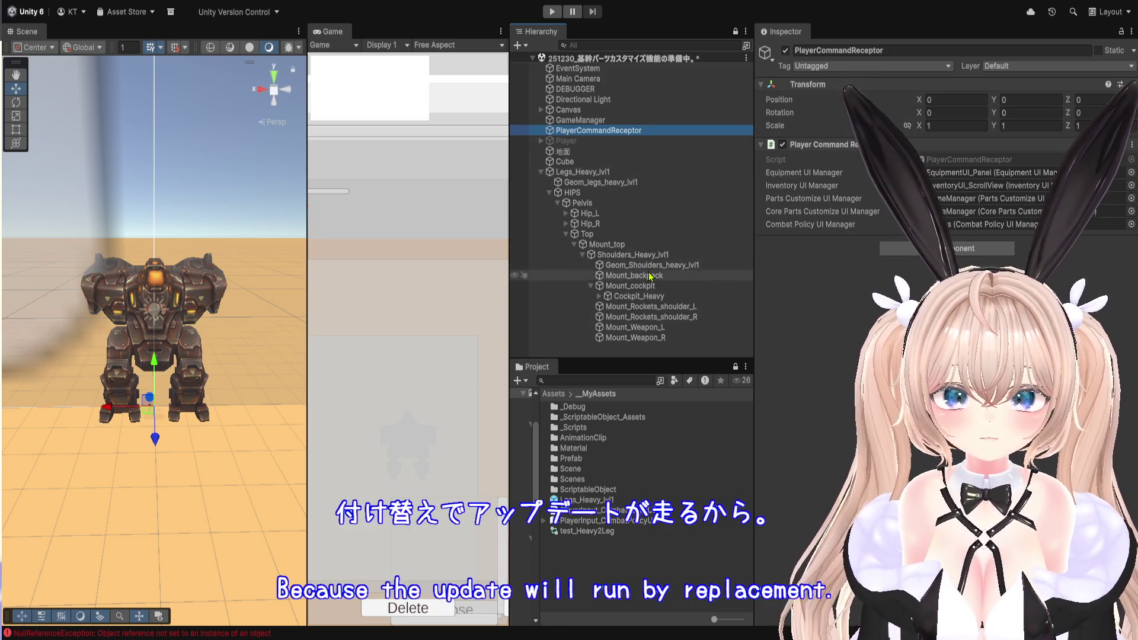
{"action": "left_click", "coordinate": [620, 265]}
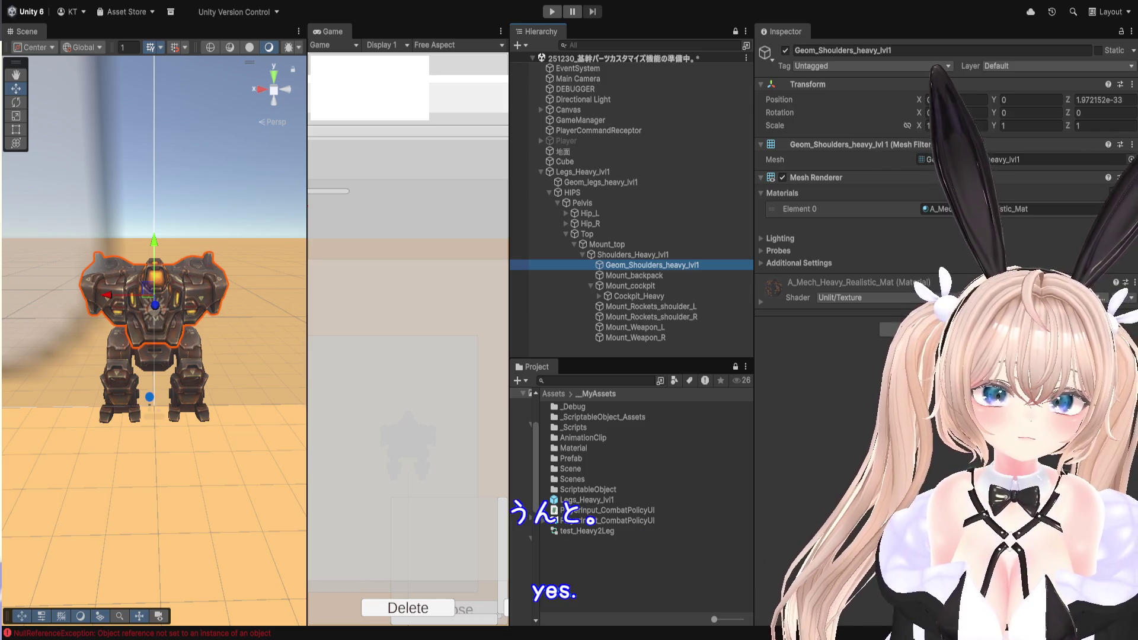
Review the Heavy Leglv 1 and Test_1x Flak part data, then open EquipmentData.cs.
{"action": "left_click", "coordinate": [591, 520]}
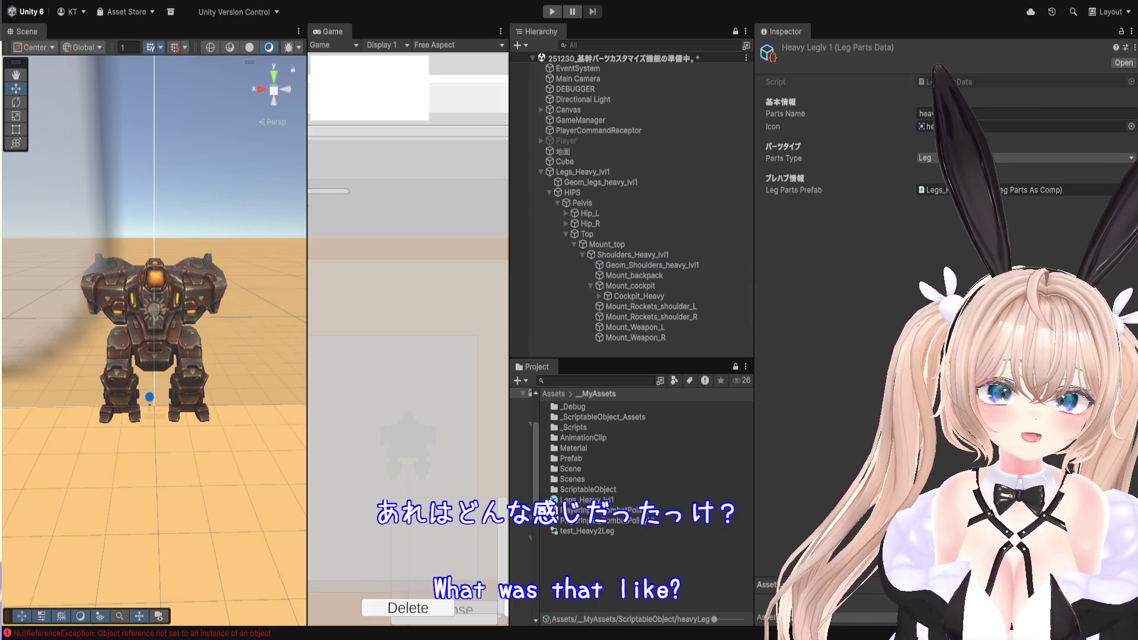
{"action": "key", "text": "Down"}
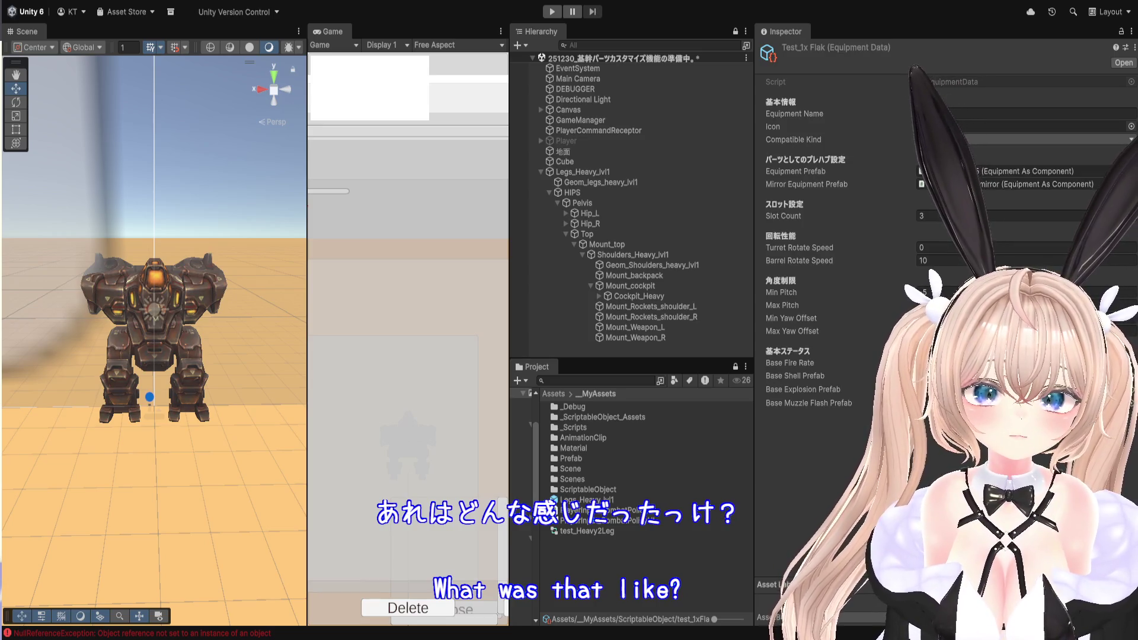
{"action": "double_click", "coordinate": [923, 84]}
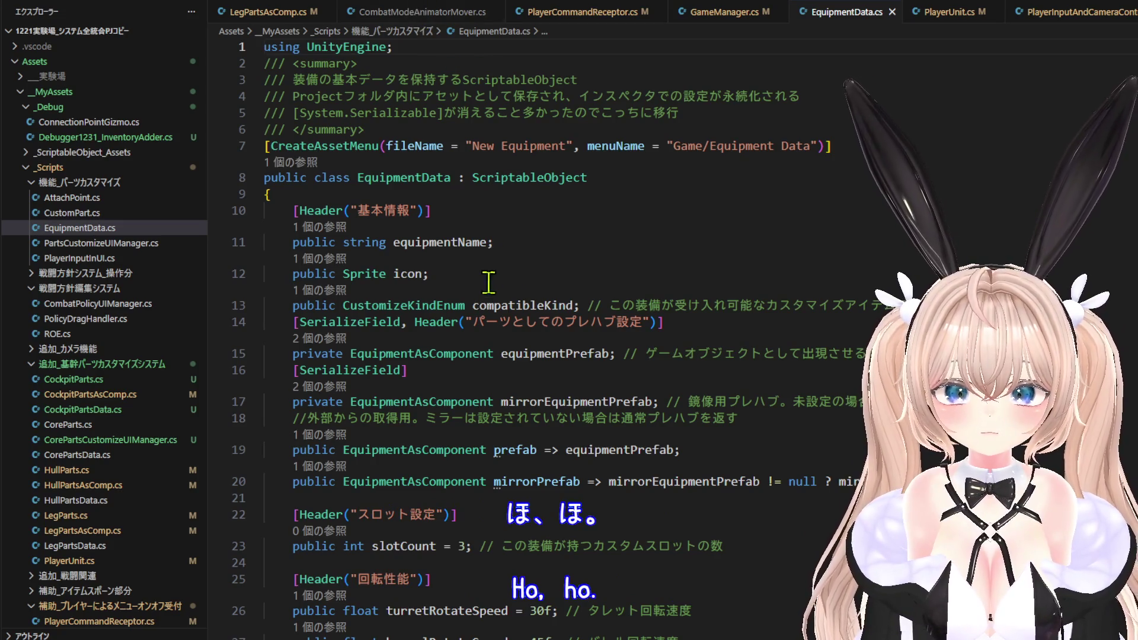
Jump to the EquipmentAsComponent class definition via Go to Definition.
{"action": "left_click", "coordinate": [441, 398]}
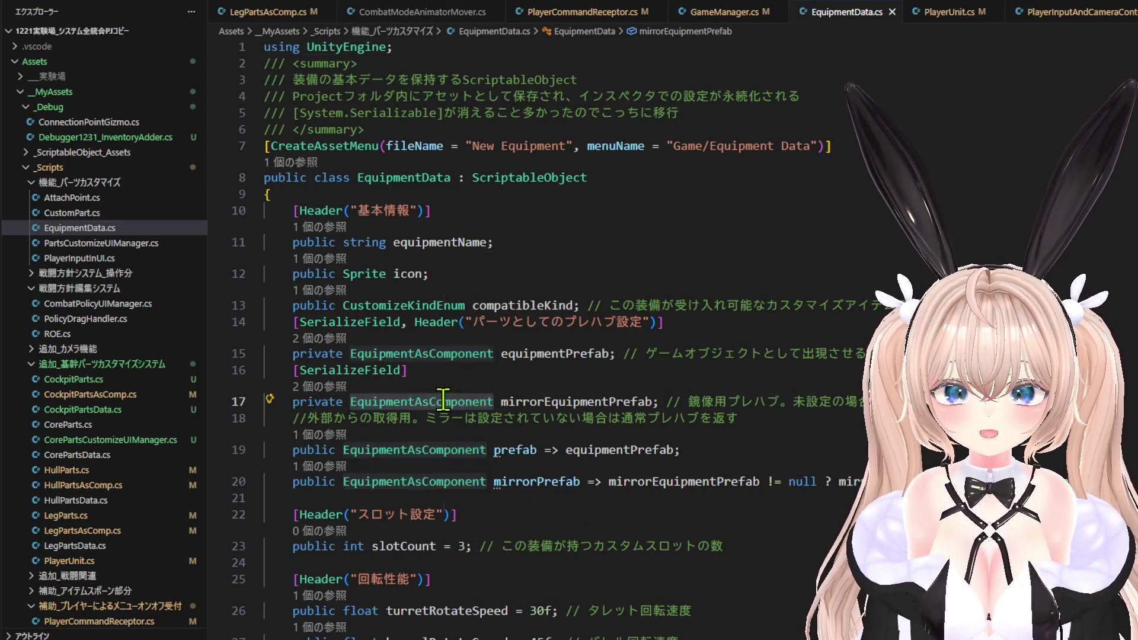
{"action": "right_click", "coordinate": [445, 400]}
{"action": "left_click", "coordinate": [482, 265]}
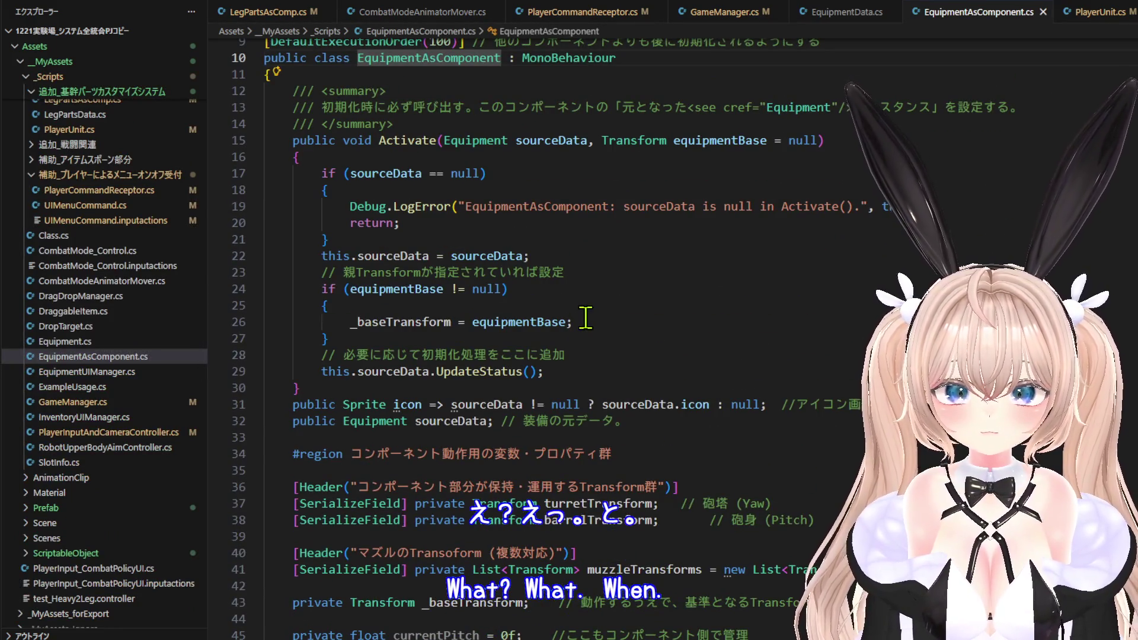
Read through EquipmentAsComponent.cs and place the caret just after the Activate method.
{"action": "scroll", "coordinate": [613, 318], "scroll_direction": "down", "scroll_amount": 2}
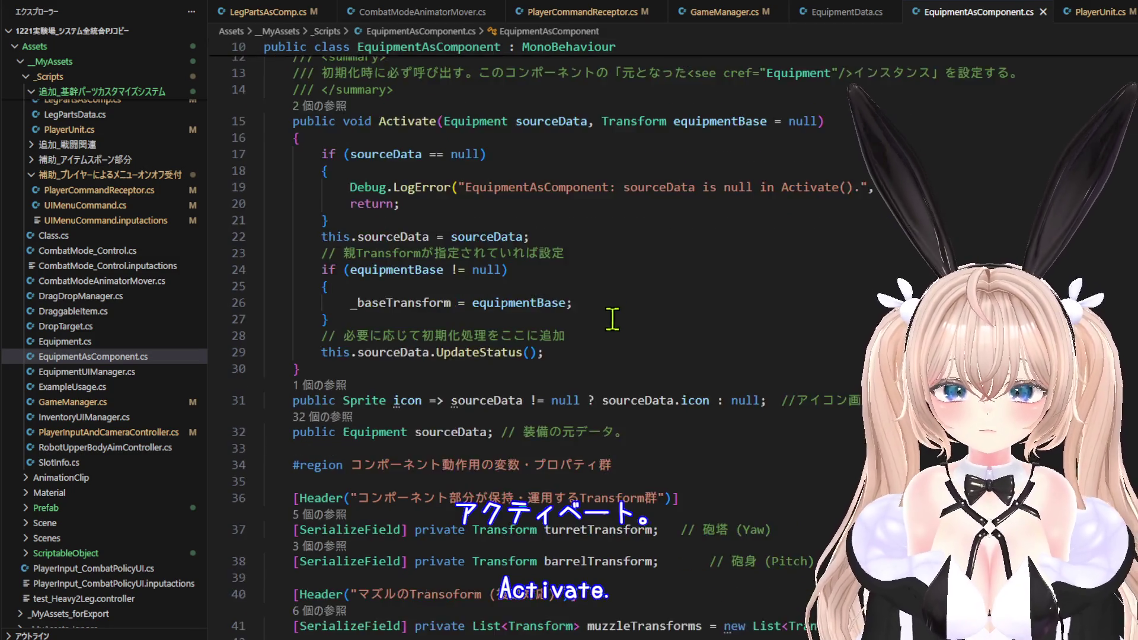
{"action": "scroll", "coordinate": [613, 318], "scroll_direction": "down", "scroll_amount": 5}
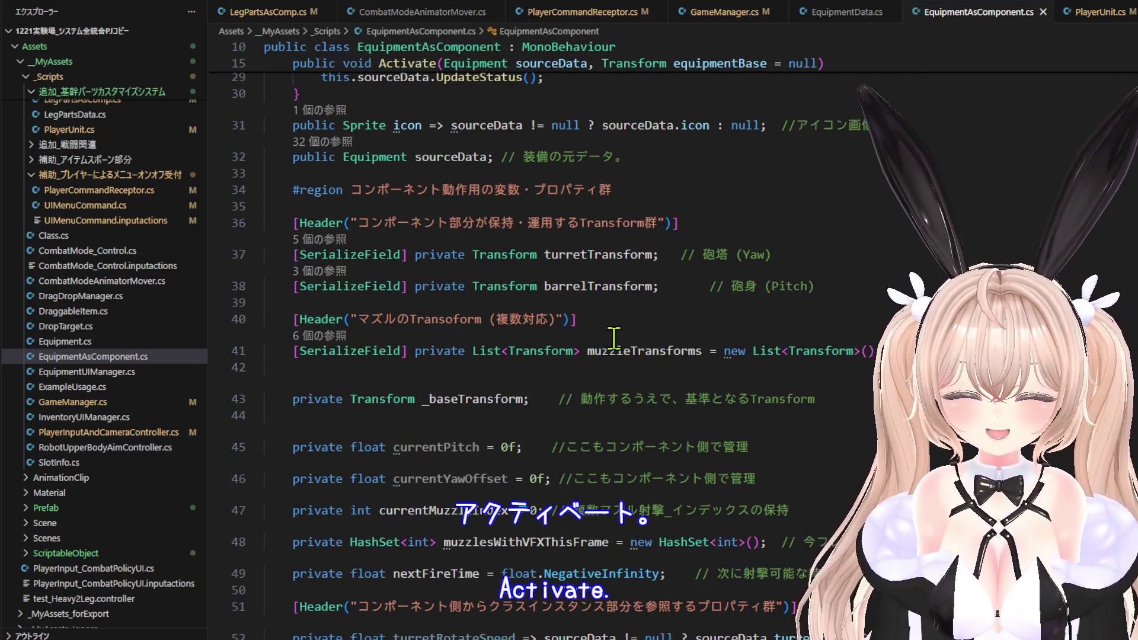
{"action": "scroll", "coordinate": [613, 338], "scroll_direction": "up", "scroll_amount": 4}
{"action": "scroll", "coordinate": [616, 339], "scroll_direction": "up", "scroll_amount": 3}
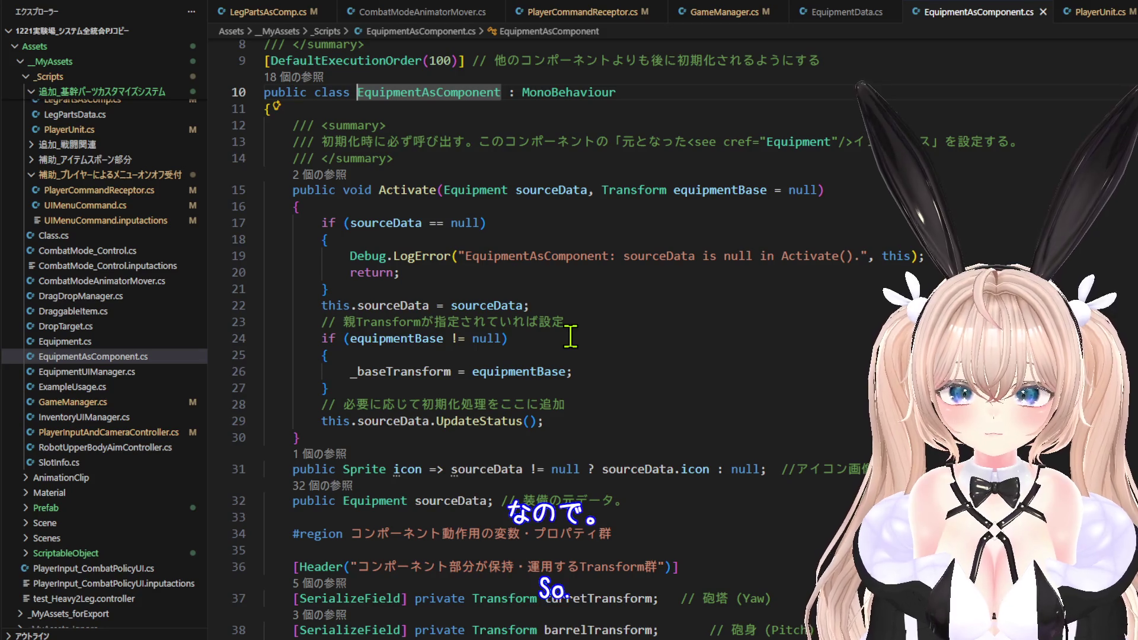
{"action": "scroll", "coordinate": [570, 336], "scroll_direction": "down", "scroll_amount": 20}
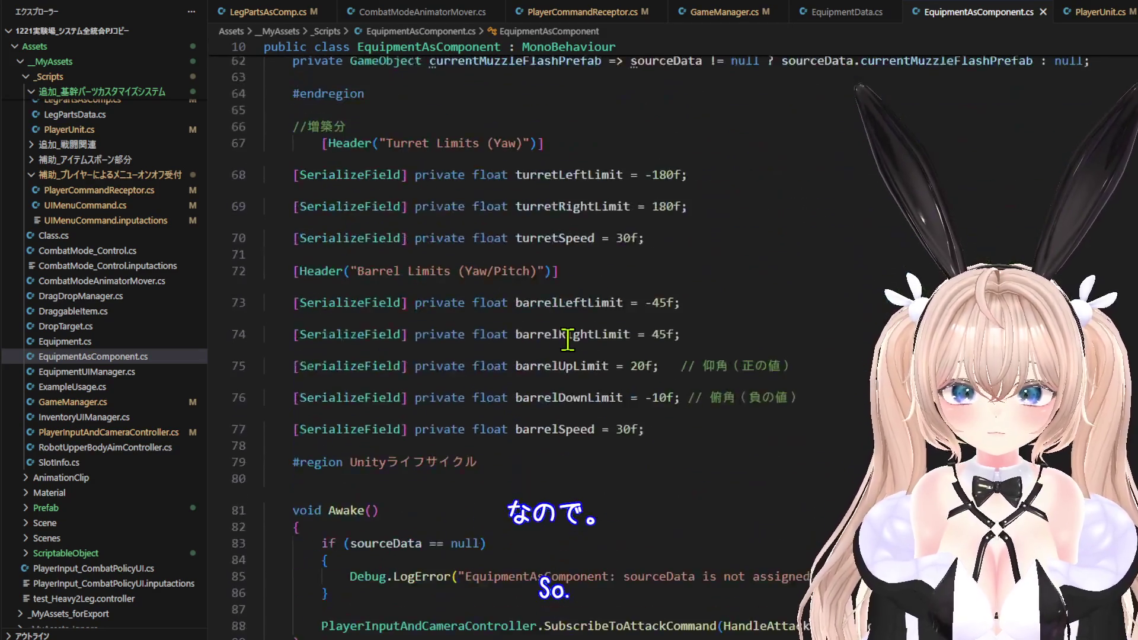
{"action": "scroll", "coordinate": [568, 339], "scroll_direction": "down", "scroll_amount": 13}
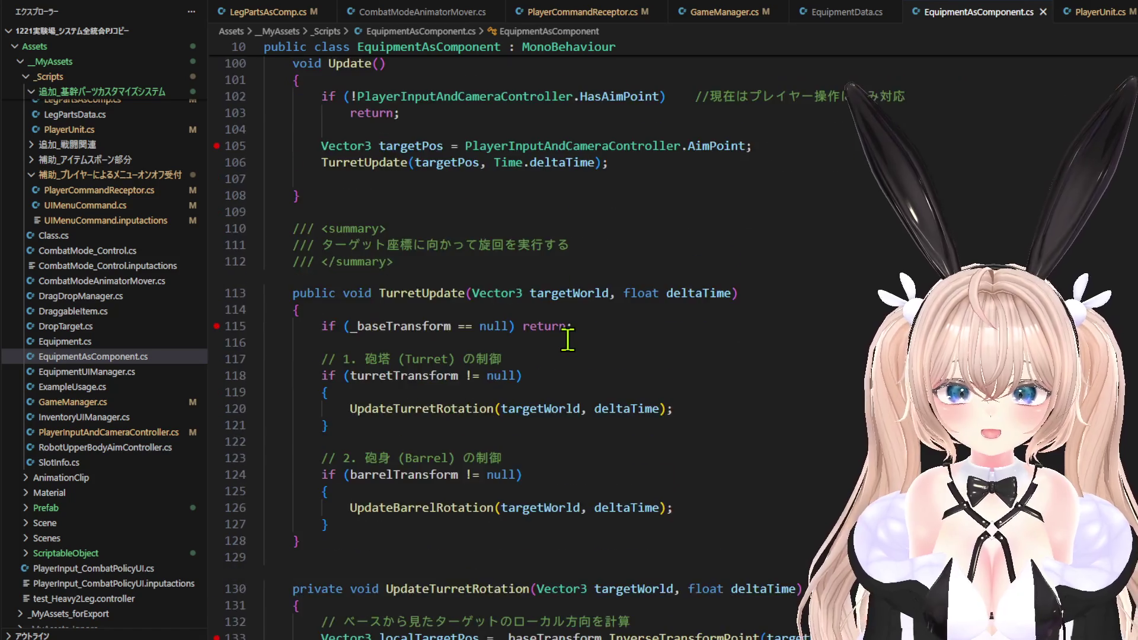
{"action": "scroll", "coordinate": [568, 339], "scroll_direction": "down", "scroll_amount": 18}
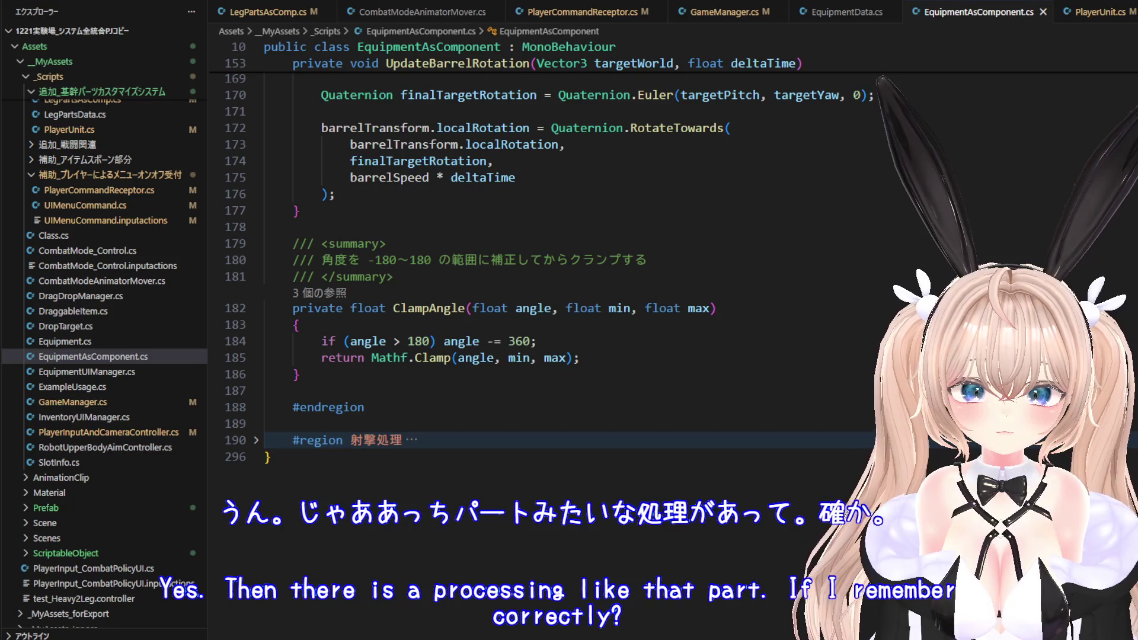
{"action": "scroll", "coordinate": [567, 339], "scroll_direction": "up", "scroll_amount": 20}
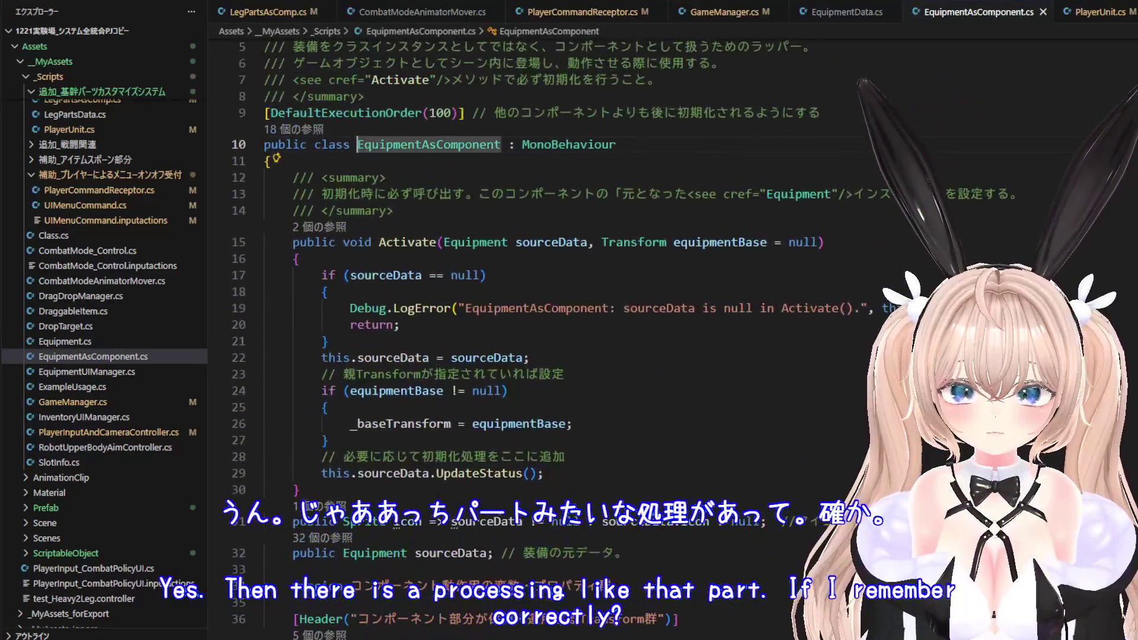
{"action": "mouse_move", "coordinate": [534, 246]}
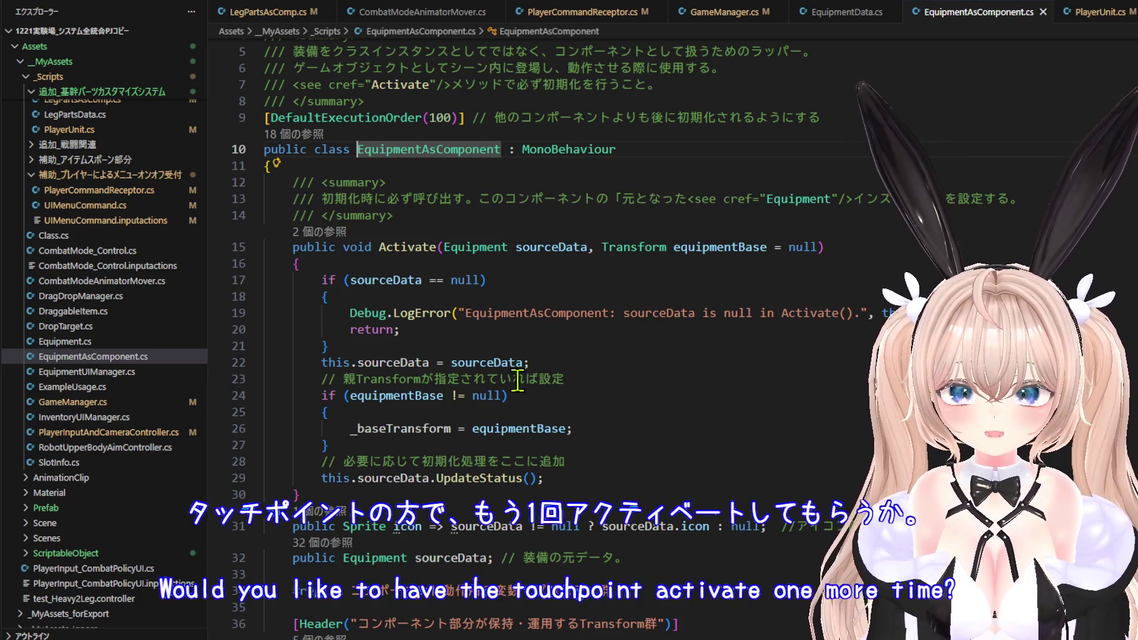
{"action": "left_click", "coordinate": [448, 494]}
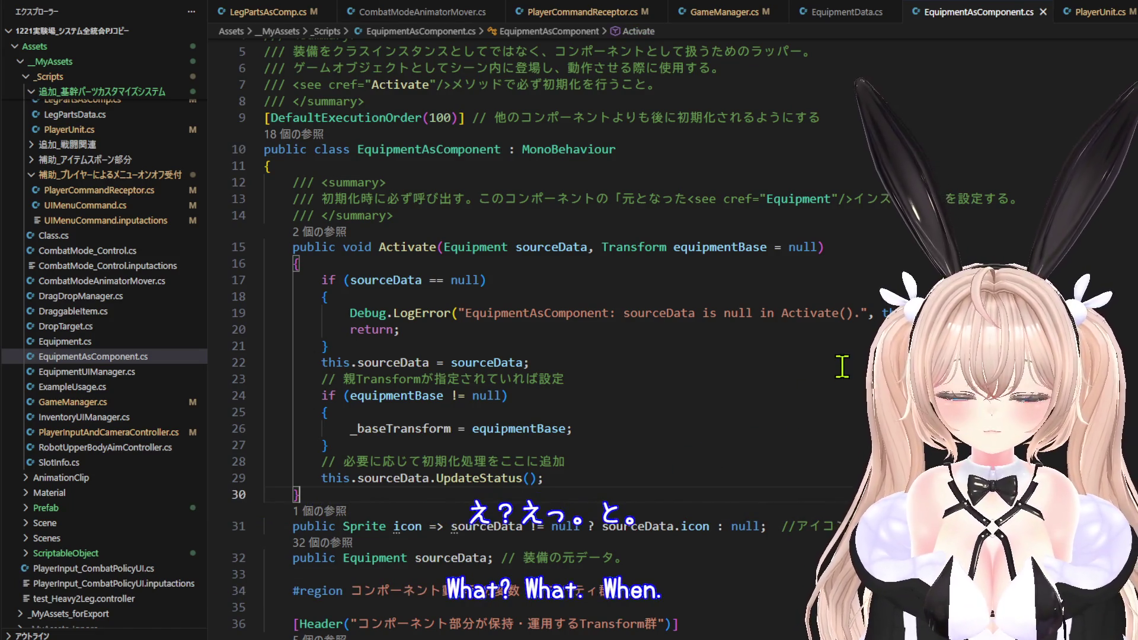
Insert blank lines after Activate's closing brace, removing the stray 'pu' and dismissing the Copilot suggestion.
{"action": "key", "text": "Return"}
{"action": "key", "text": "Return"}
{"action": "key", "text": "Return"}
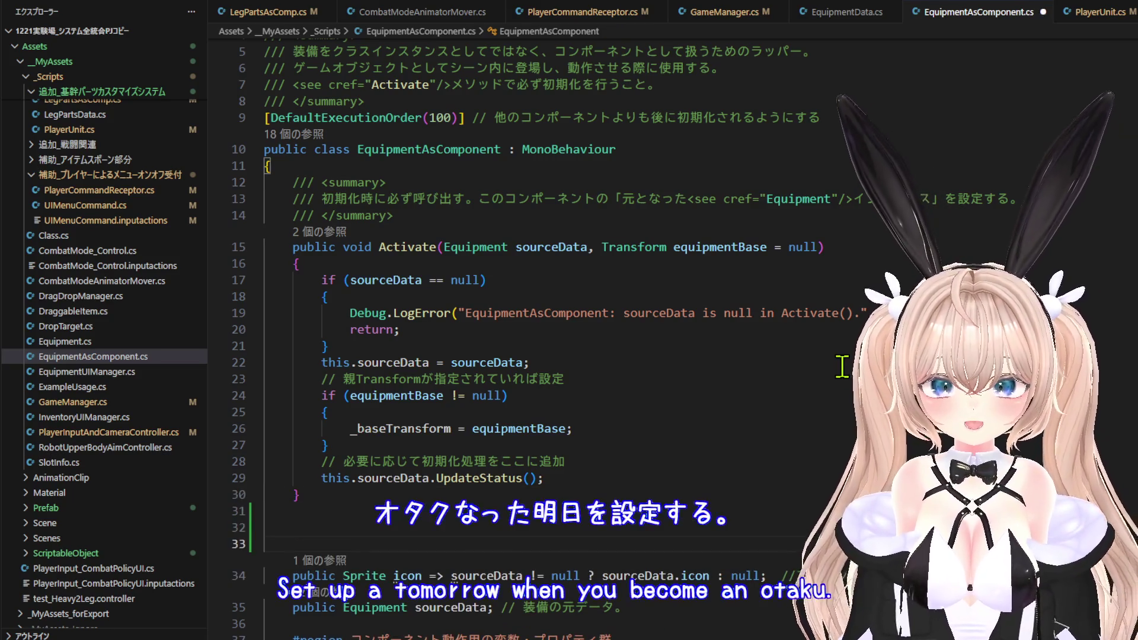
{"action": "key", "text": "Return"}
{"action": "key", "text": "Return"}
{"action": "key", "text": "Up"}
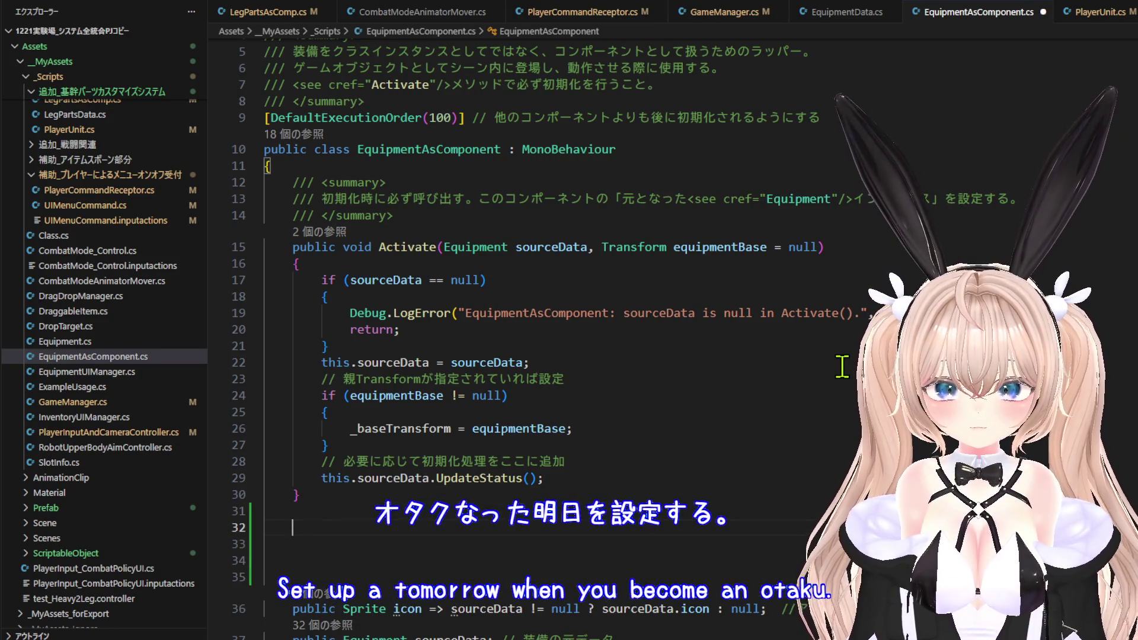
{"action": "type", "text": "pu"}
{"action": "key", "text": "BackSpace"}
{"action": "key", "text": "BackSpace"}
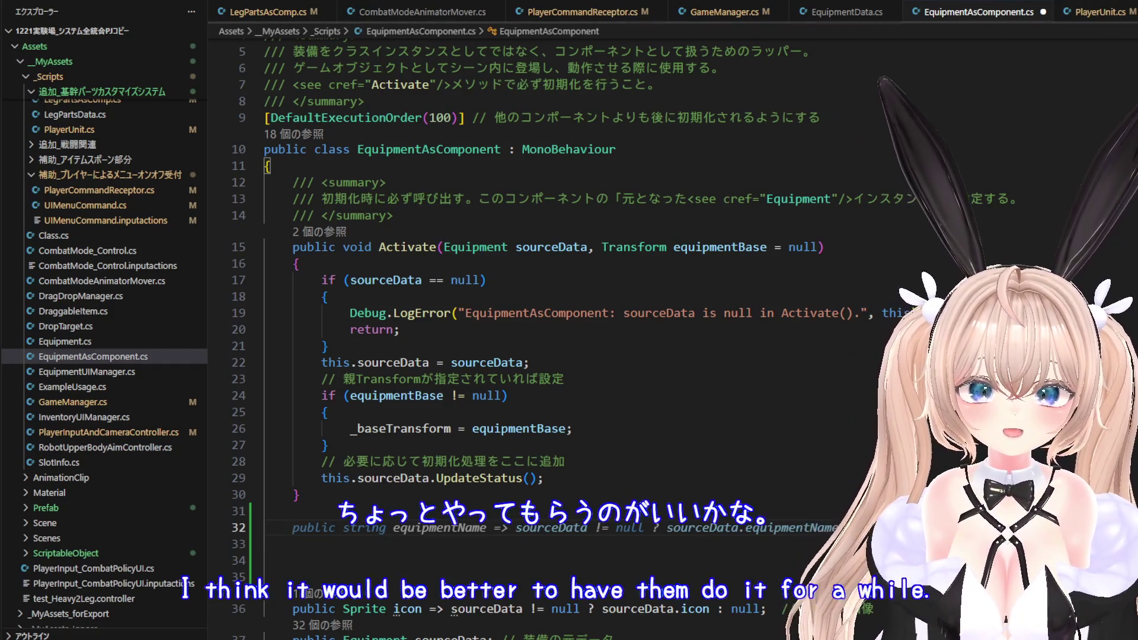
{"action": "key", "text": "Escape"}
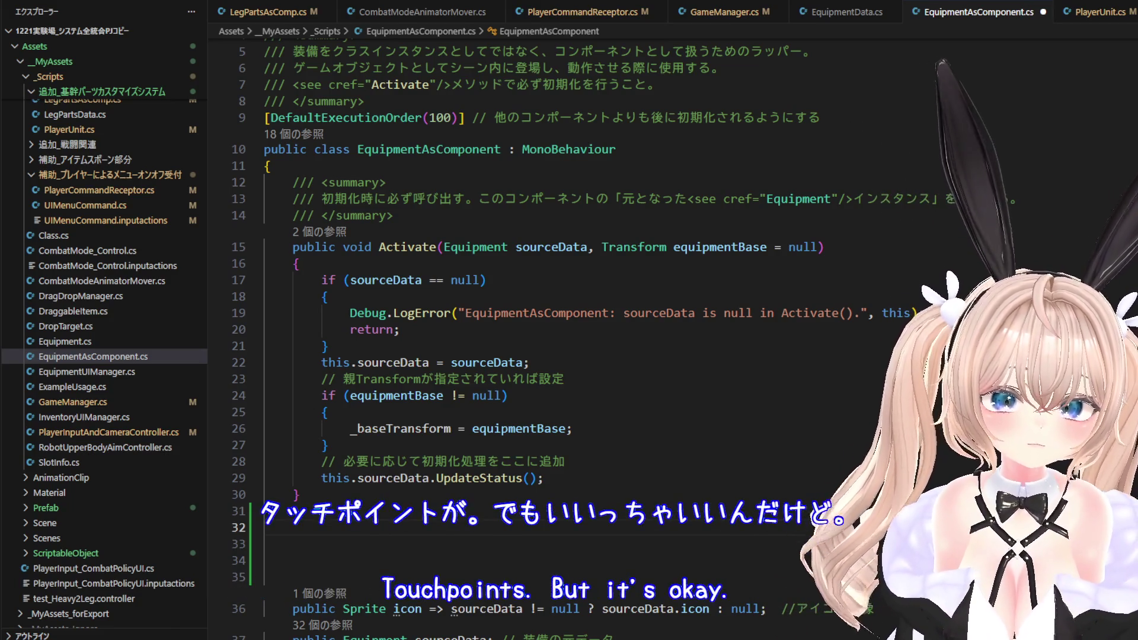
{"action": "scroll", "coordinate": [825, 356], "scroll_direction": "down", "scroll_amount": 5}
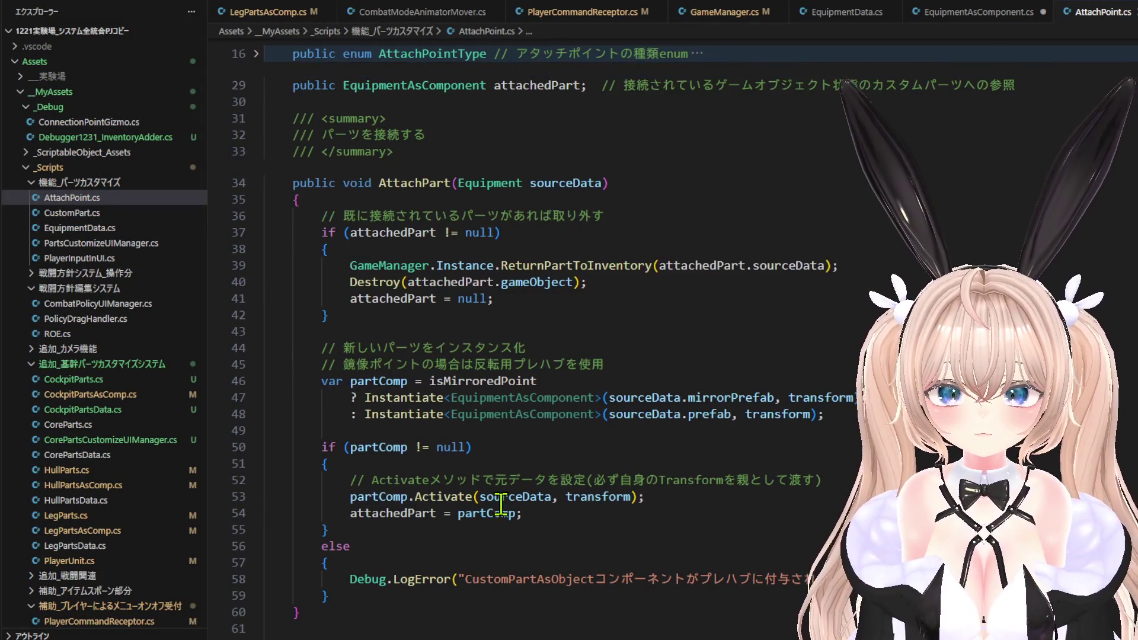
Start a /// <summary> doc comment below the AttachPart method in AttachPoint.cs.
{"action": "scroll", "coordinate": [492, 521], "scroll_direction": "down", "scroll_amount": 1}
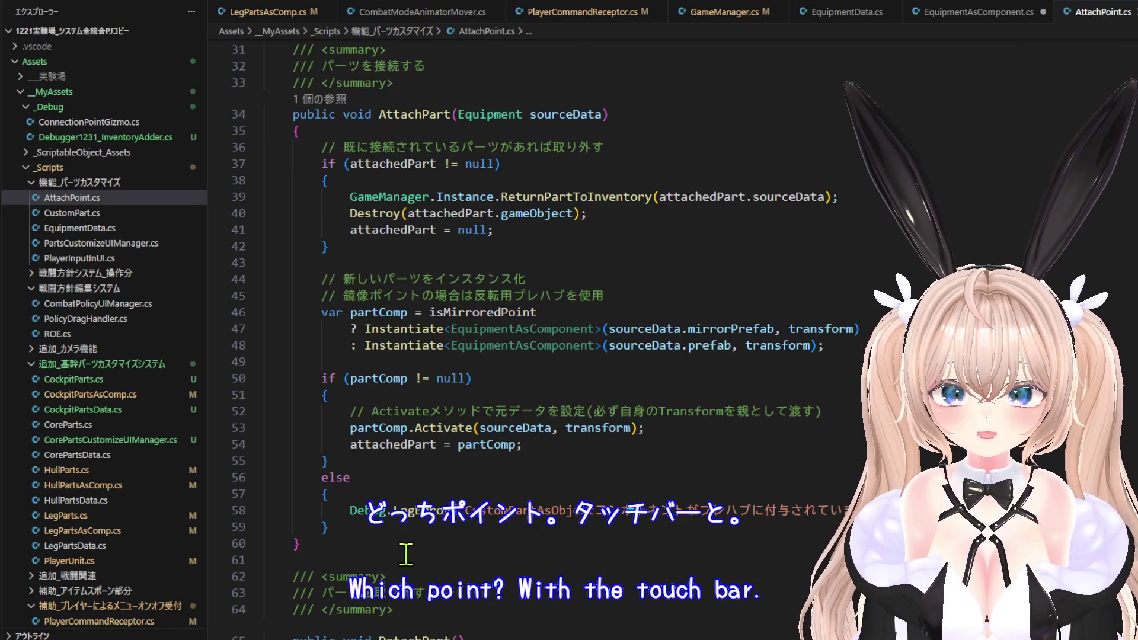
{"action": "left_click", "coordinate": [396, 544]}
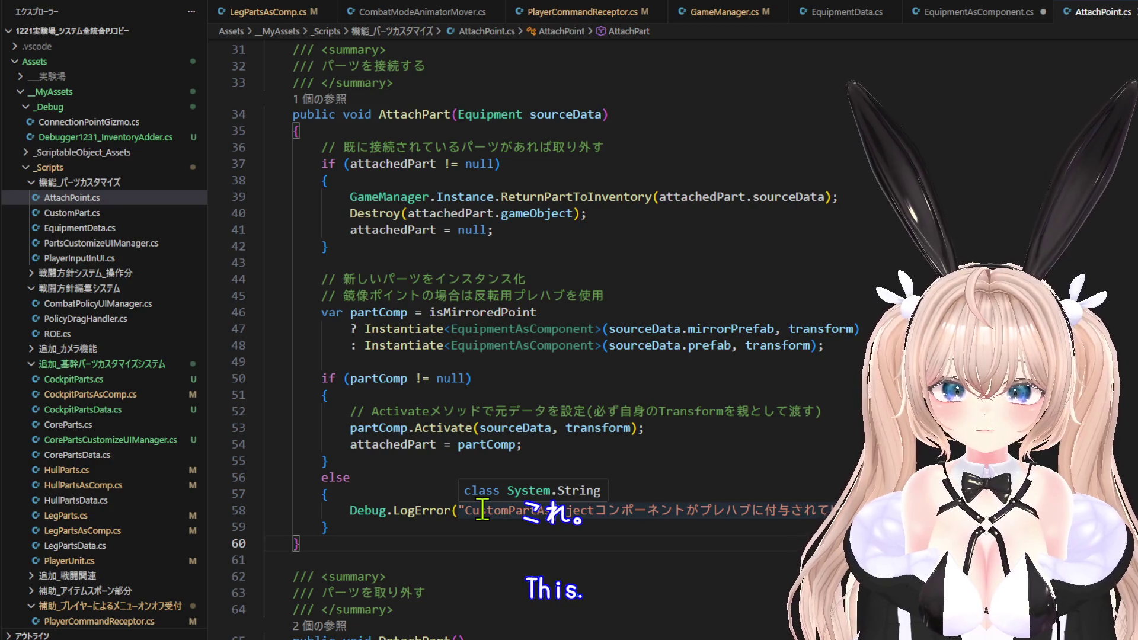
{"action": "key", "text": "Return"}
{"action": "key", "text": "Return"}
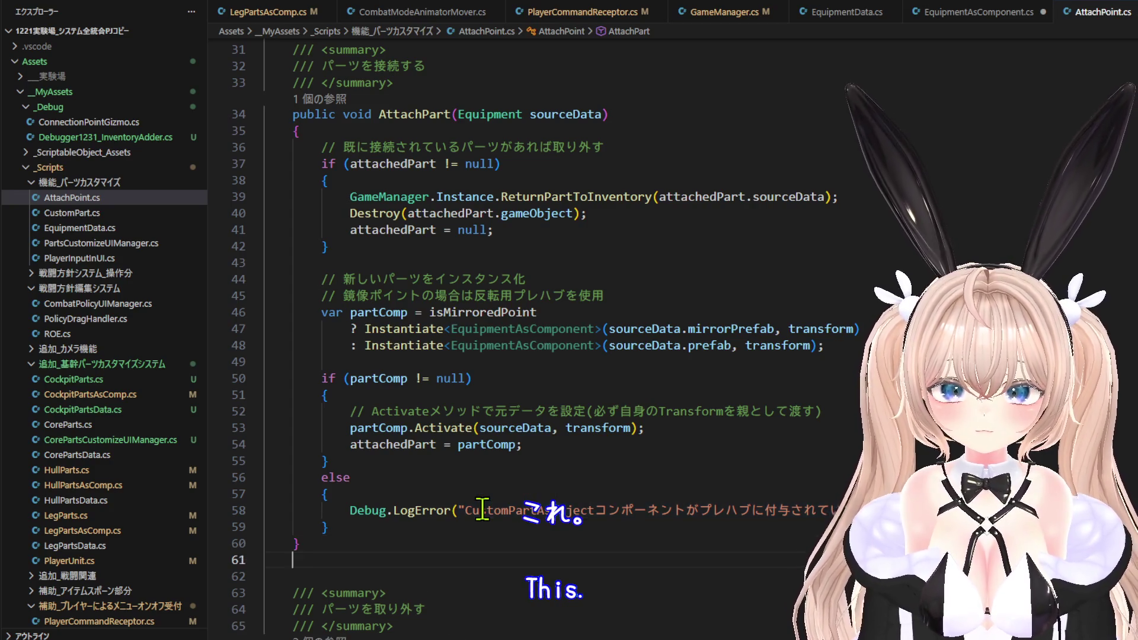
{"action": "type", "text": "///"}
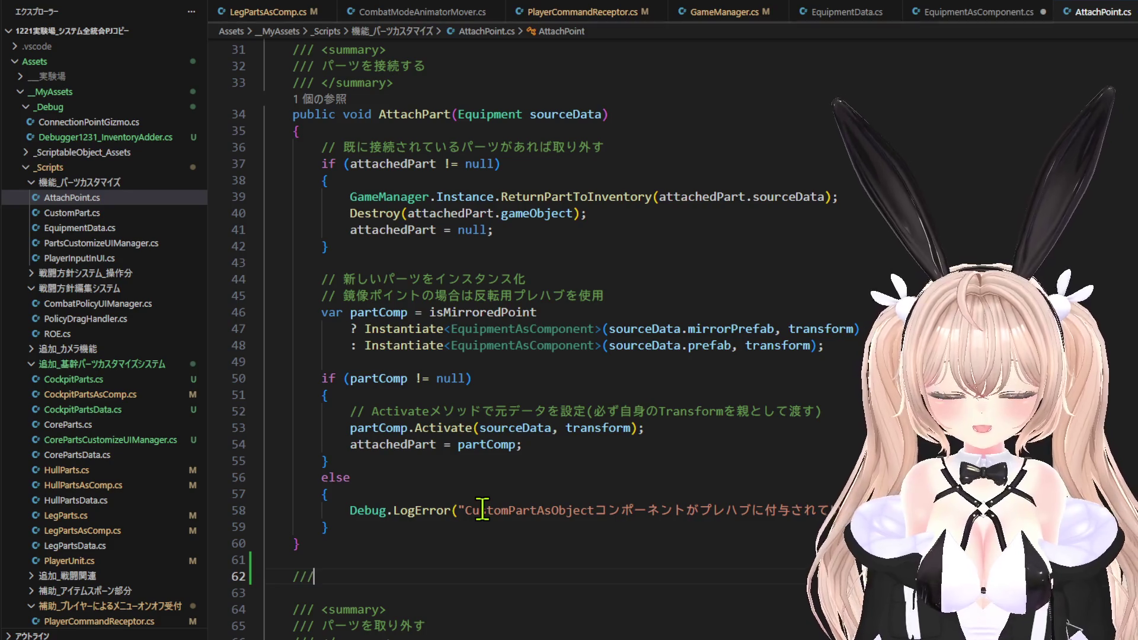
{"action": "scroll", "coordinate": [483, 508], "scroll_direction": "down", "scroll_amount": 4}
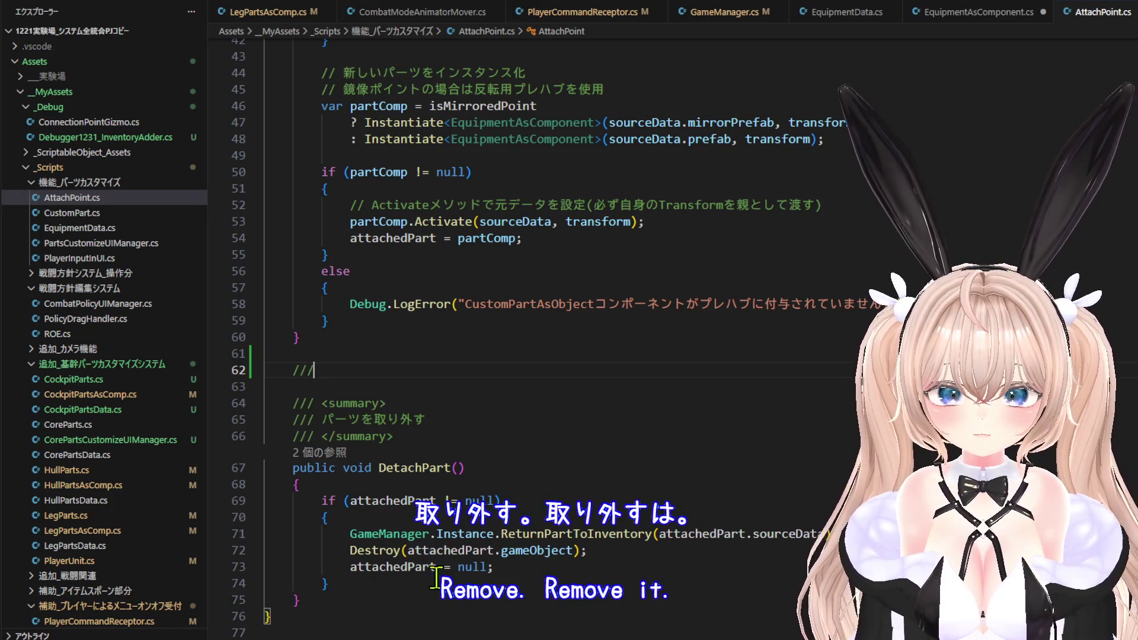
{"action": "scroll", "coordinate": [456, 463], "scroll_direction": "up", "scroll_amount": 5}
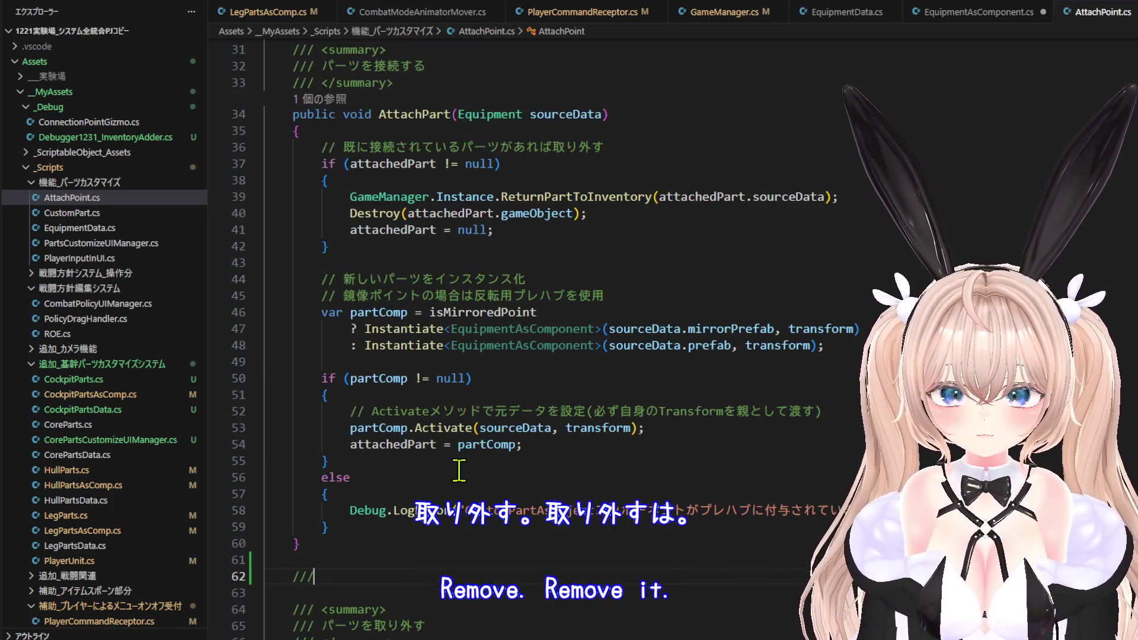
{"action": "scroll", "coordinate": [457, 464], "scroll_direction": "up", "scroll_amount": 1}
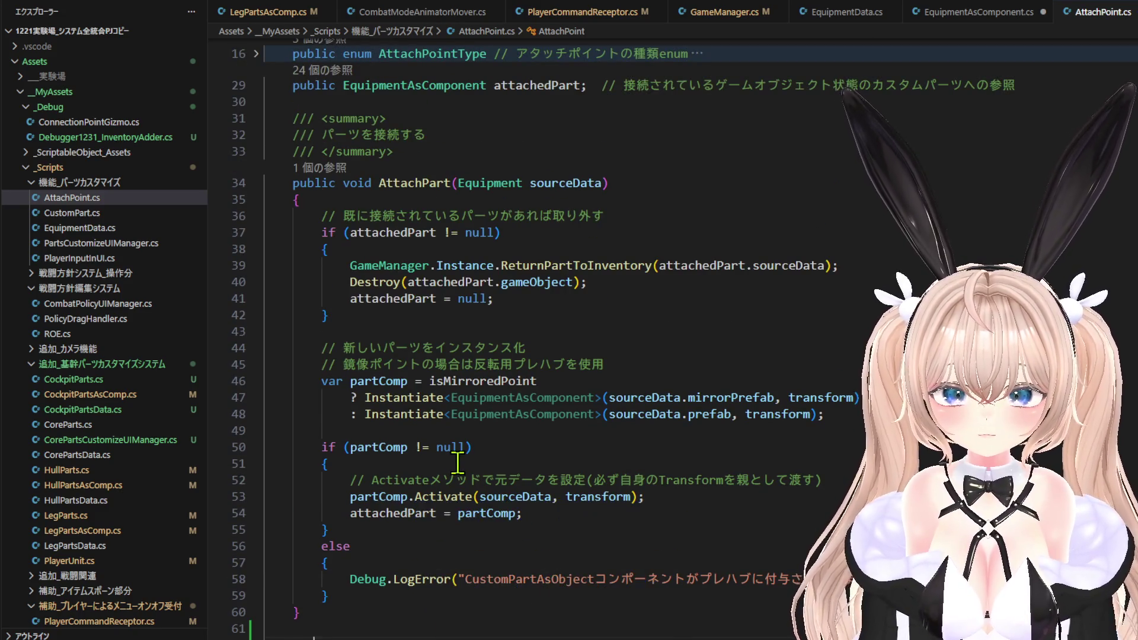
{"action": "scroll", "coordinate": [457, 463], "scroll_direction": "down", "scroll_amount": 3}
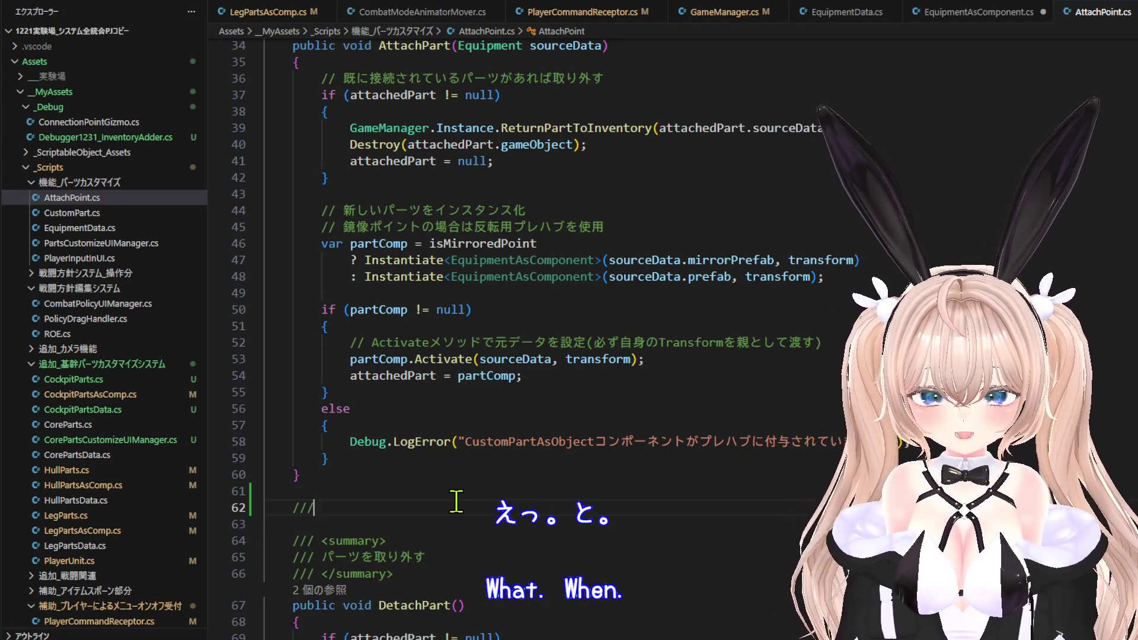
{"action": "type", "text": "<s"}
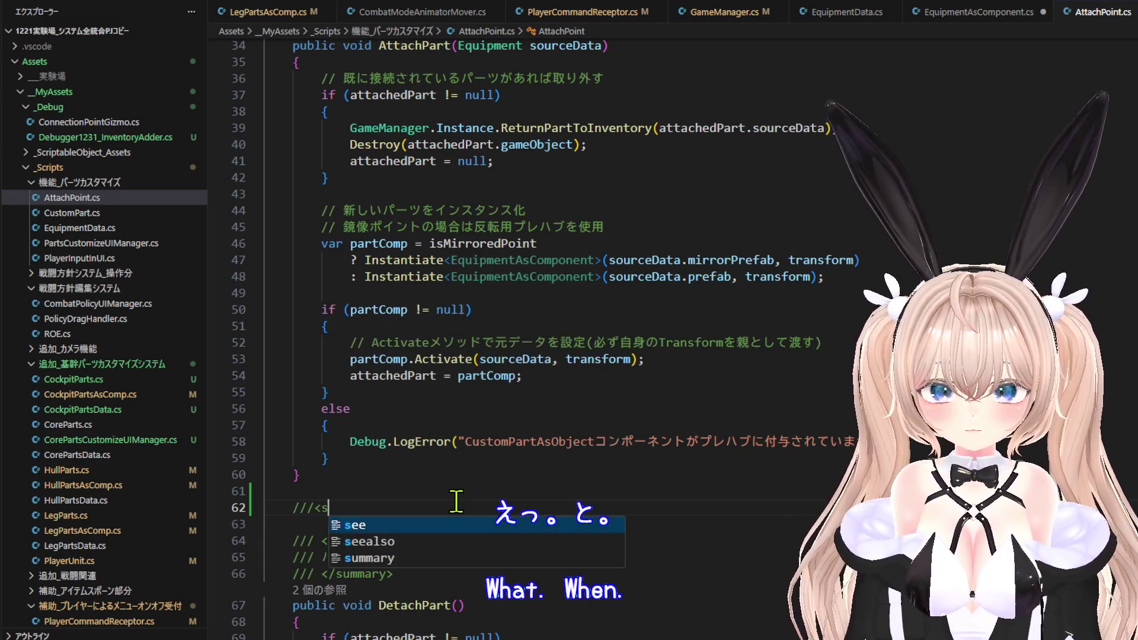
{"action": "type", "text": "ummary>"}
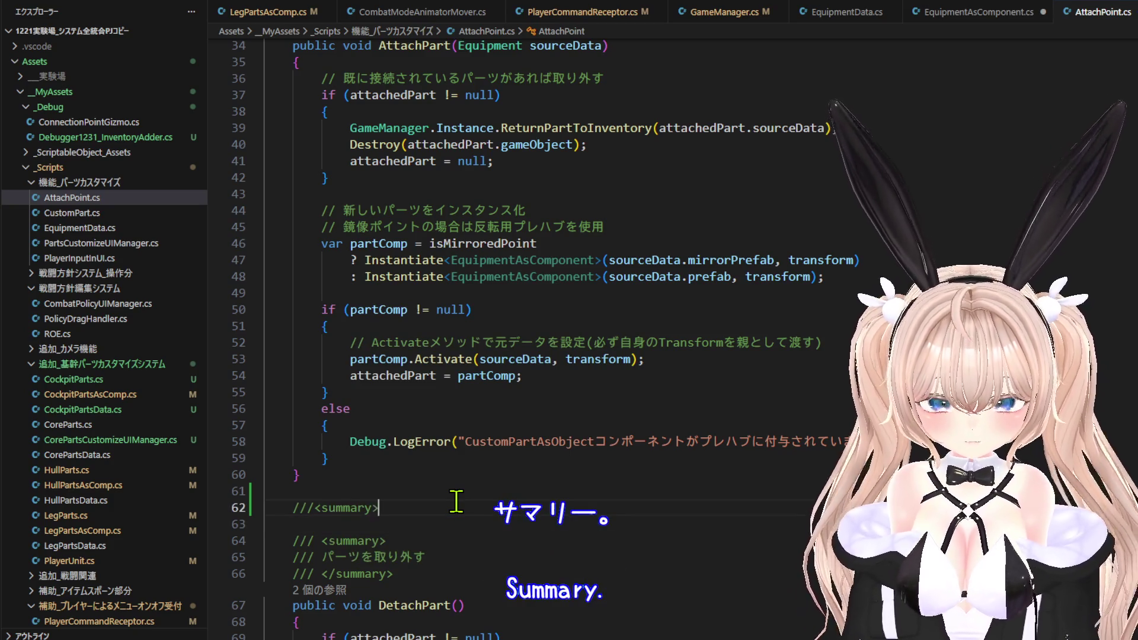
{"action": "key", "text": "Return"}
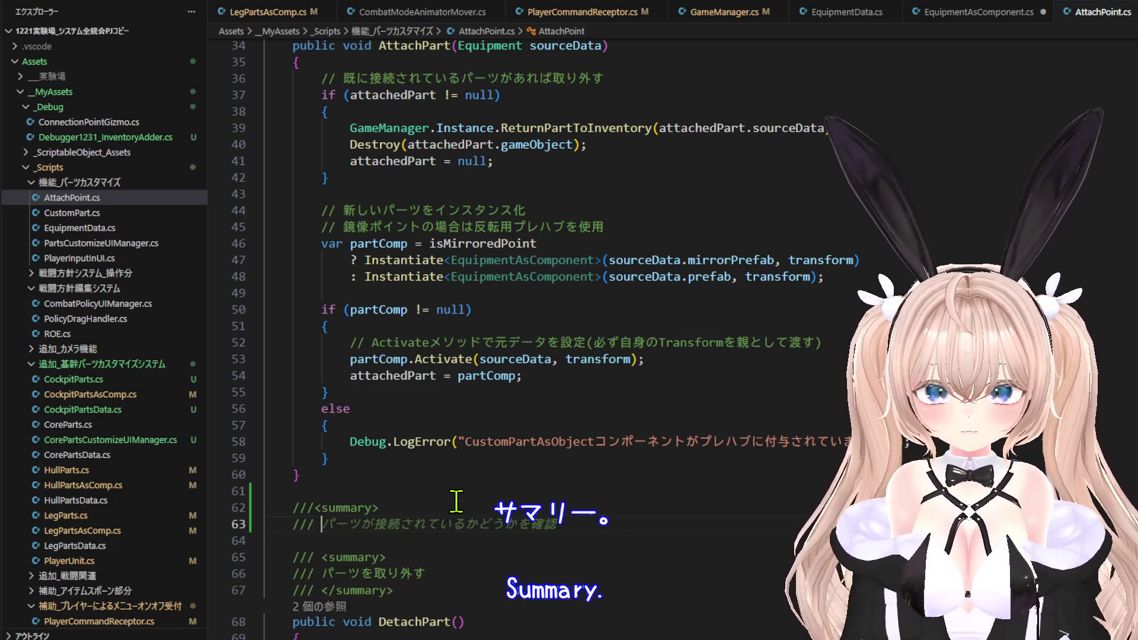
Write the Japanese summary text, using コンポーネントの, 状態の and 接続する, for connecting a component part.
{"action": "type", "text": "pa"}
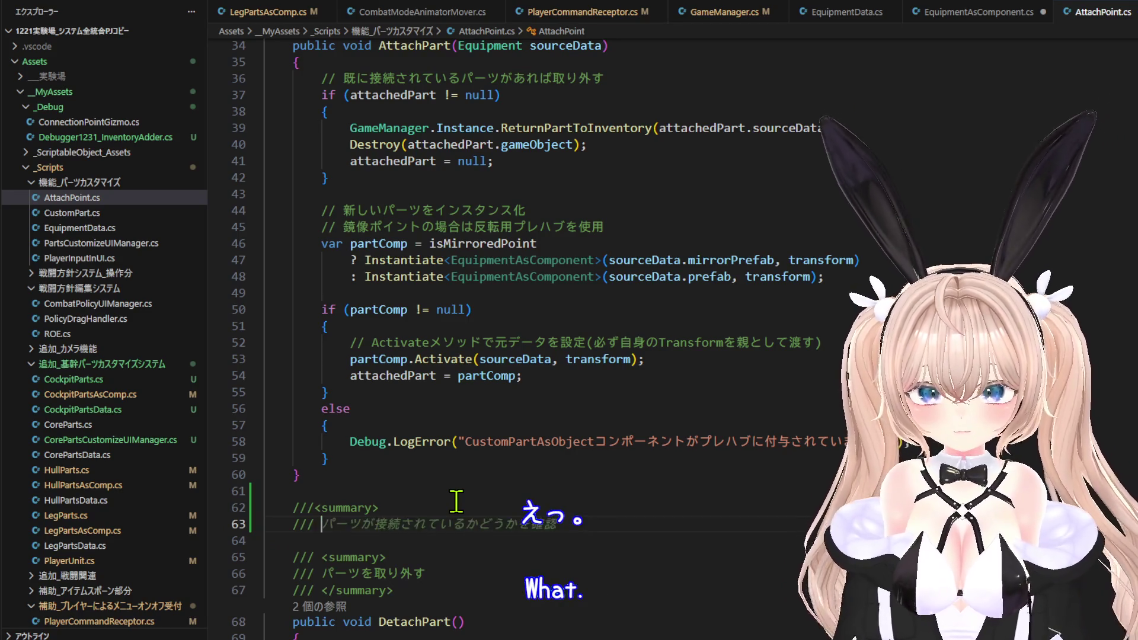
{"action": "key", "text": "BackSpace"}
{"action": "type", "text": "konp"}
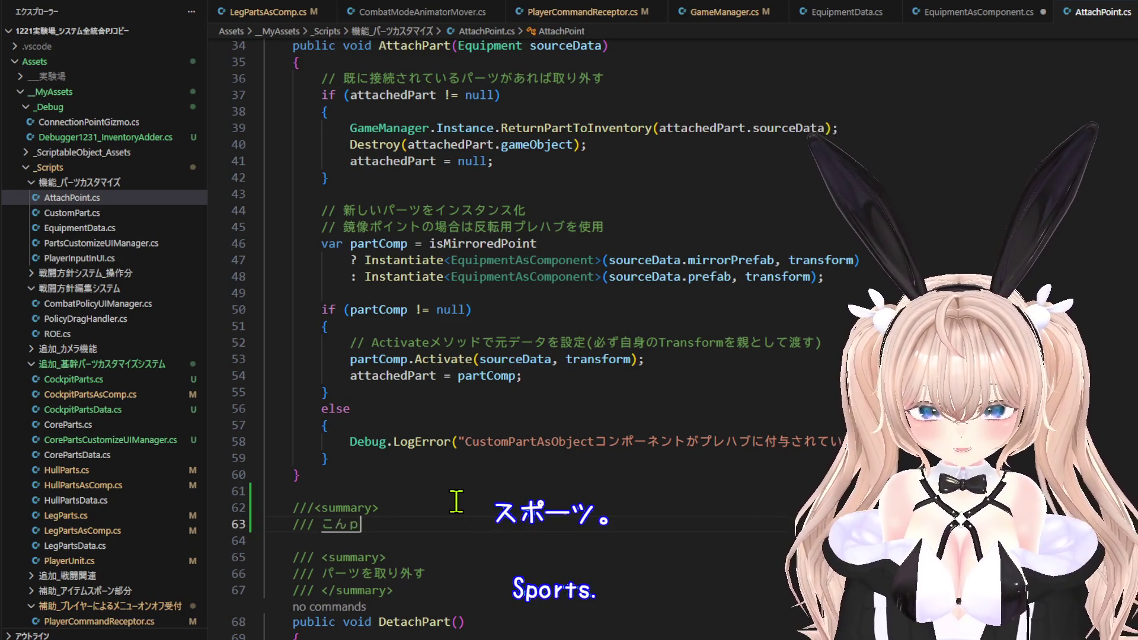
{"action": "type", "text": "nentono"}
{"action": "key", "text": "space"}
{"action": "key", "text": "Return"}
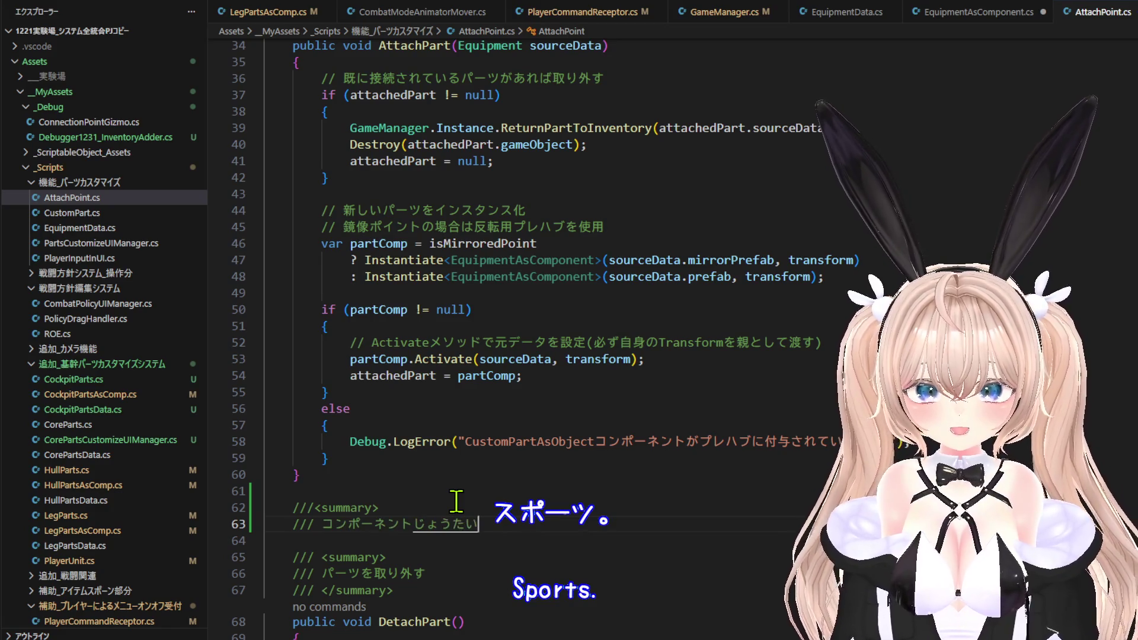
{"action": "key", "text": "space"}
{"action": "key", "text": "Return"}
{"action": "key", "text": "BackSpace"}
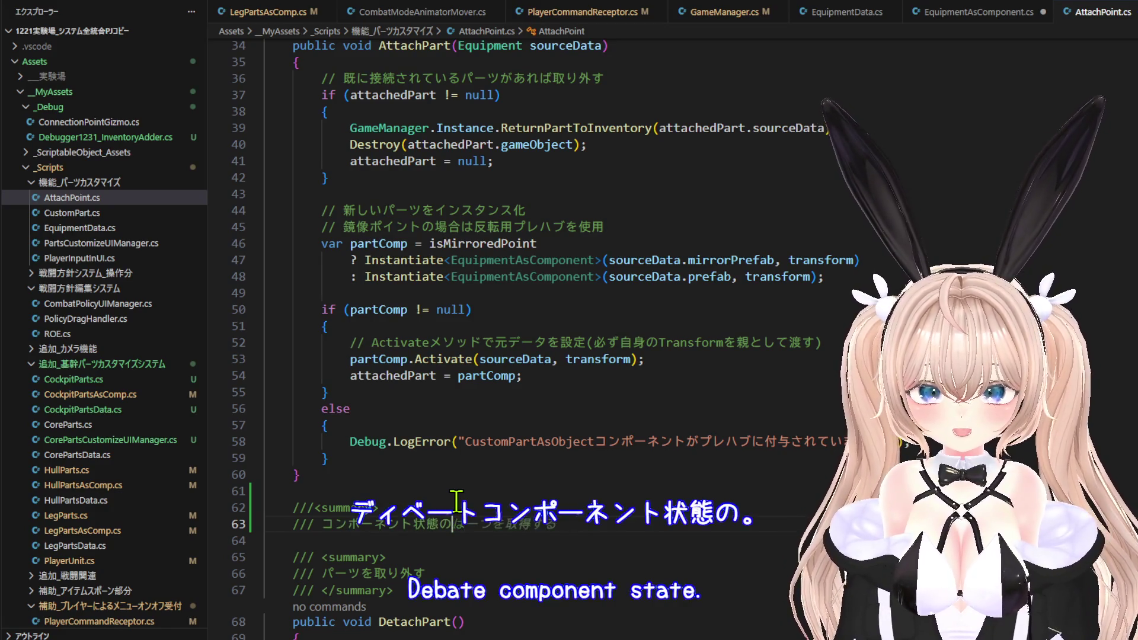
{"action": "type", "text": "pa-tsu"}
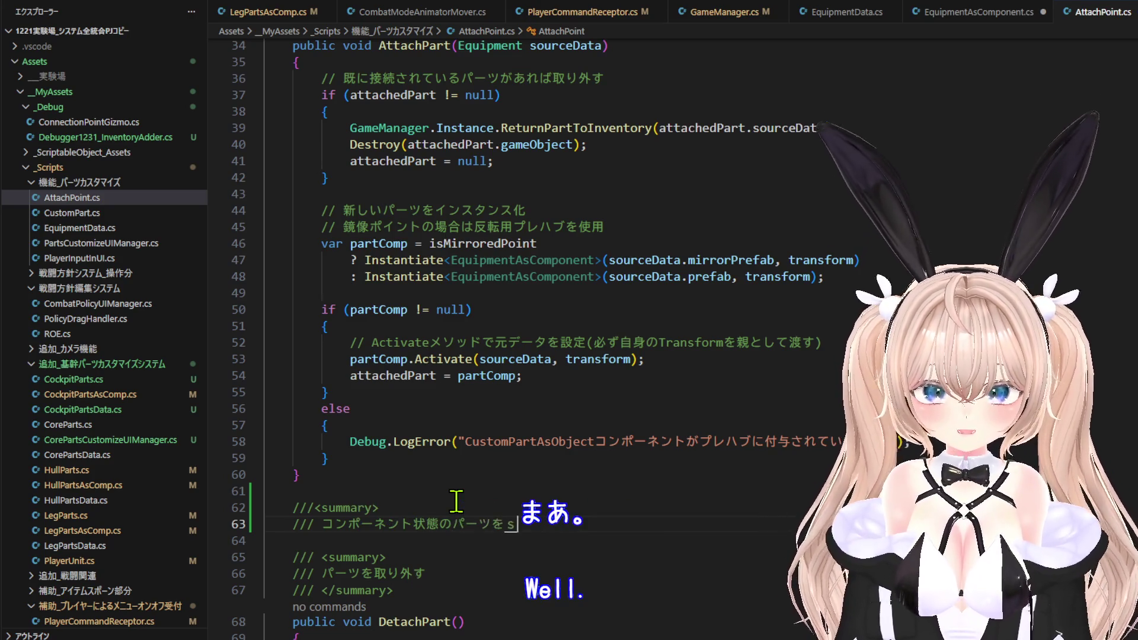
{"action": "key", "text": "space"}
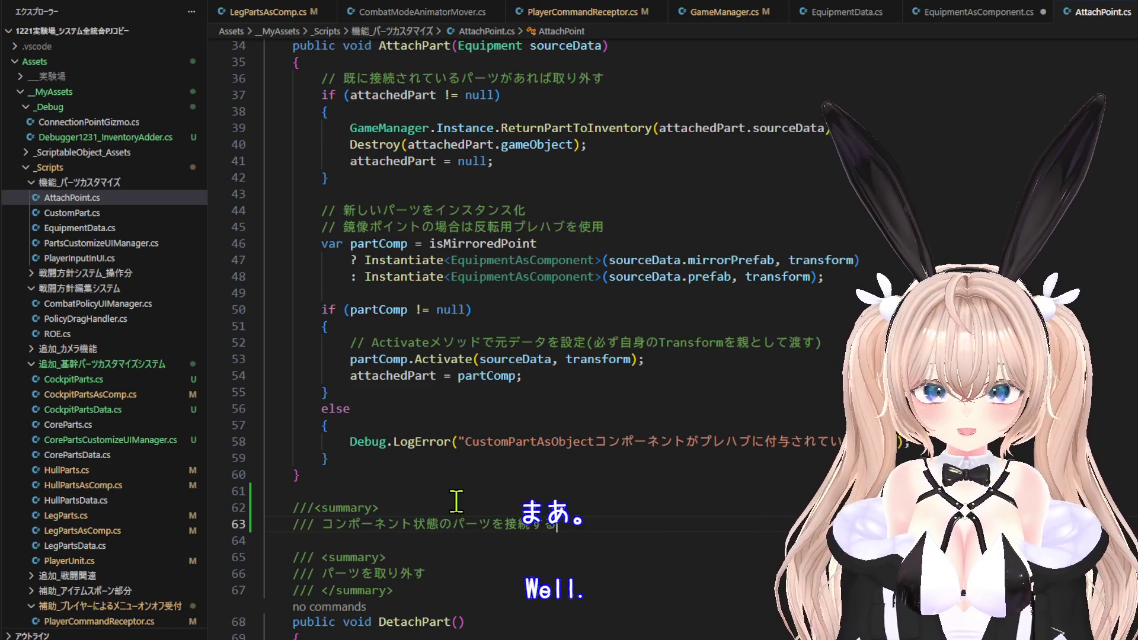
{"action": "key", "text": "Return"}
{"action": "key", "text": "Return"}
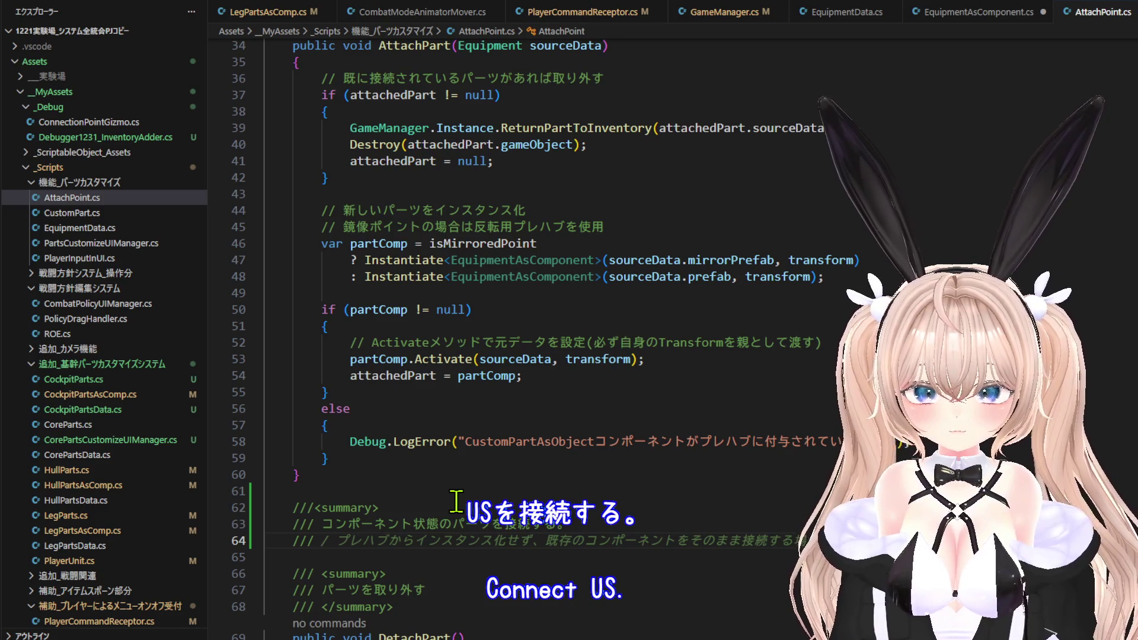
{"action": "key", "text": "Return"}
Declare a public void method and accept Copilot's AttachPartAsComponent body, checking how partComp is used.
{"action": "type", "text": "p"}
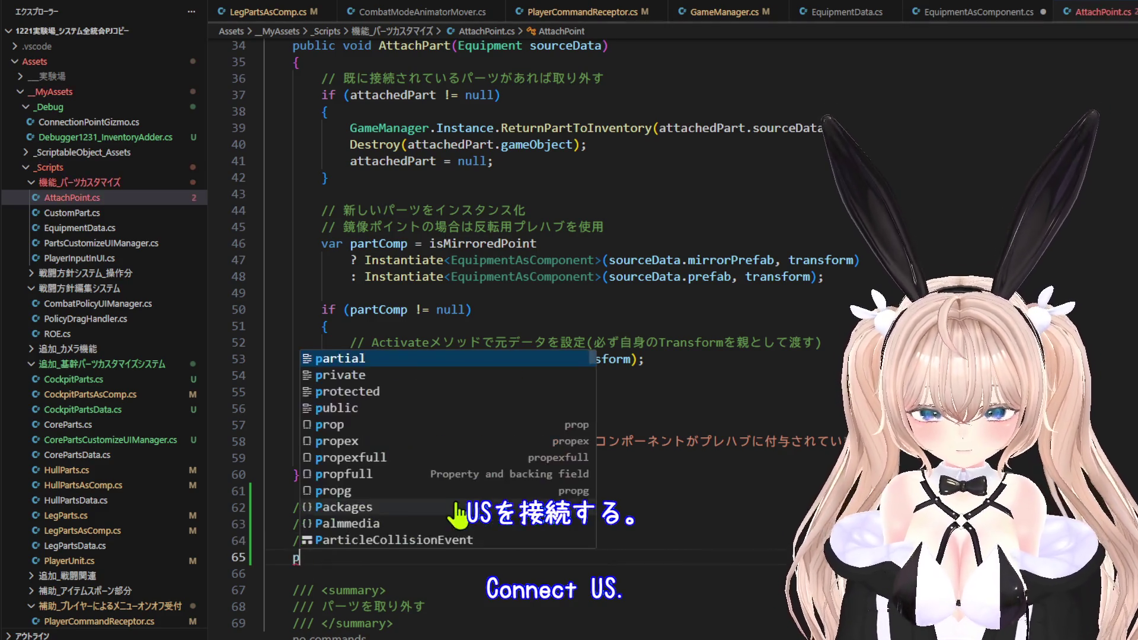
{"action": "type", "text": "u"}
{"action": "key", "text": "Tab"}
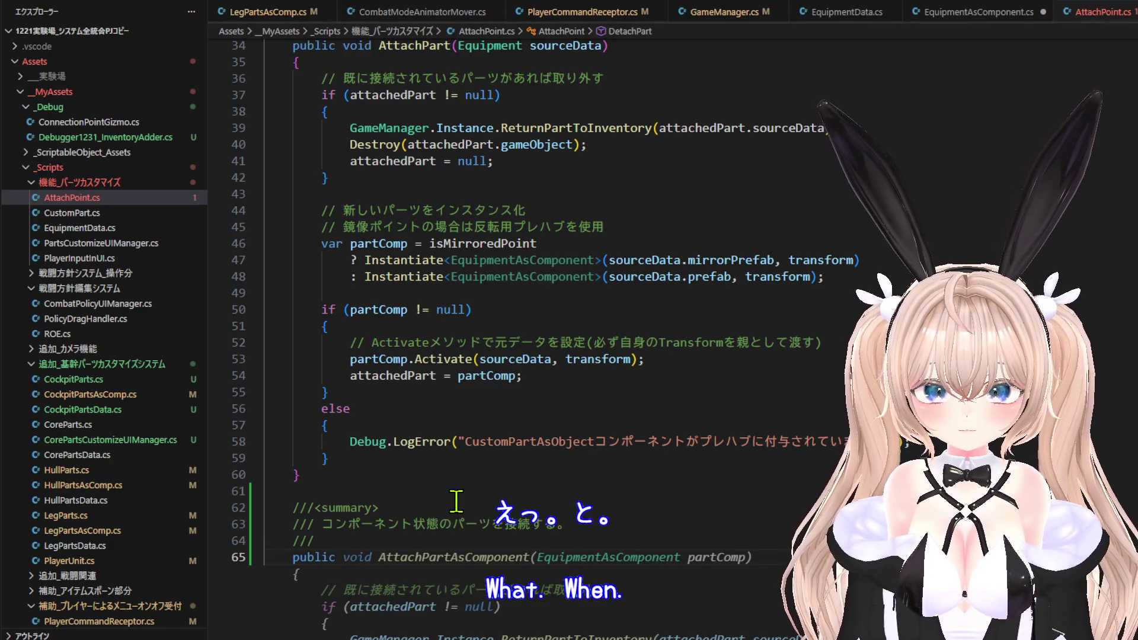
{"action": "scroll", "coordinate": [507, 381], "scroll_direction": "down", "scroll_amount": 4}
{"action": "key", "text": "ctrl+Right"}
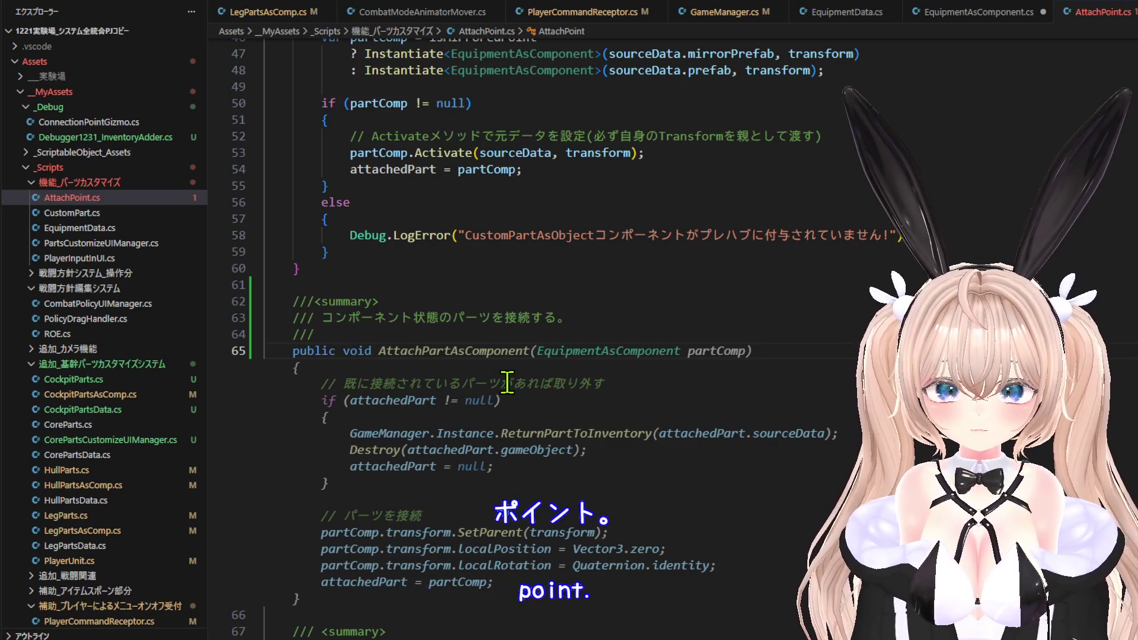
{"action": "scroll", "coordinate": [515, 389], "scroll_direction": "down", "scroll_amount": 2}
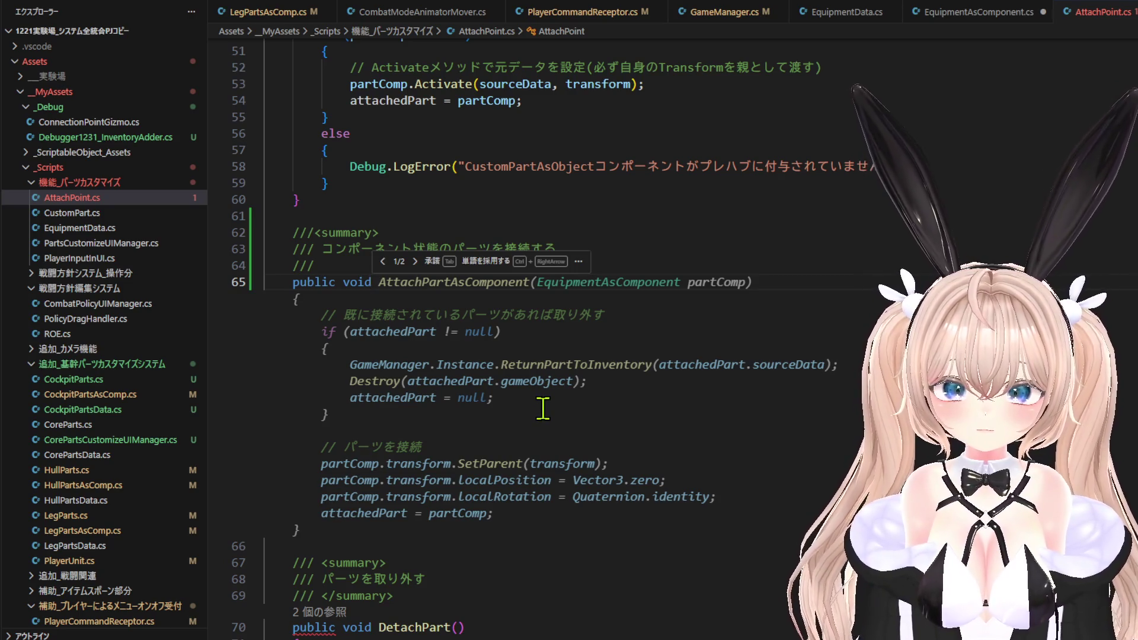
{"action": "key", "text": "Tab"}
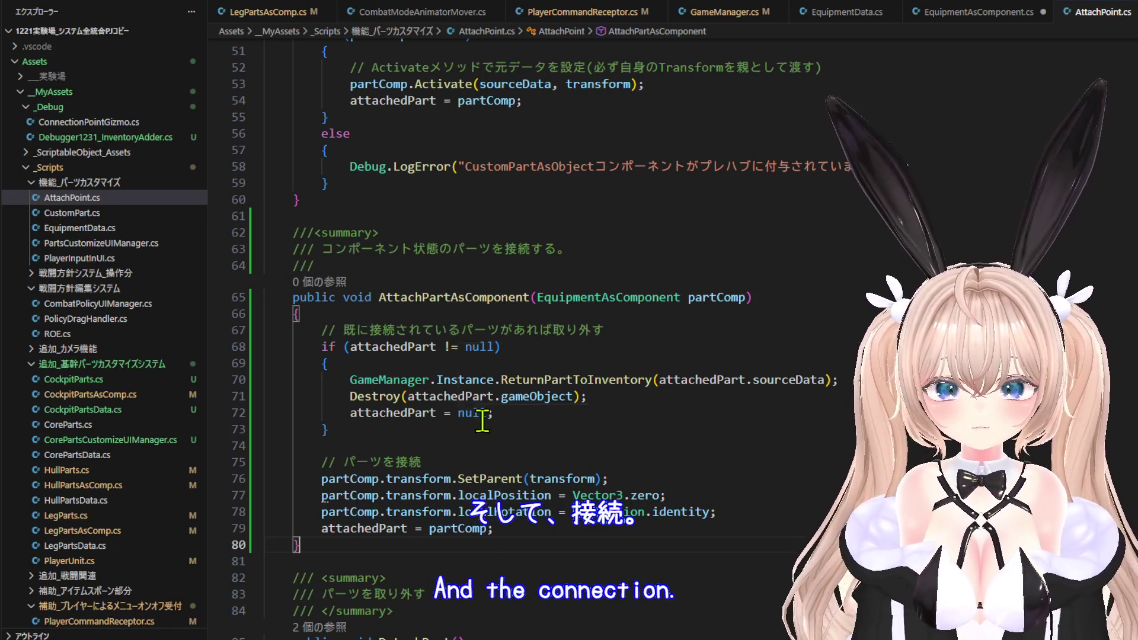
{"action": "left_click", "coordinate": [466, 530]}
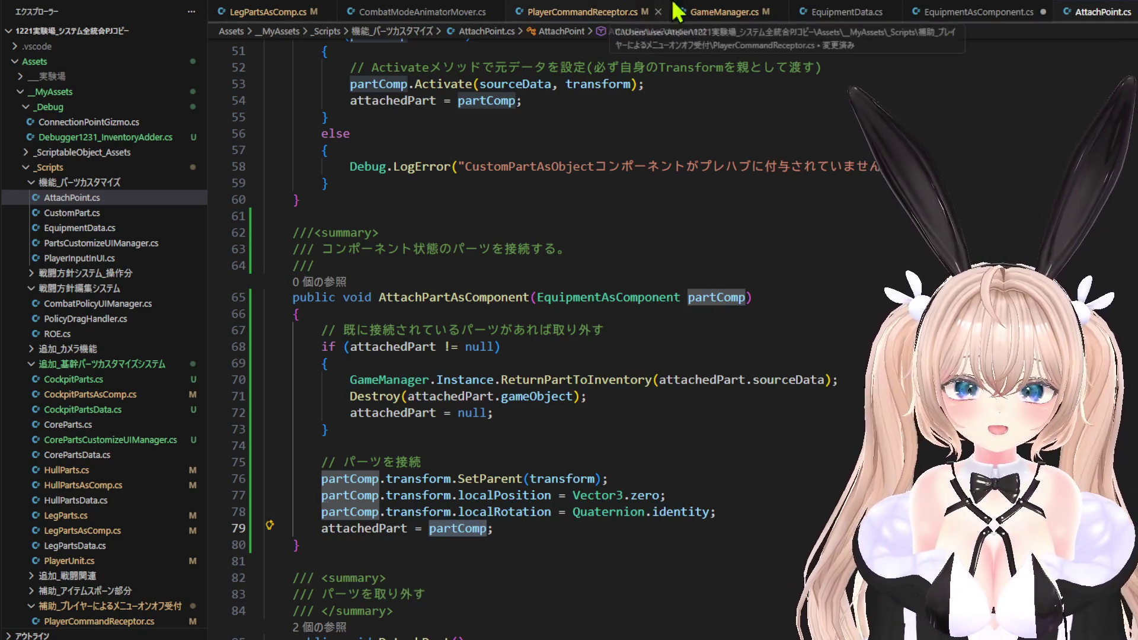
{"action": "key", "text": "alt+Left"}
Select the manual weapon-part reattach lines 116–119 in AttachHullPart of PlayerUnit.cs.
{"action": "scroll", "coordinate": [524, 428], "scroll_direction": "down", "scroll_amount": 3}
{"action": "scroll", "coordinate": [523, 428], "scroll_direction": "down", "scroll_amount": 13}
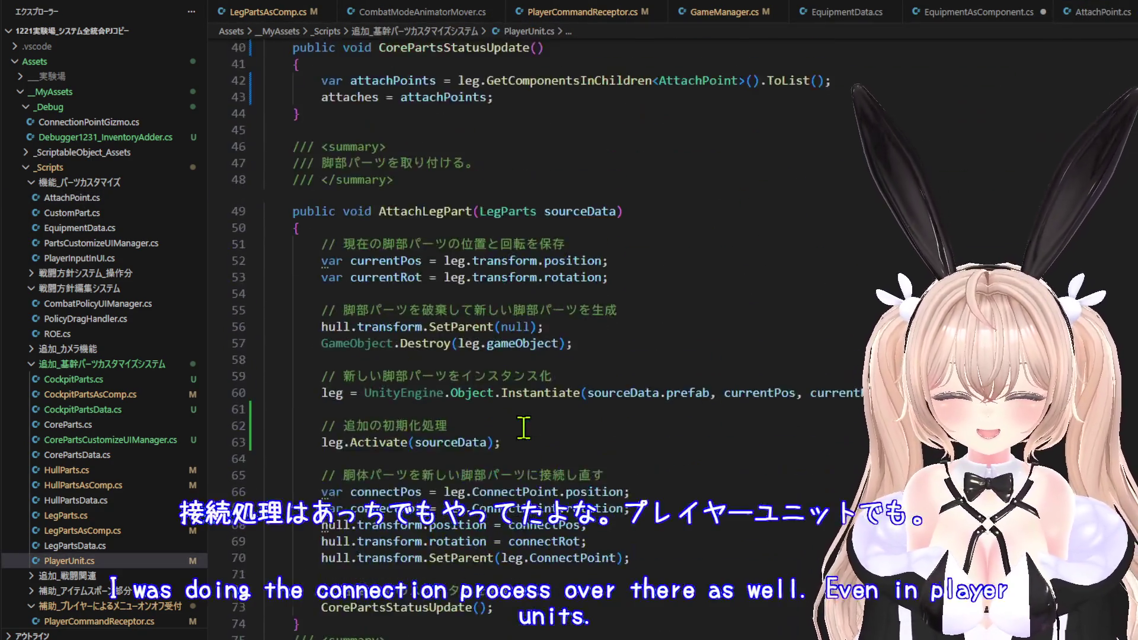
{"action": "scroll", "coordinate": [518, 437], "scroll_direction": "down", "scroll_amount": 10}
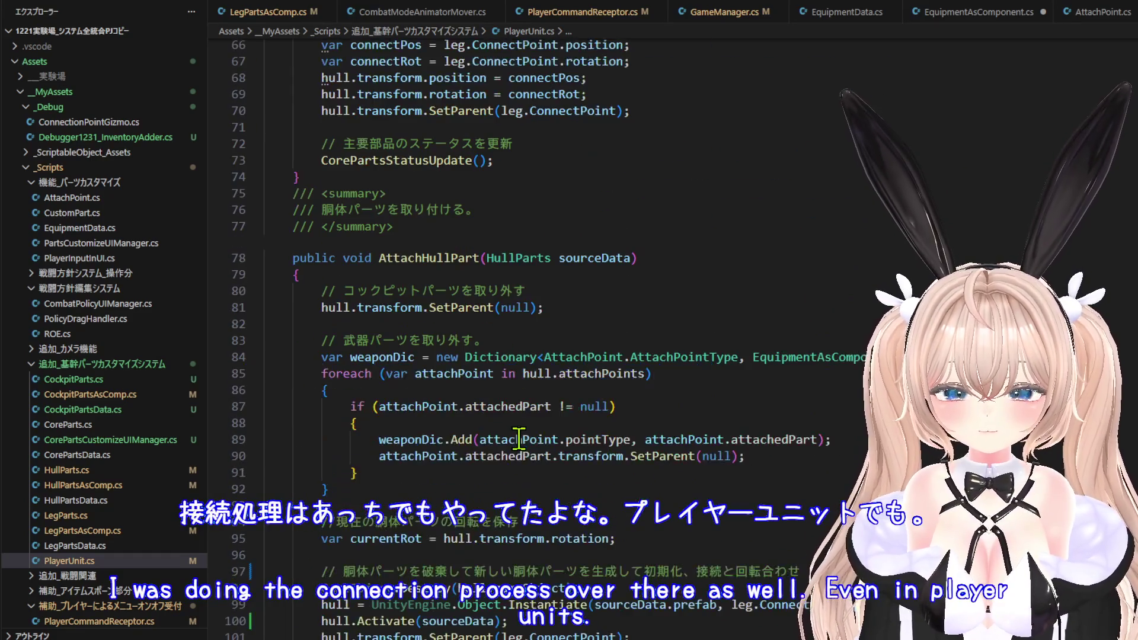
{"action": "scroll", "coordinate": [518, 438], "scroll_direction": "down", "scroll_amount": 3}
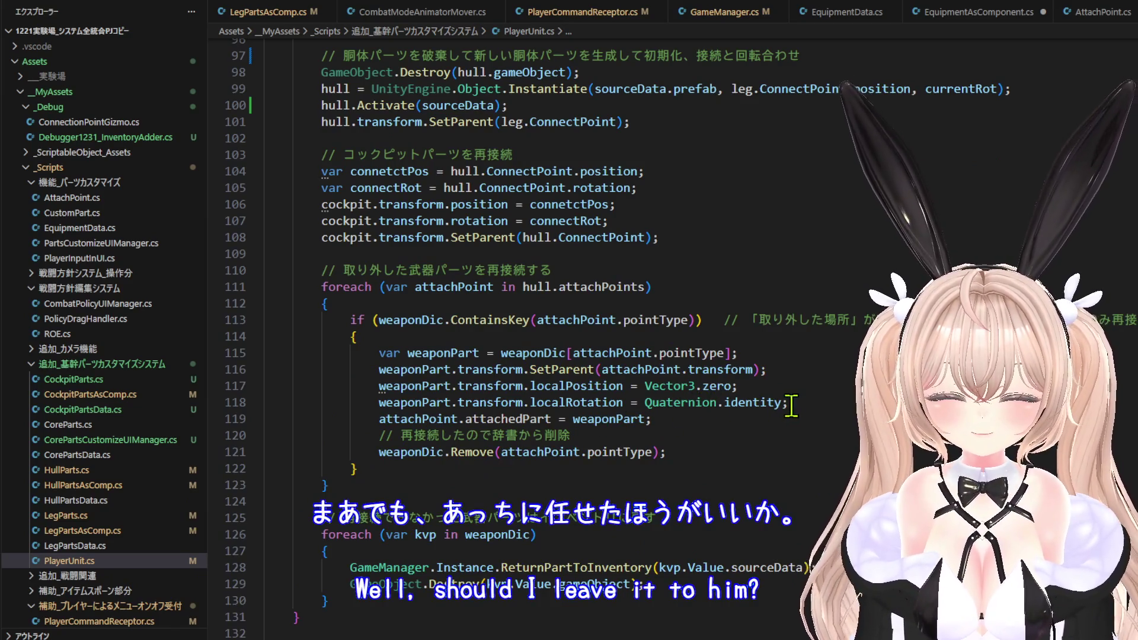
{"action": "left_click_drag", "start_coordinate": [819, 404], "coordinate": [382, 393]}
{"action": "mouse_move", "coordinate": [717, 419]}
{"action": "left_mouse_down"}
{"action": "mouse_move", "coordinate": [385, 388]}
{"action": "mouse_move", "coordinate": [377, 375]}
{"action": "left_mouse_up"}
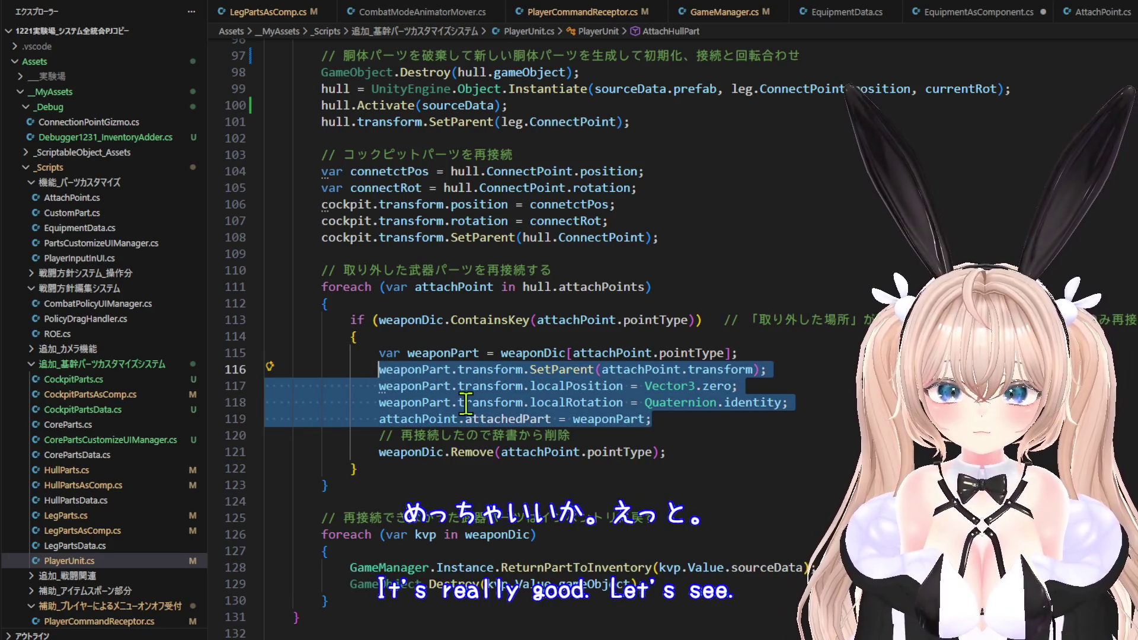
{"action": "mouse_move", "coordinate": [466, 404]}
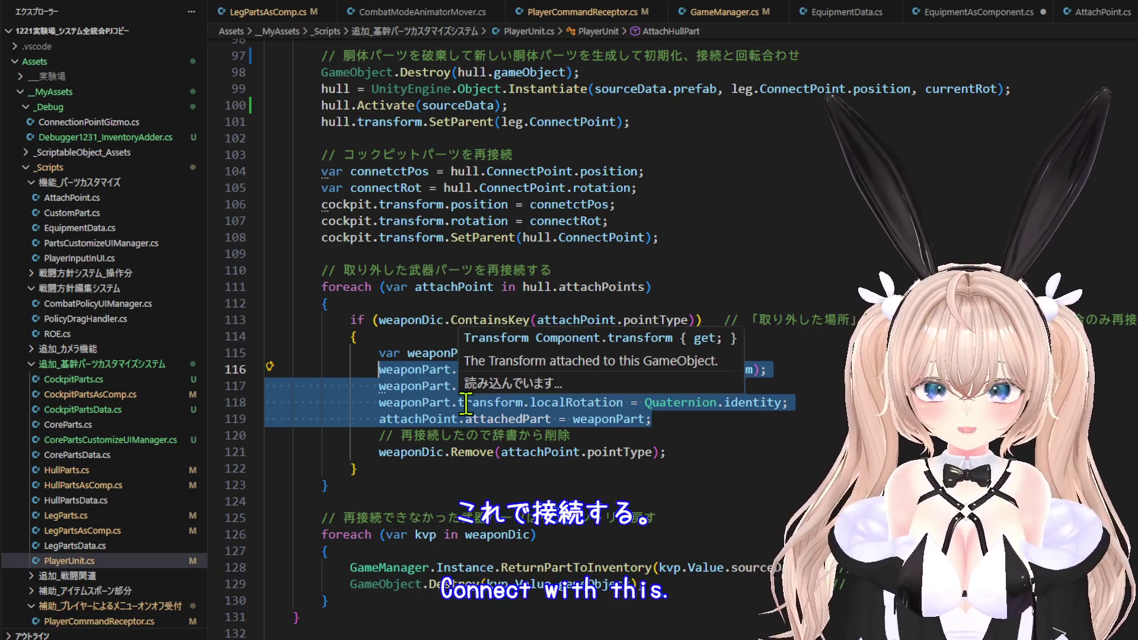
Replace them with attachPoint.AttachPart(weaponPart); and accept Copilot's AttachPartAsComponent(weaponPart) version.
{"action": "type", "text": "attaPoint.attachedPart = weaponPart;"}
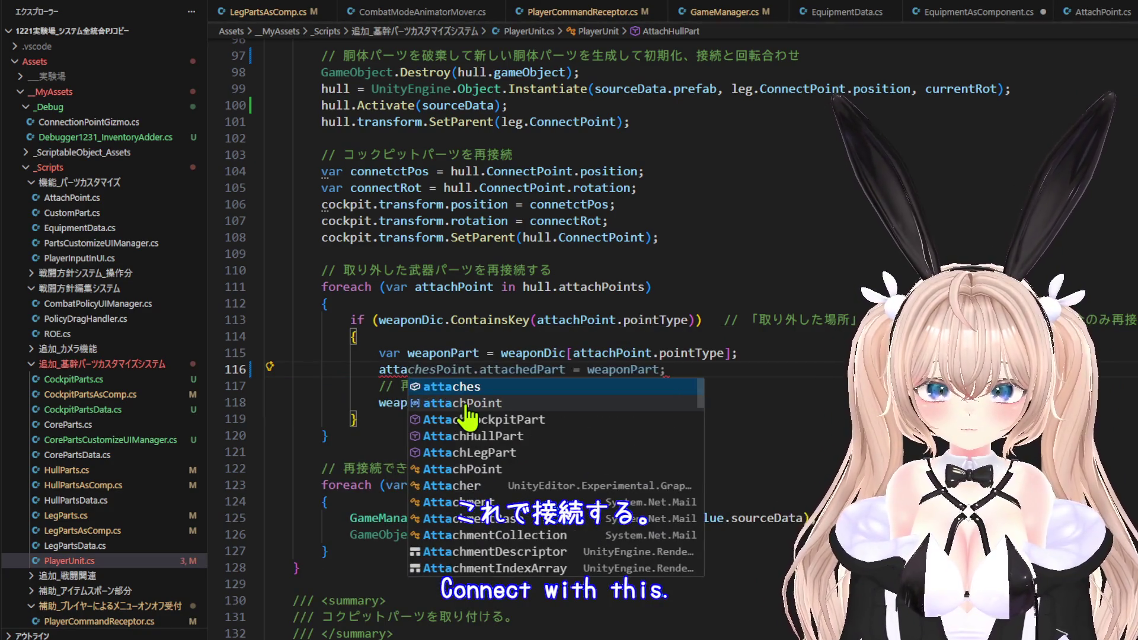
{"action": "key", "text": "Down"}
{"action": "key", "text": "Tab"}
{"action": "type", "text": "."}
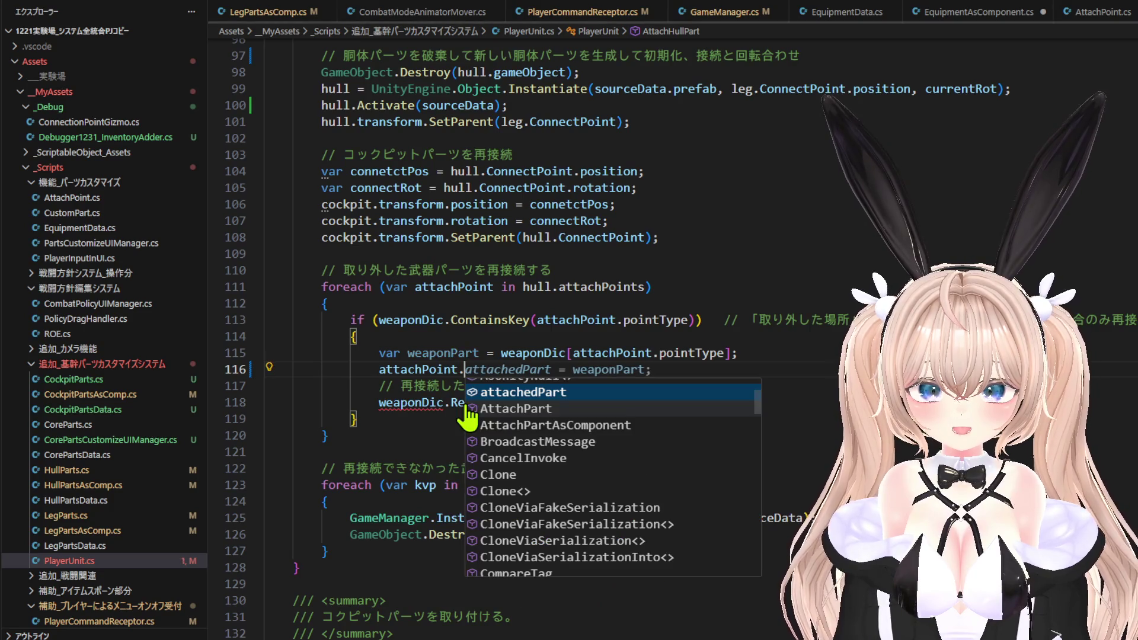
{"action": "type", "text": "A"}
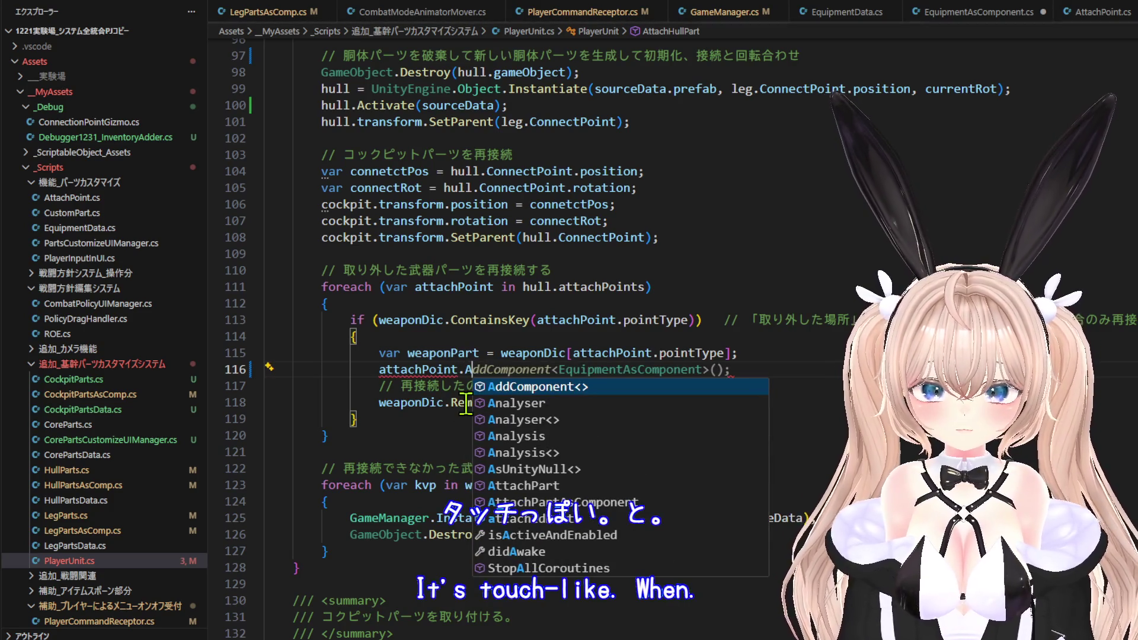
{"action": "type", "text": "tt"}
{"action": "key", "text": "Tab"}
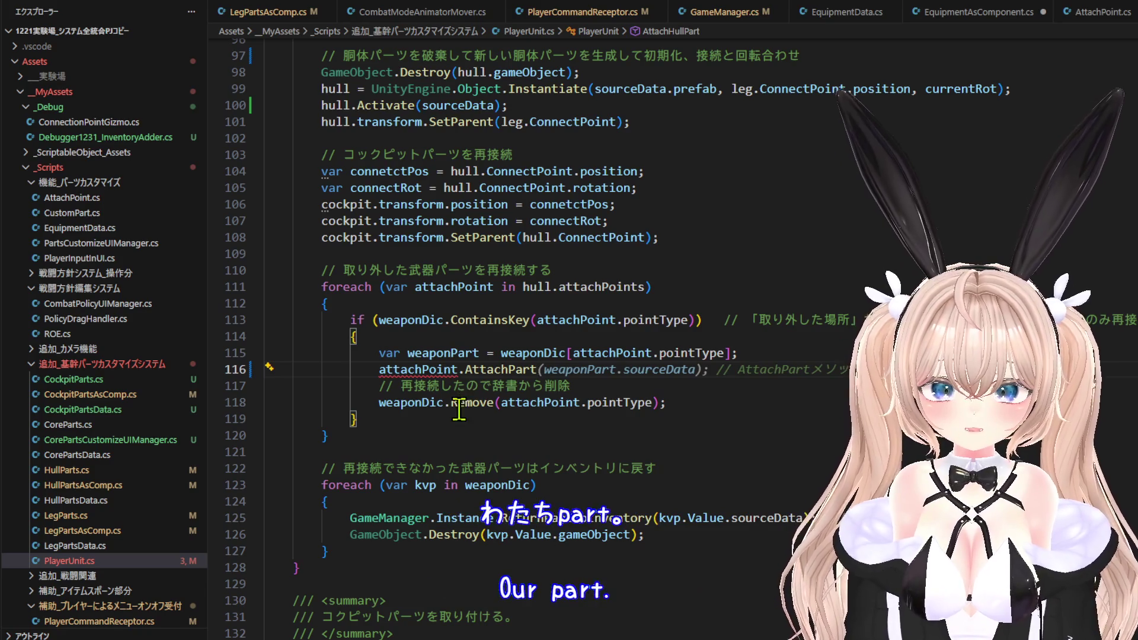
{"action": "type", "text": "("}
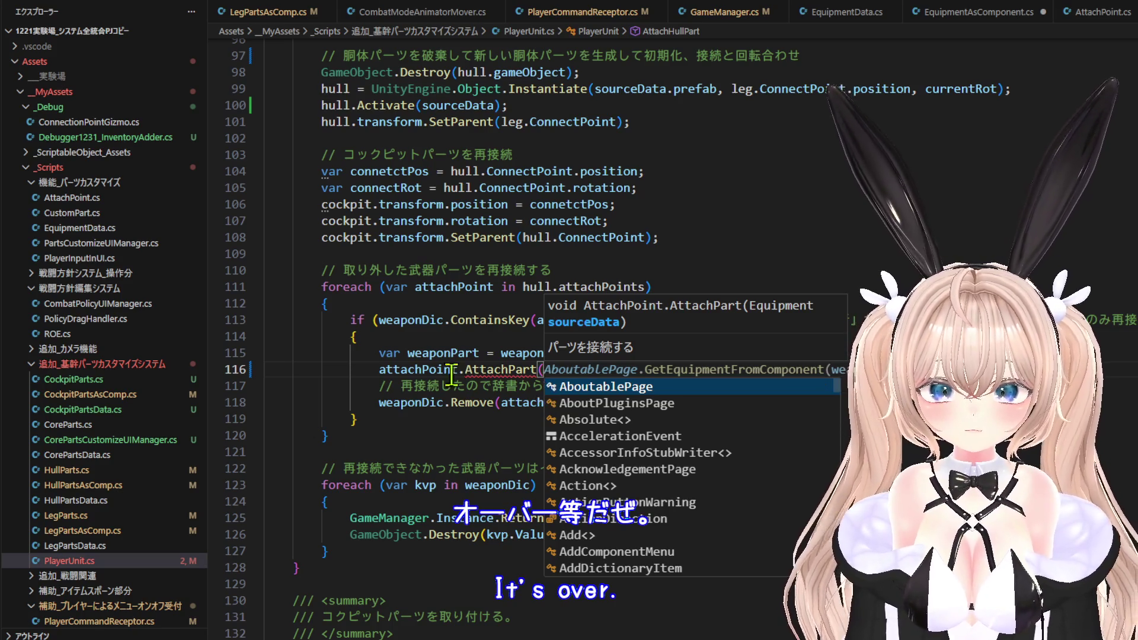
{"action": "left_click", "coordinate": [429, 369]}
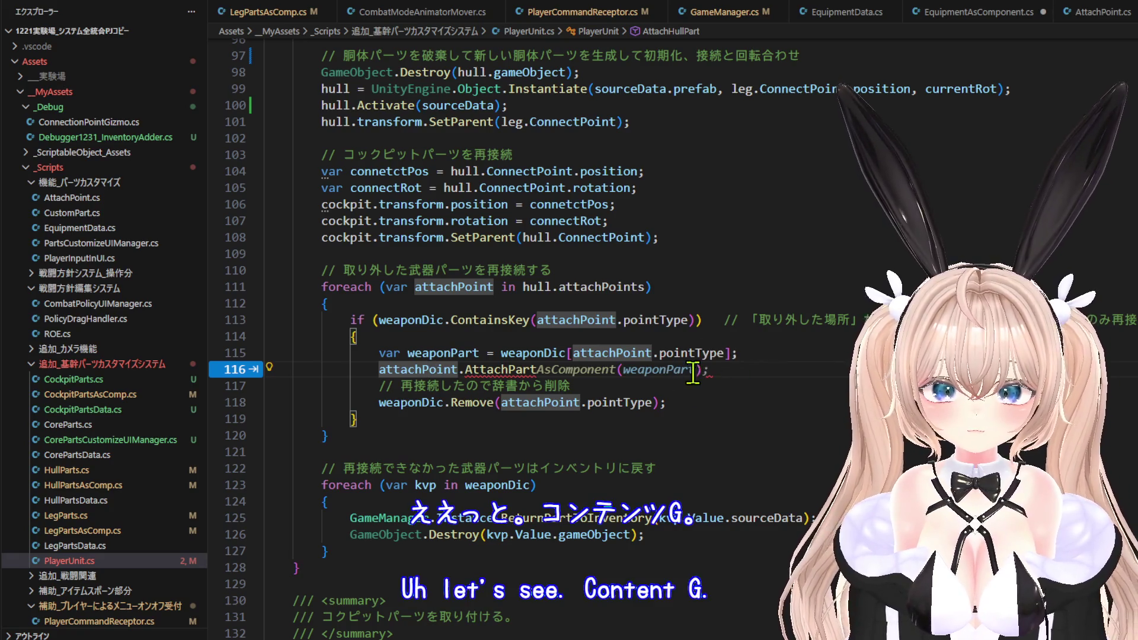
{"action": "type", "text": "("}
{"action": "type", "text": "weaponPart"}
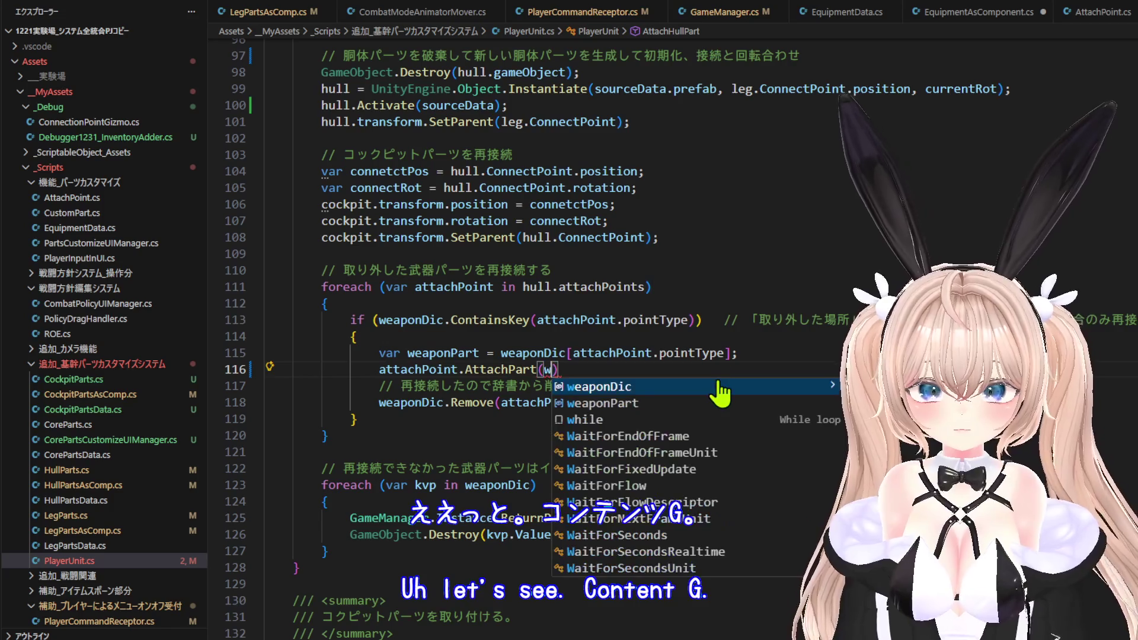
{"action": "key", "text": "Down"}
{"action": "key", "text": "Down"}
{"action": "key", "text": "Down"}
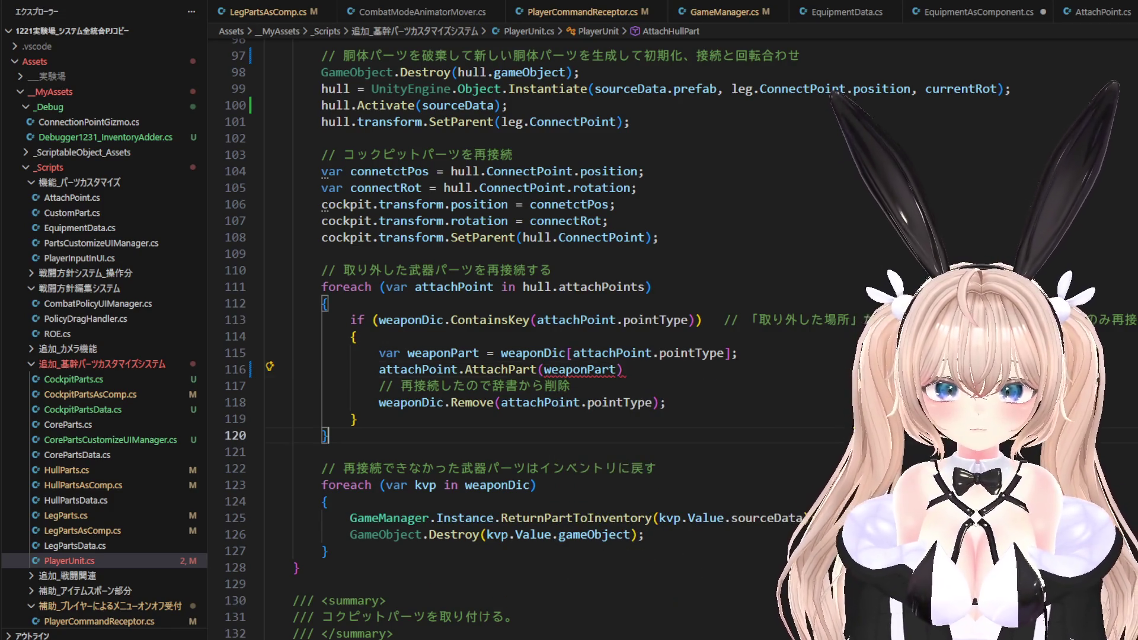
{"action": "left_click", "coordinate": [730, 367]}
{"action": "type", "text": ";"}
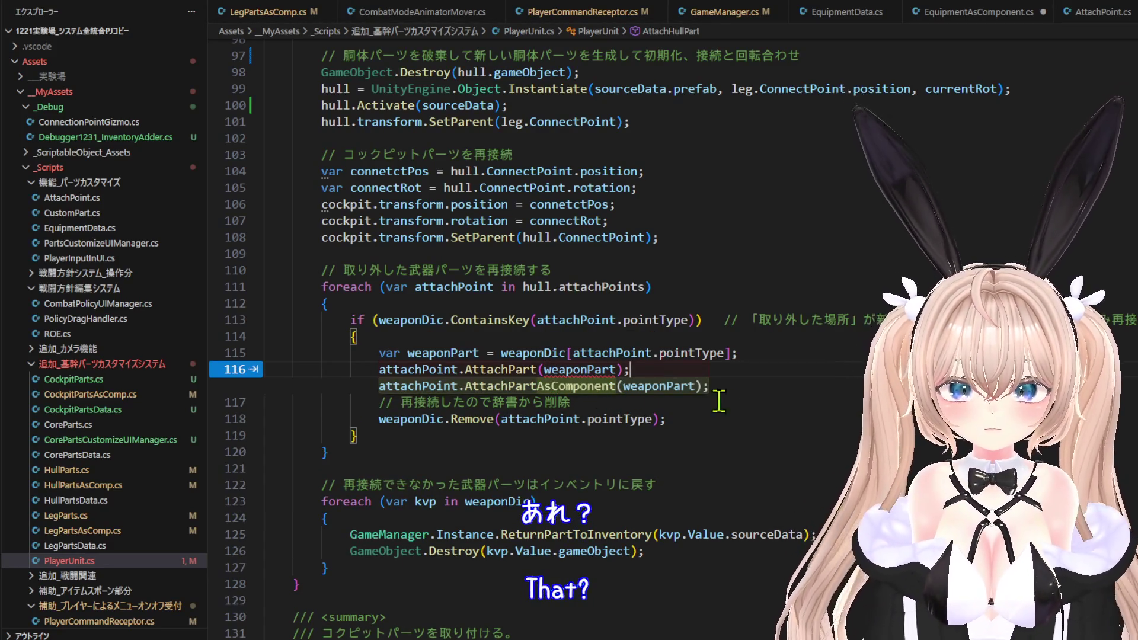
{"action": "key", "text": "Tab"}
{"action": "scroll", "coordinate": [734, 385], "scroll_direction": "down", "scroll_amount": 5}
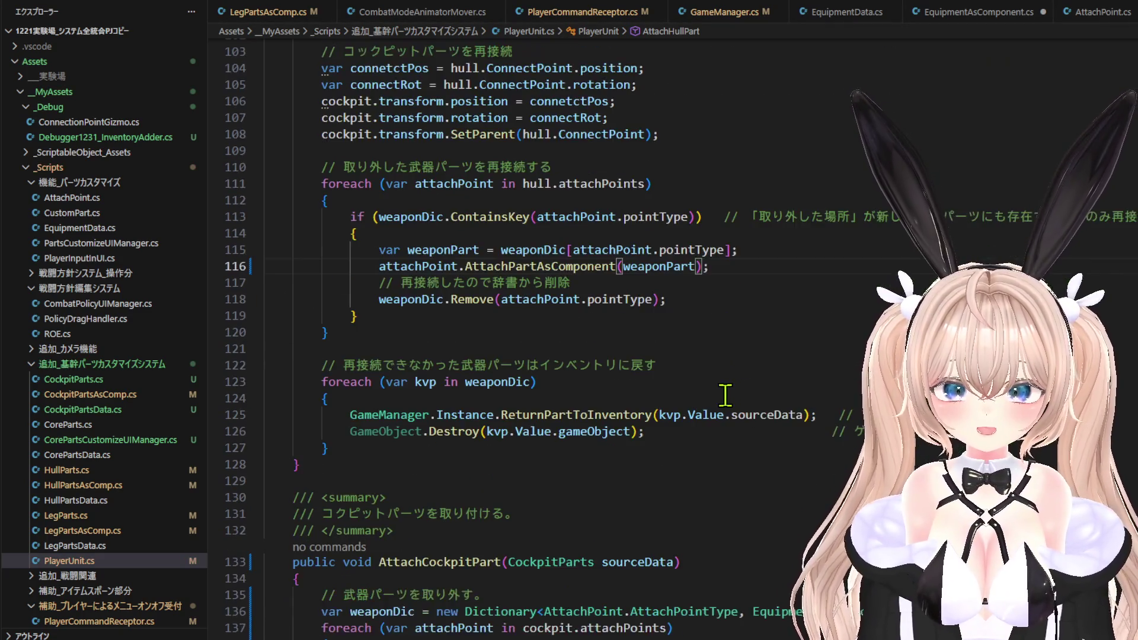
Replace AttachCockpitPart's weapon reattach lines 158–161 with Copilot's one-line AttachPartAsComponent call.
{"action": "scroll", "coordinate": [673, 400], "scroll_direction": "up", "scroll_amount": 5}
{"action": "scroll", "coordinate": [672, 402], "scroll_direction": "up", "scroll_amount": 15}
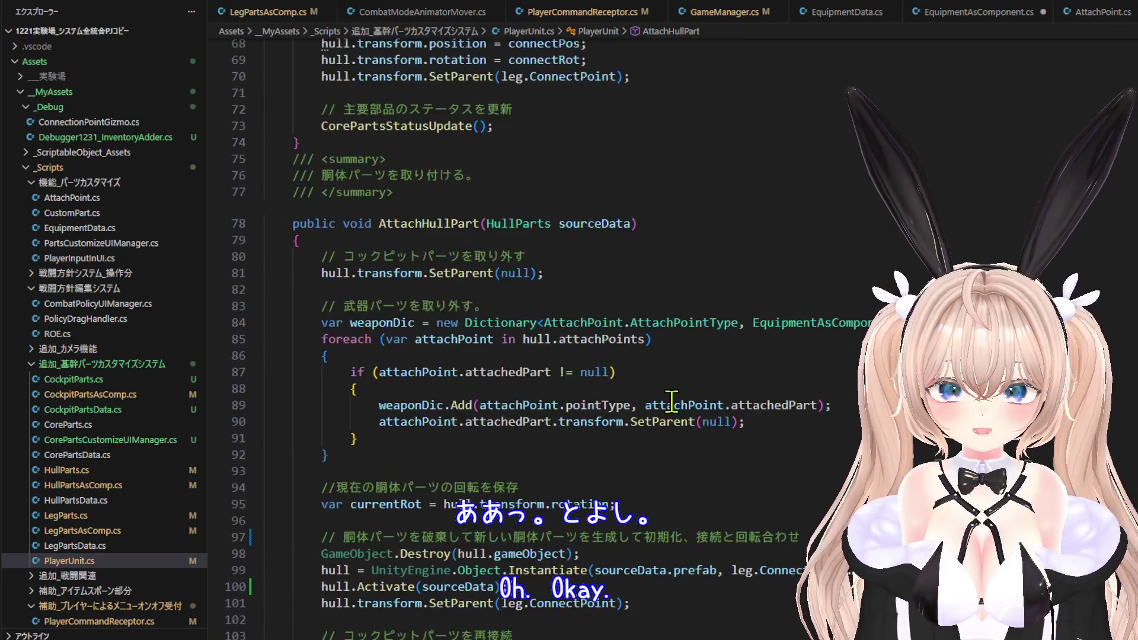
{"action": "scroll", "coordinate": [672, 401], "scroll_direction": "down", "scroll_amount": 10}
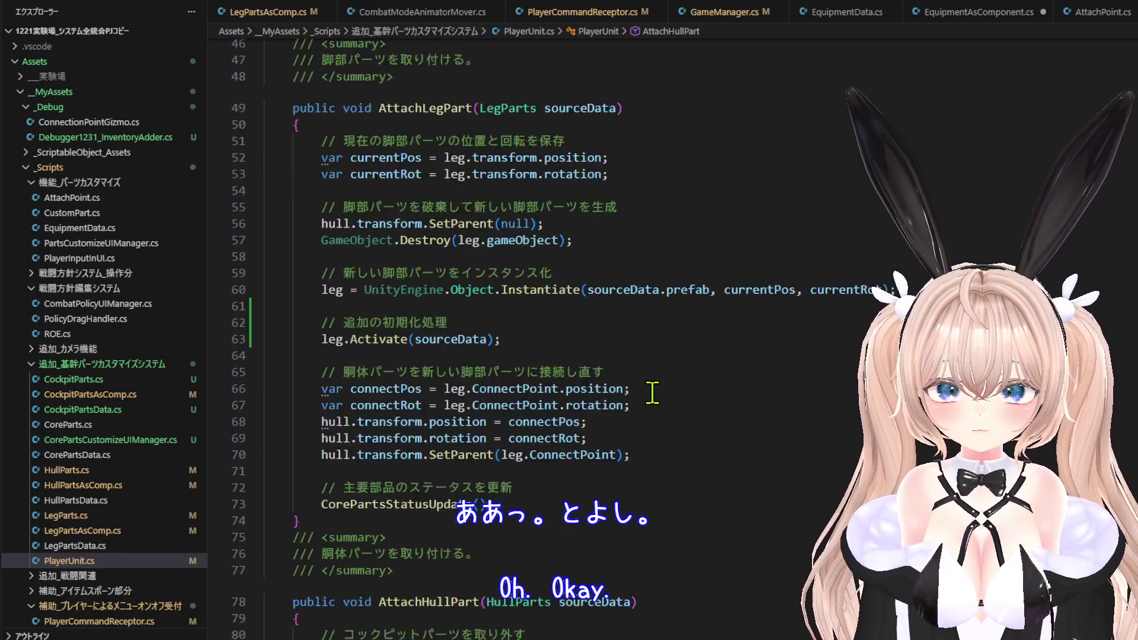
{"action": "scroll", "coordinate": [651, 397], "scroll_direction": "down", "scroll_amount": 17}
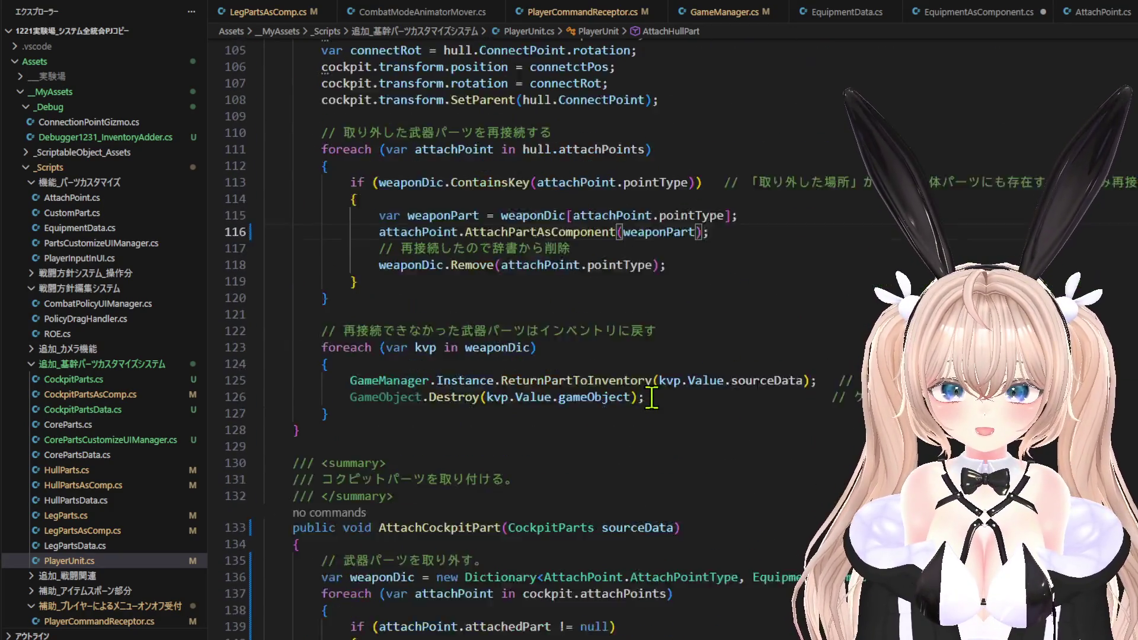
{"action": "scroll", "coordinate": [651, 398], "scroll_direction": "down", "scroll_amount": 2}
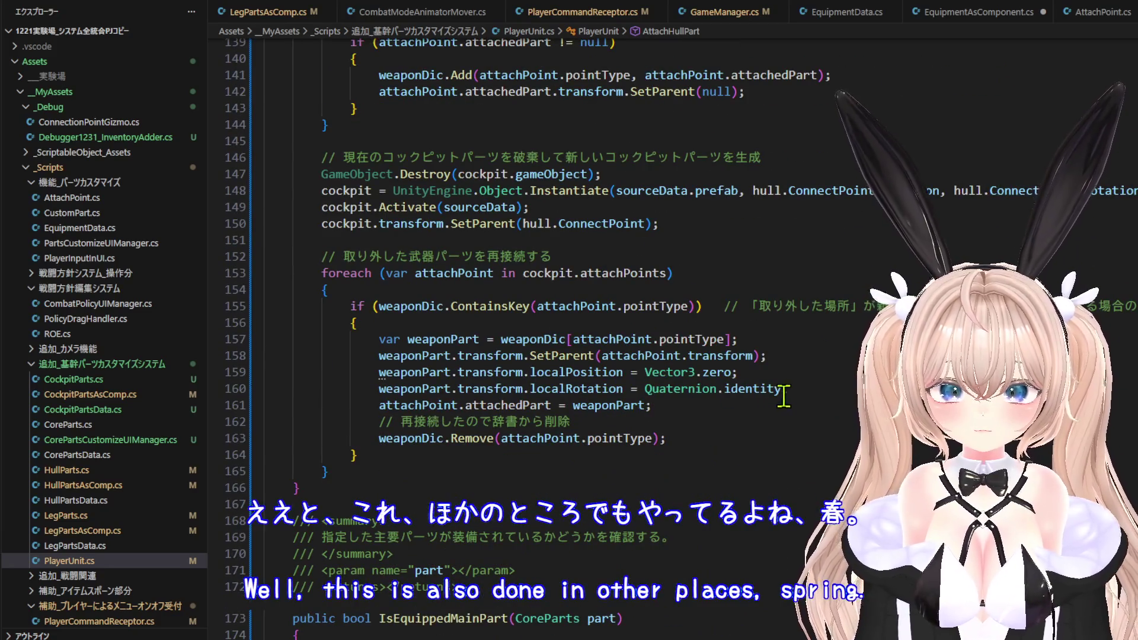
{"action": "left_click_drag", "start_coordinate": [797, 401], "coordinate": [798, 343]}
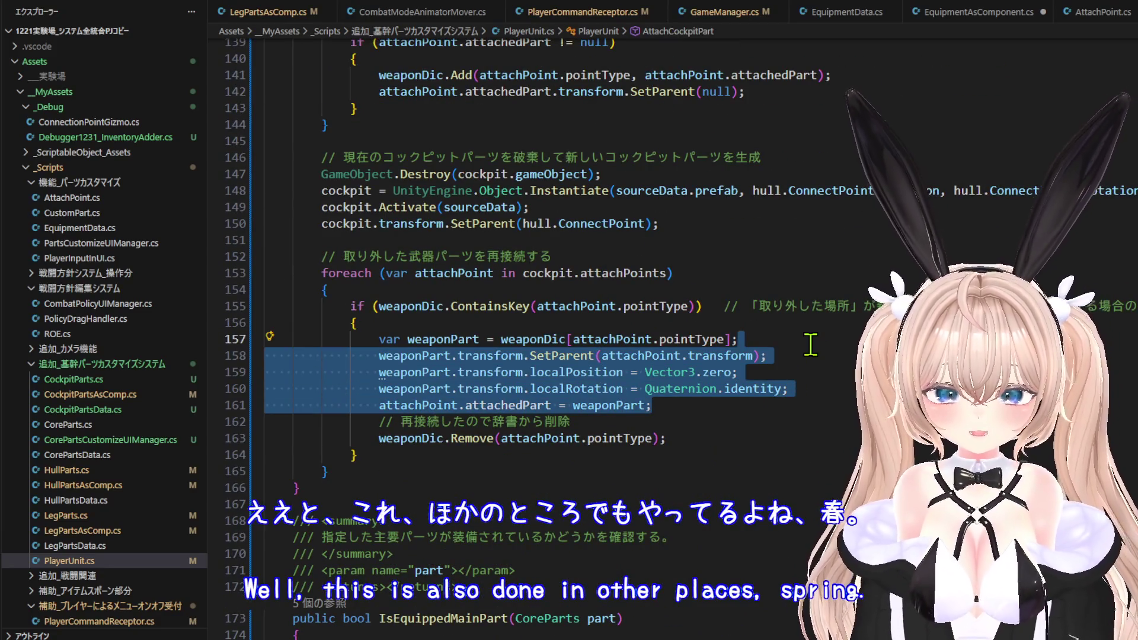
{"action": "key", "text": "BackSpace"}
{"action": "key", "text": "Return"}
{"action": "key", "text": "Tab"}
{"action": "scroll", "coordinate": [806, 368], "scroll_direction": "down", "scroll_amount": 8}
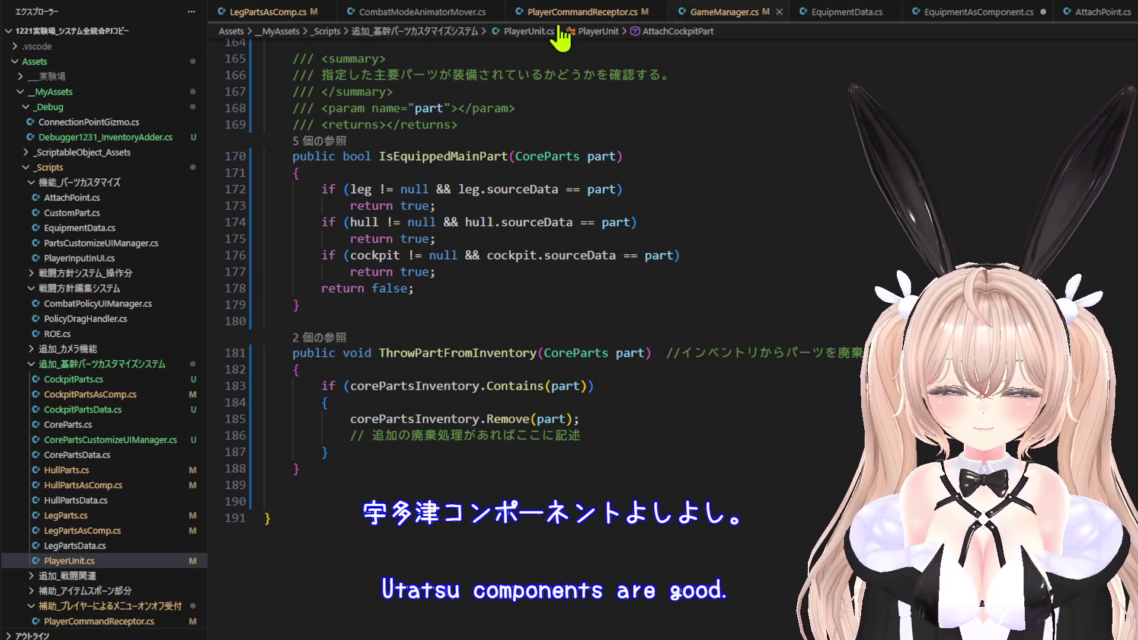
Save all modified scripts with File > Save All and briefly check Unity.
{"action": "left_click", "coordinate": [22, 7]}
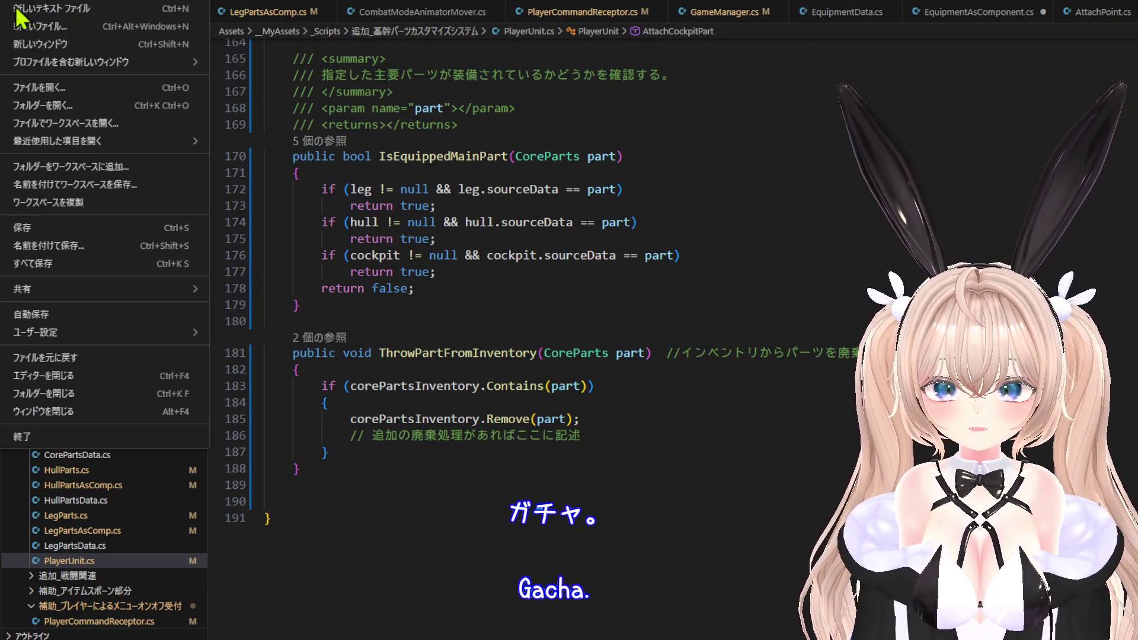
{"action": "left_click", "coordinate": [76, 262]}
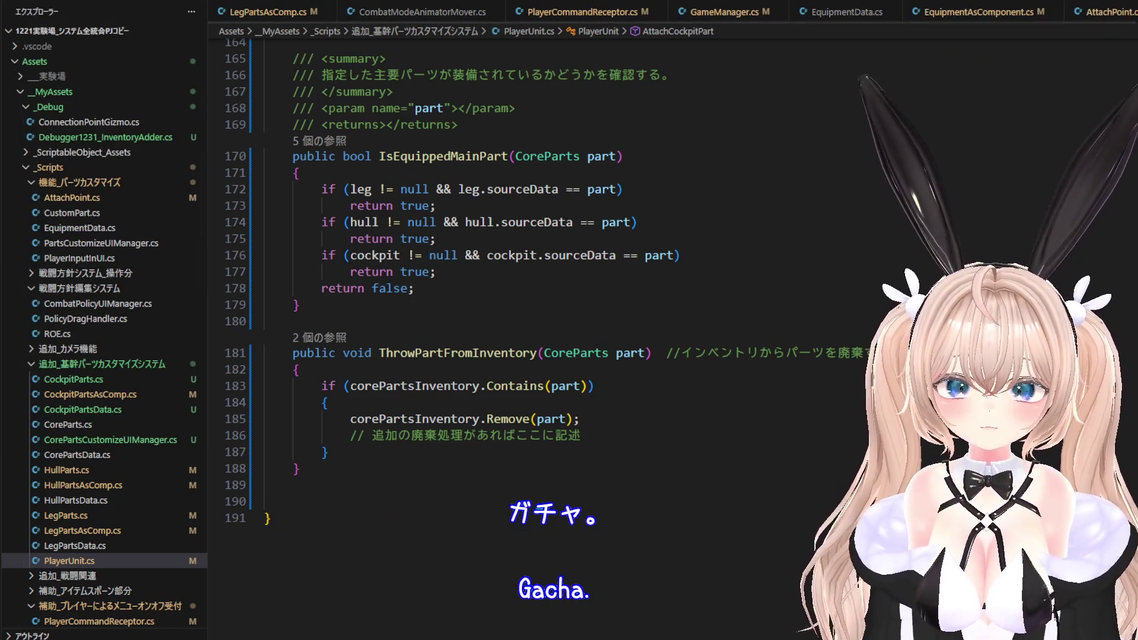
{"action": "key", "text": "alt+Tab"}
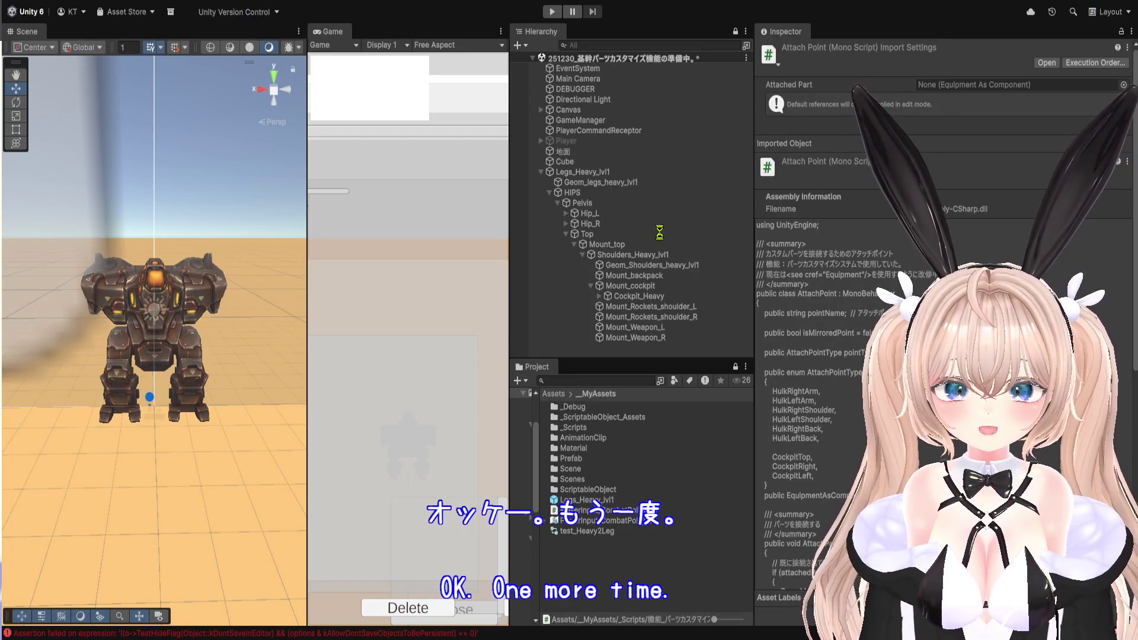
{"action": "key", "text": "alt+Tab"}
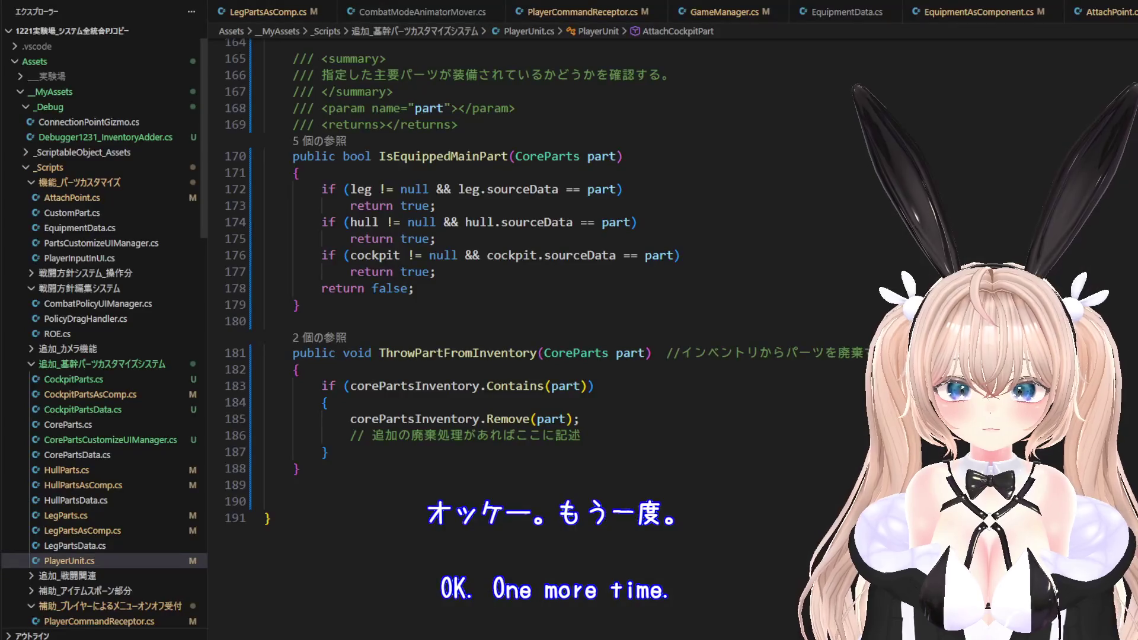
{"action": "left_click", "coordinate": [288, 18]}
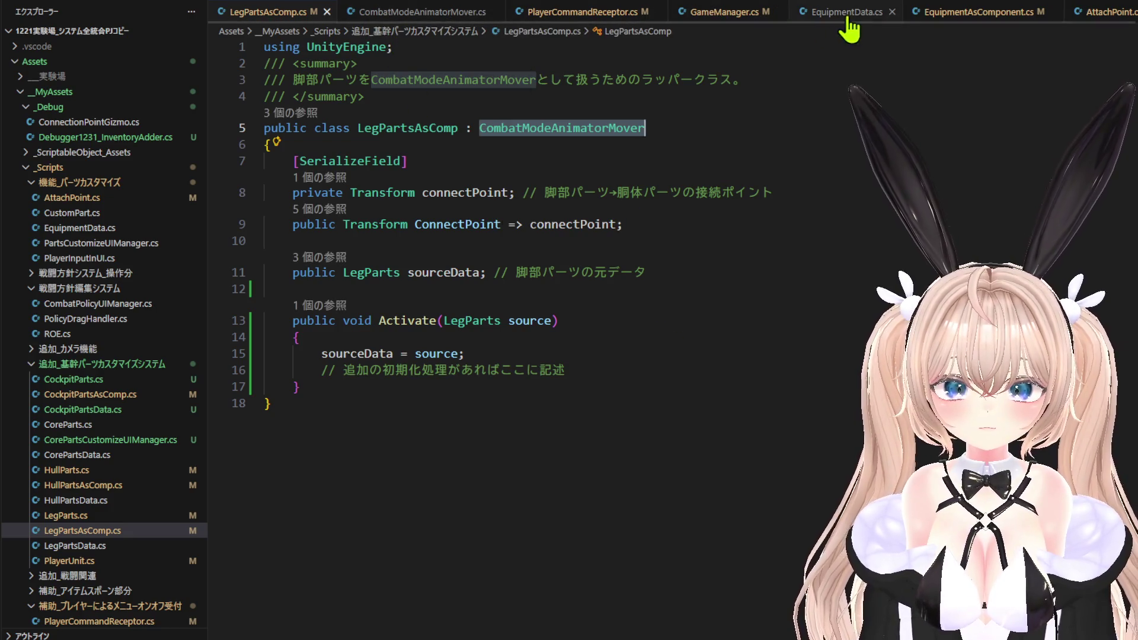
Below the existing Activate in EquipmentAsComponent.cs, declare public void Activate(Transform equipmentBase).
{"action": "left_click", "coordinate": [1023, 24]}
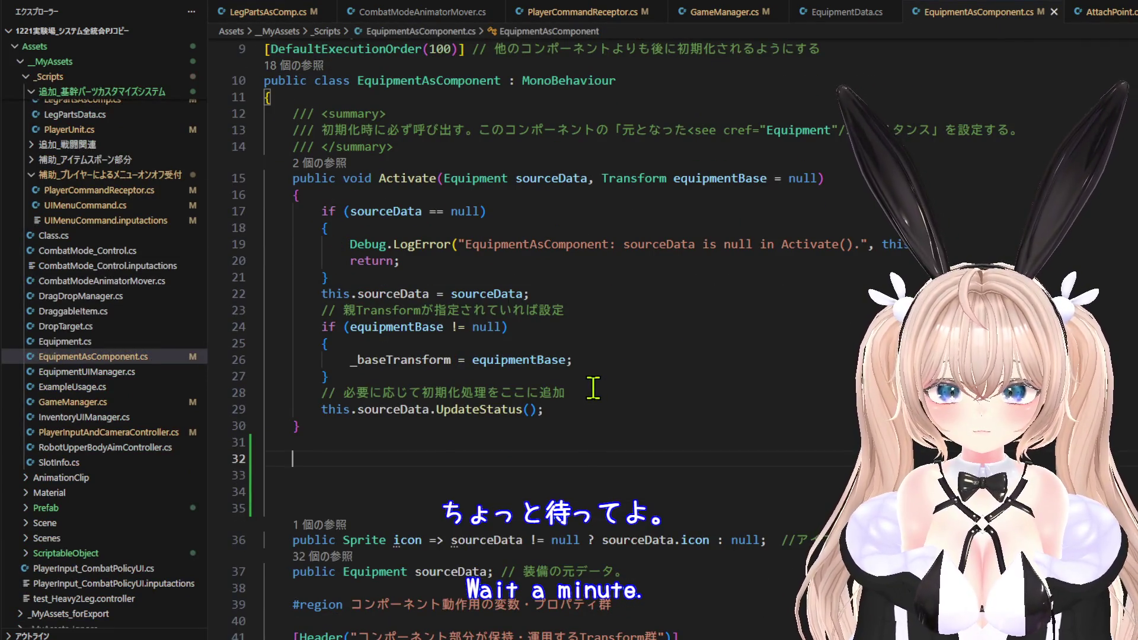
{"action": "scroll", "coordinate": [593, 388], "scroll_direction": "down", "scroll_amount": 2}
{"action": "scroll", "coordinate": [595, 390], "scroll_direction": "up", "scroll_amount": 3}
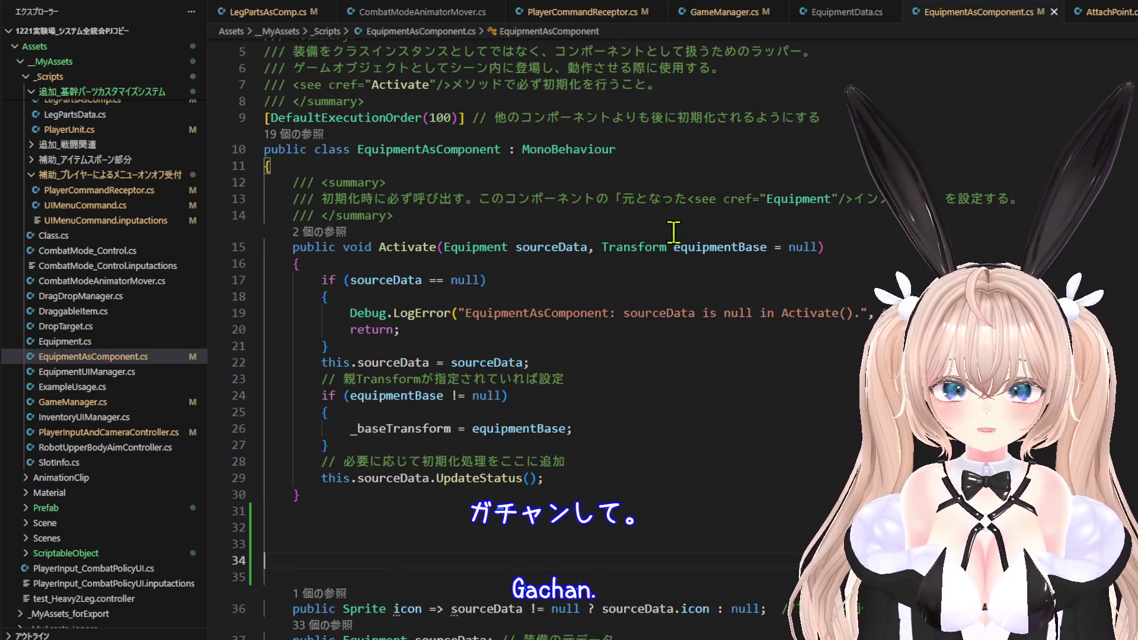
{"action": "scroll", "coordinate": [570, 341], "scroll_direction": "down", "scroll_amount": 1}
{"action": "left_click", "coordinate": [436, 426]}
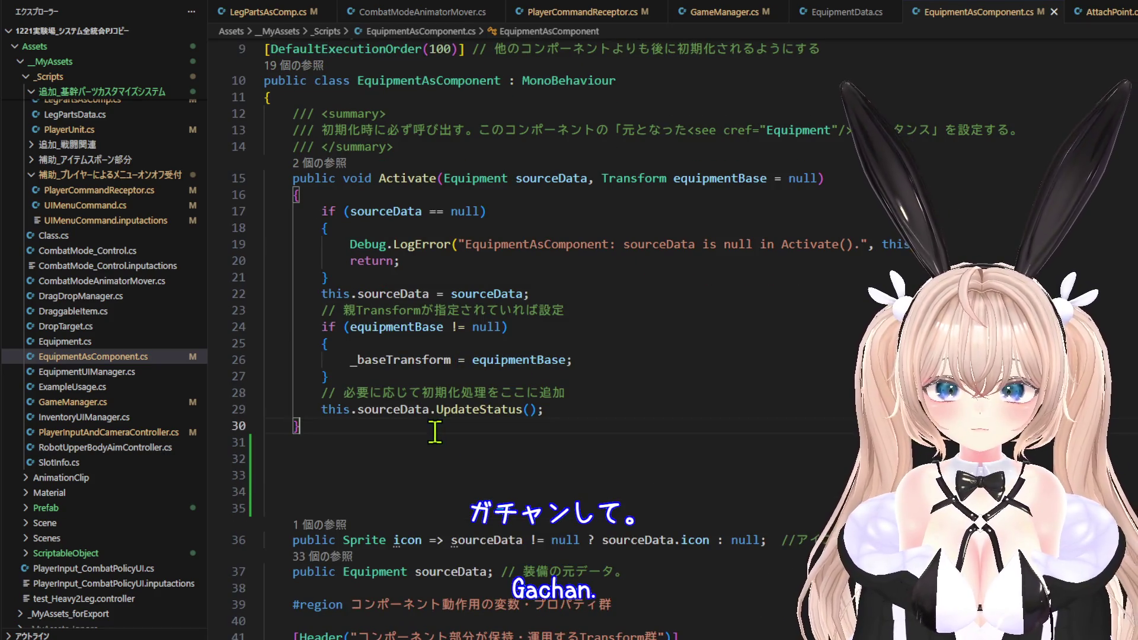
{"action": "key", "text": "Return"}
{"action": "key", "text": "Return"}
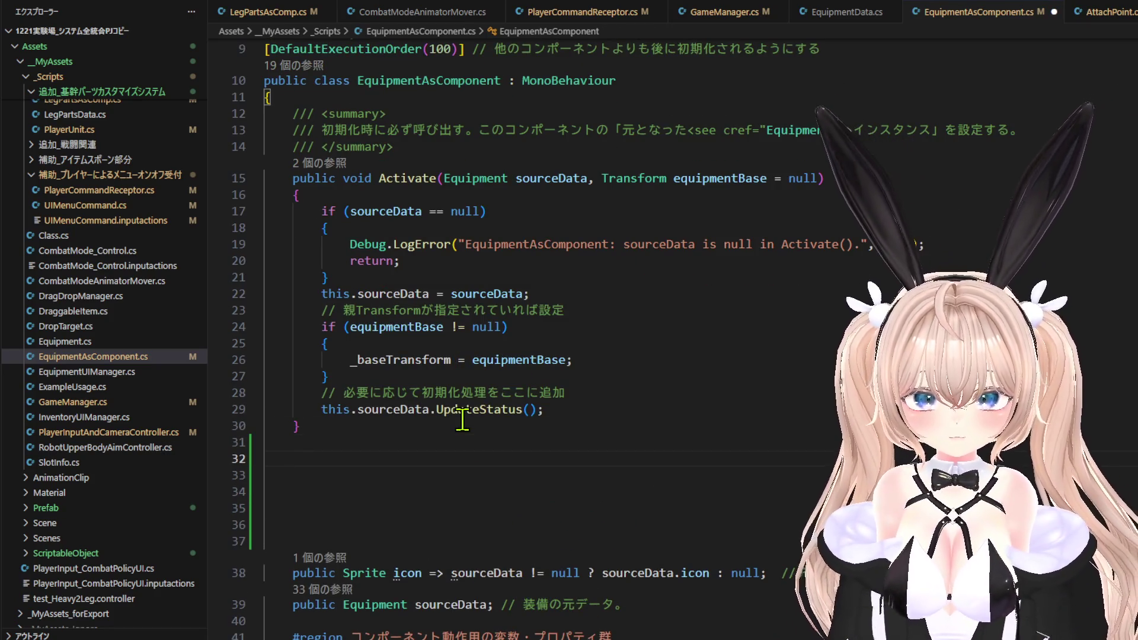
{"action": "type", "text": "public "}
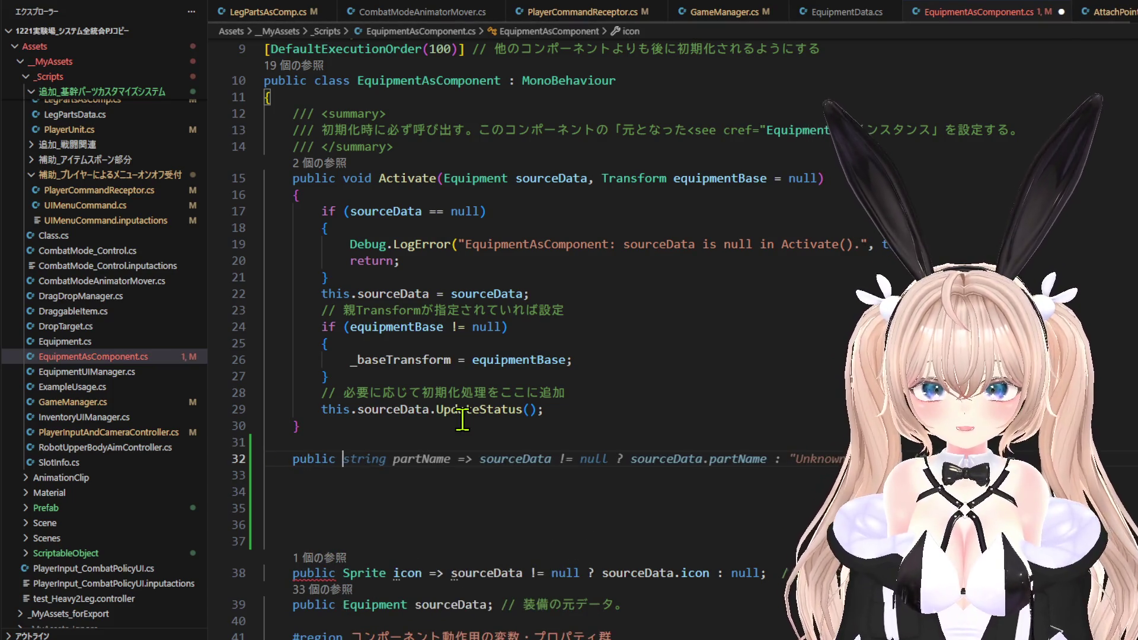
{"action": "type", "text": "void "}
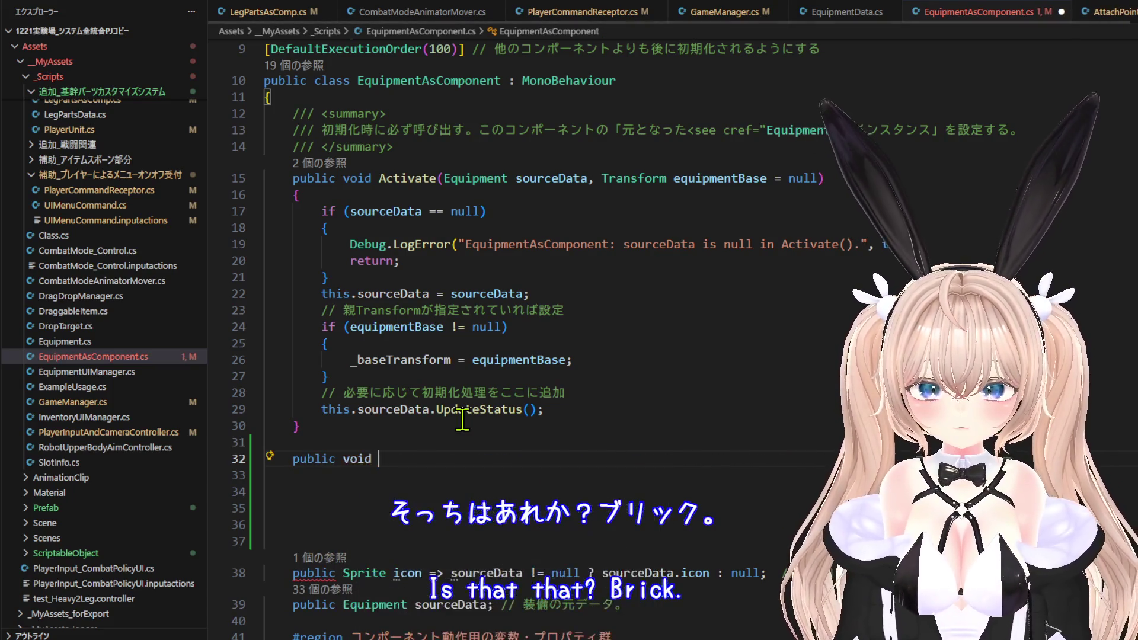
{"action": "type", "text": "Acti"}
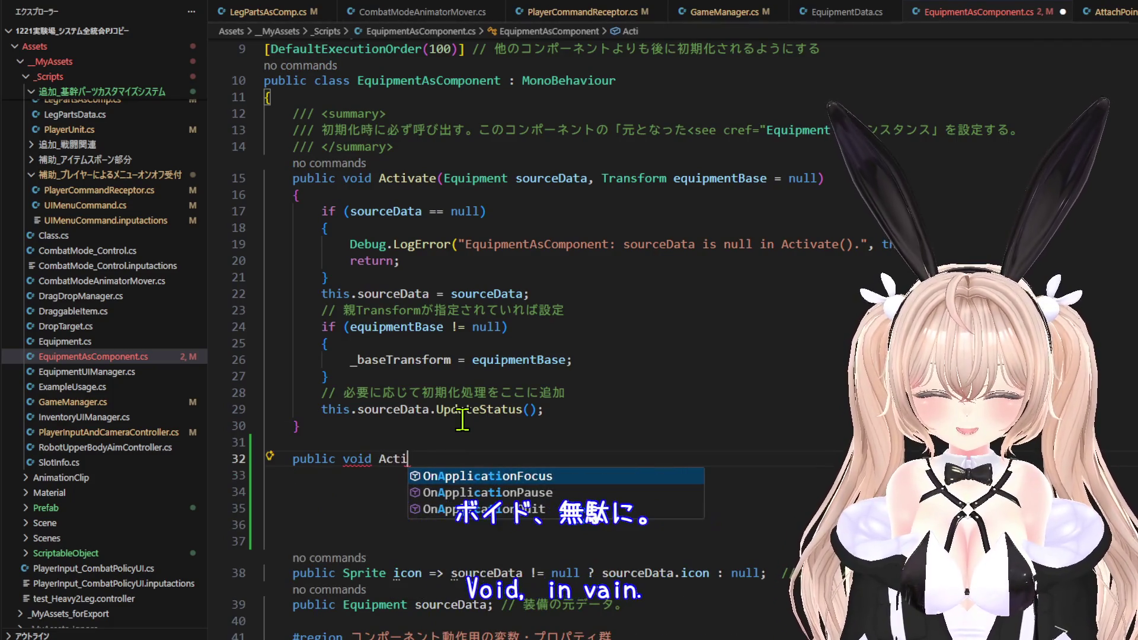
{"action": "type", "text": "vate()"}
{"action": "key", "text": "Return"}
{"action": "type", "text": "{"}
{"action": "key", "text": "Return"}
{"action": "key", "text": "BackSpace"}
{"action": "key", "text": "BackSpace"}
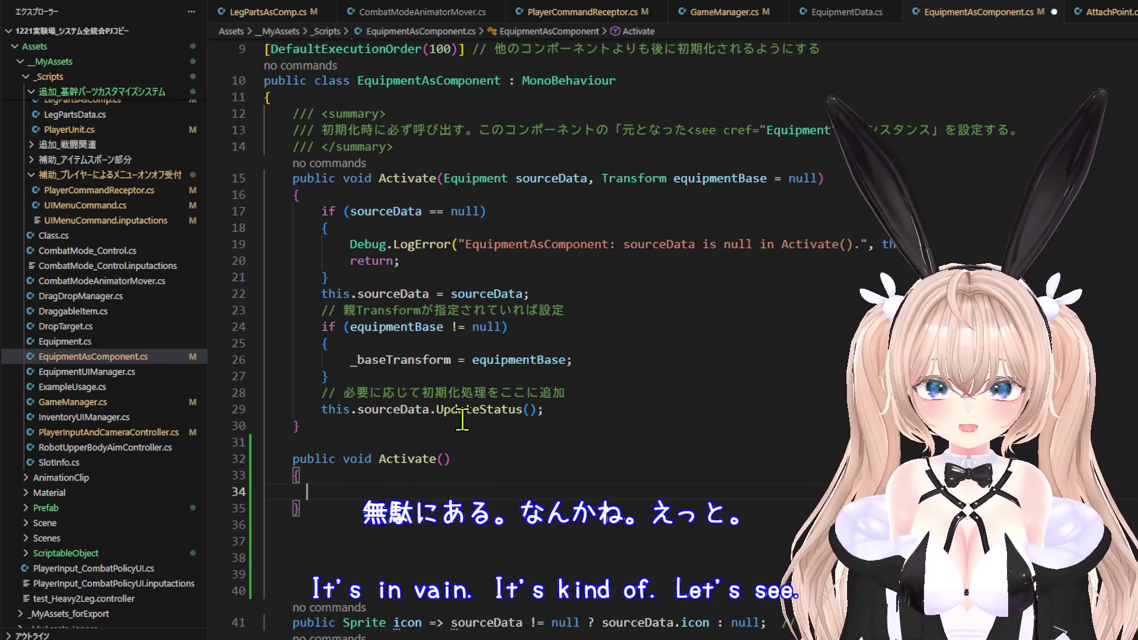
{"action": "key", "text": "Left"}
{"action": "key", "text": "Left"}
{"action": "key", "text": "Left"}
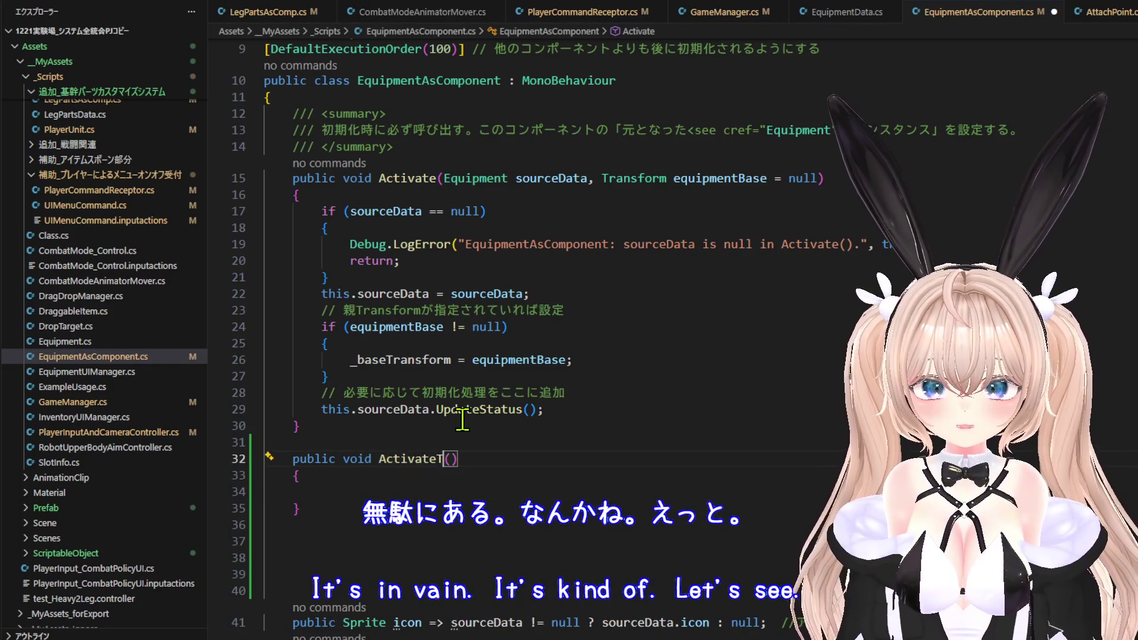
{"action": "type", "text": "ra"}
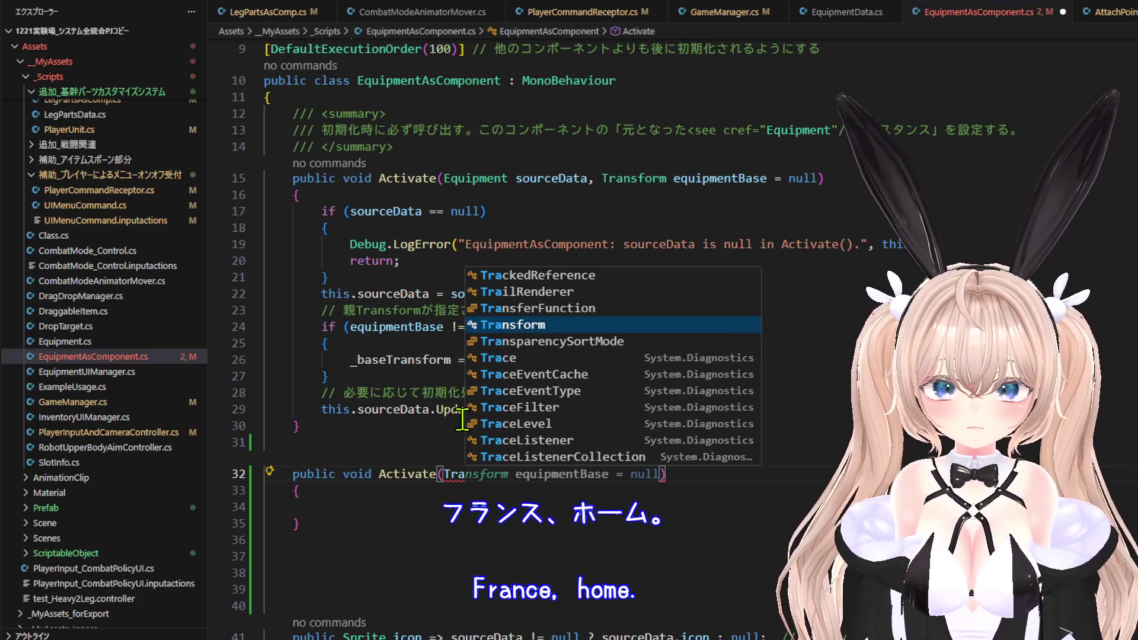
{"action": "key", "text": "Tab"}
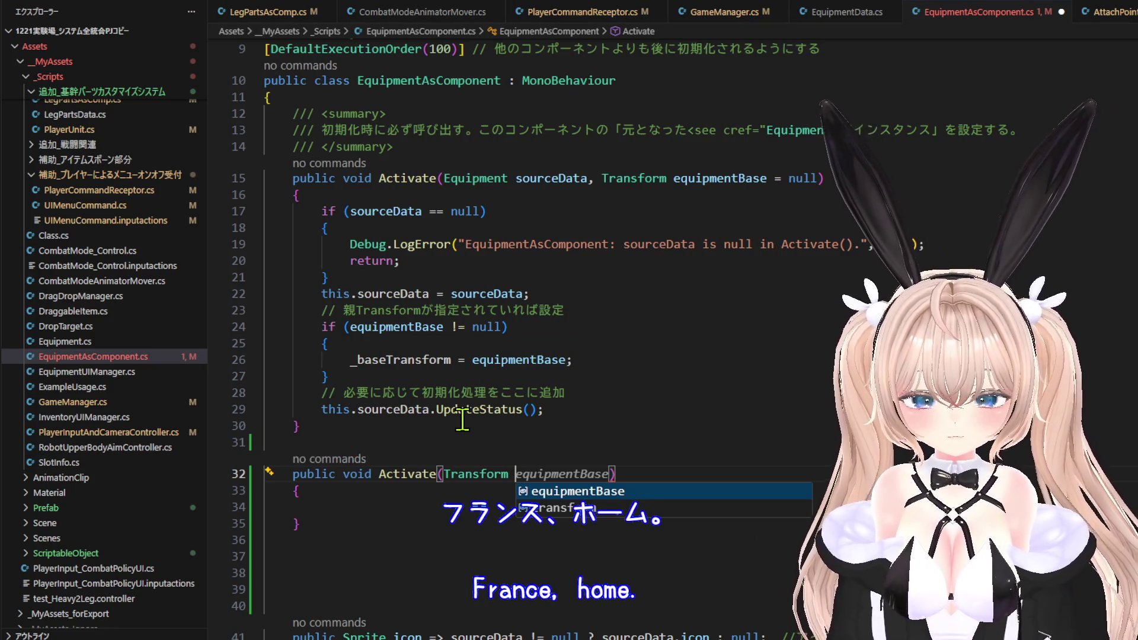
{"action": "key", "text": "Tab"}
{"action": "key", "text": "Down"}
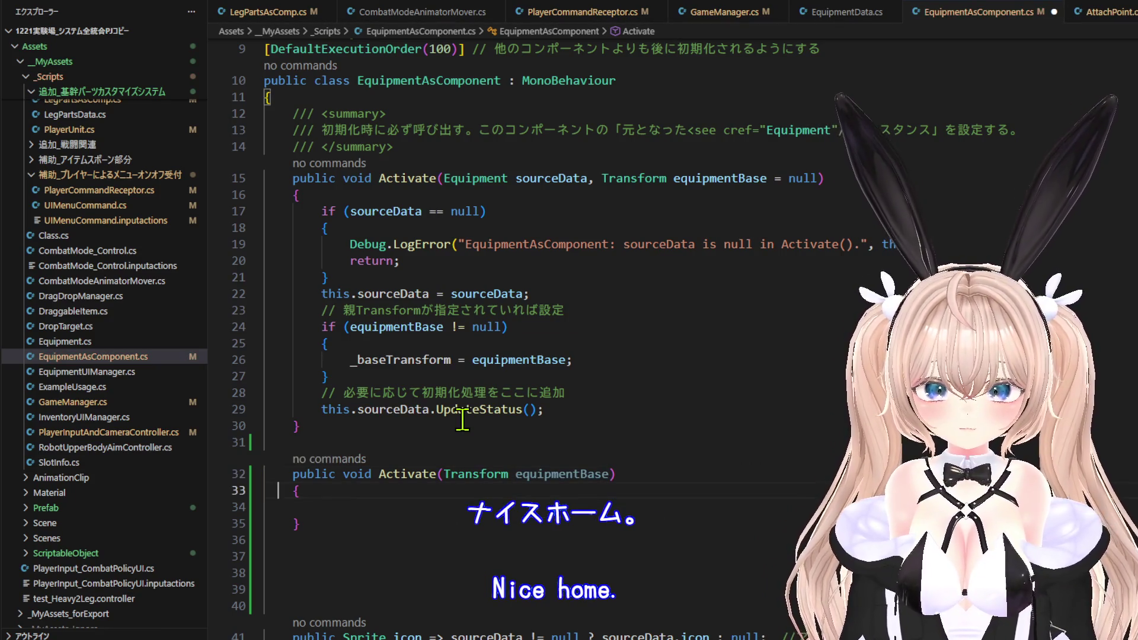
Add a /// summary comment in Japanese above the new Activate overload.
{"action": "key", "text": "Up"}
{"action": "key", "text": "Up"}
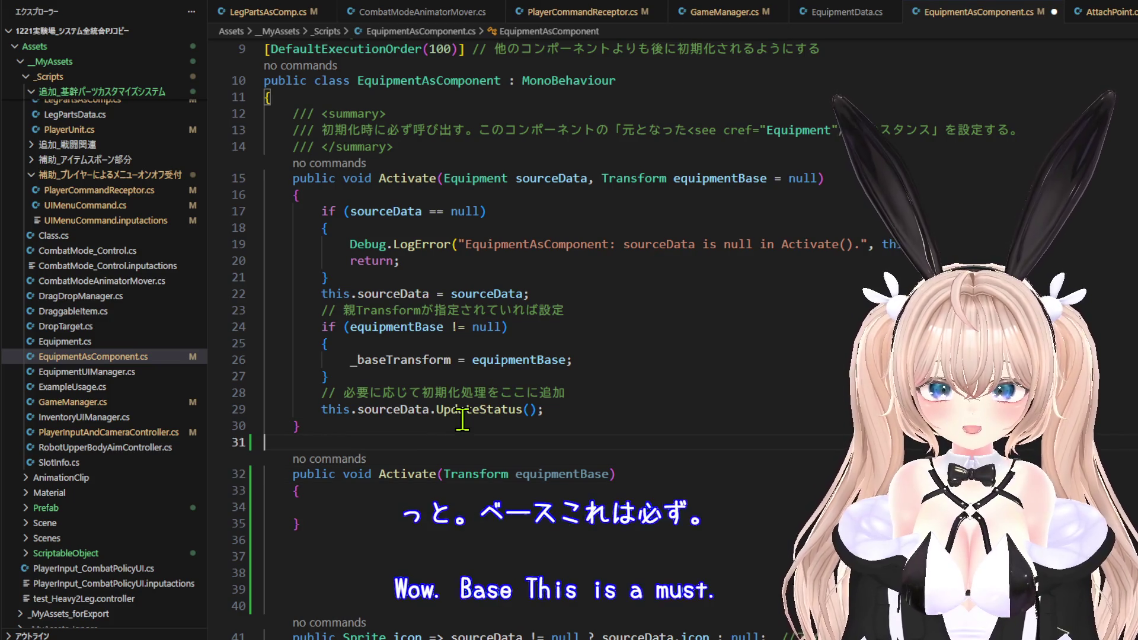
{"action": "type", "text": "/// <summary>"}
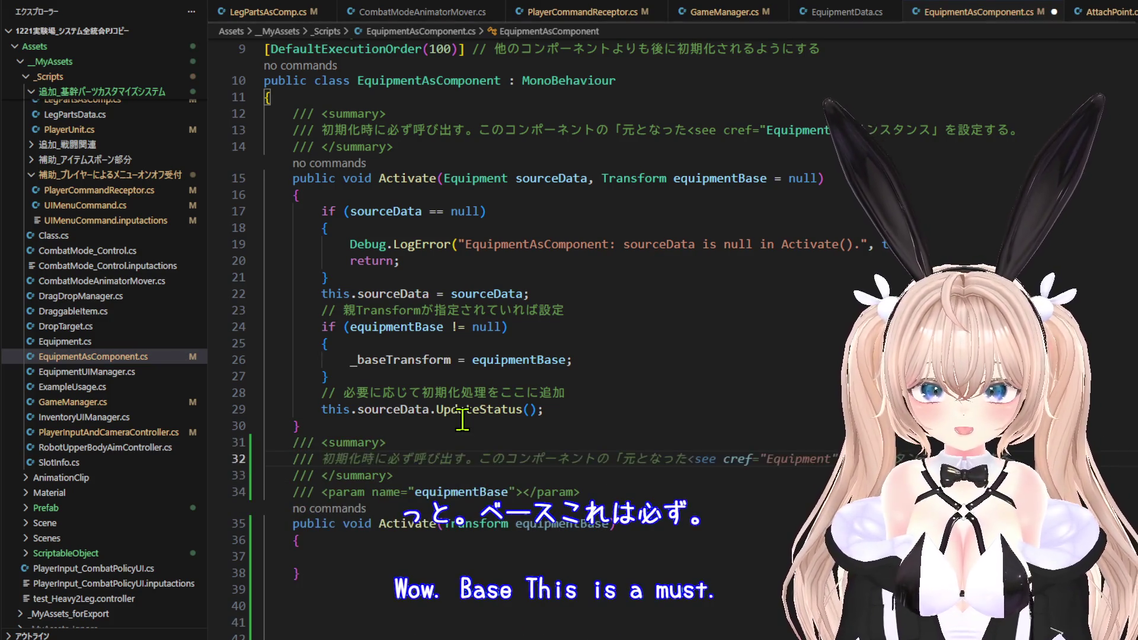
{"action": "type", "text": "これ"}
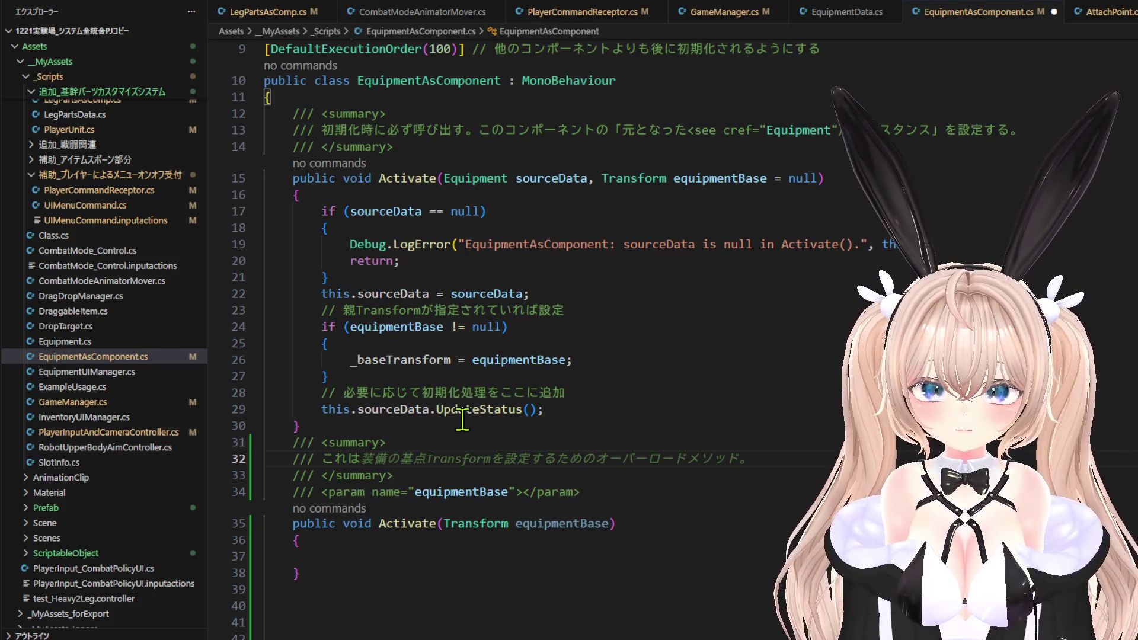
{"action": "key", "text": "BackSpace"}
{"action": "key", "text": "BackSpace"}
{"action": "type", "text": "ta"}
{"action": "key", "text": "Return"}
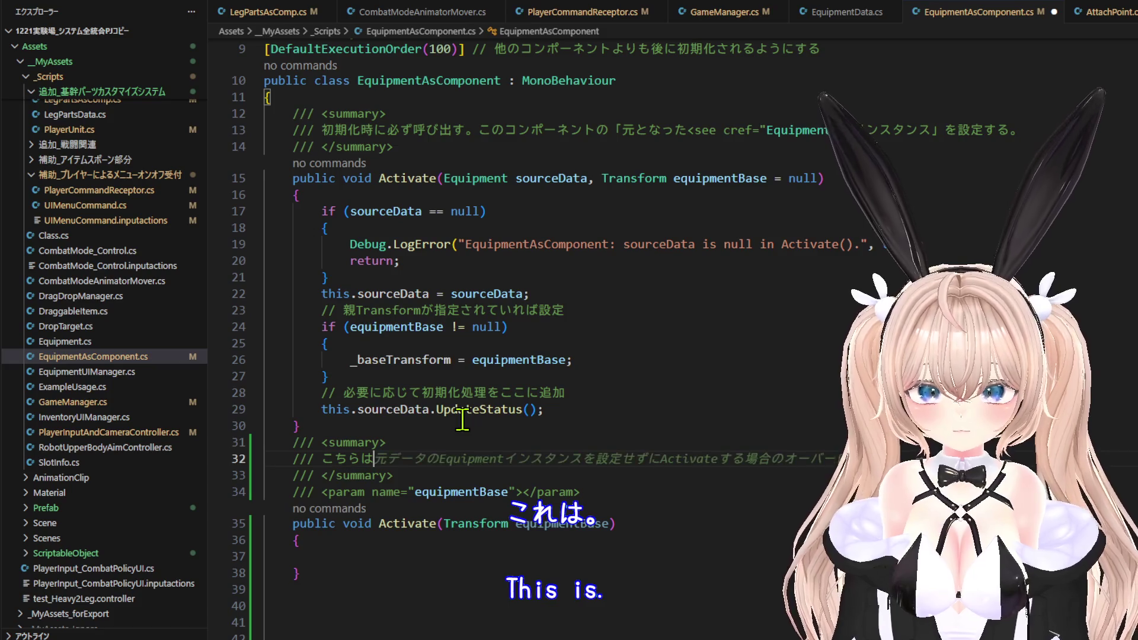
{"action": "type", "text": "、すでにしょ"}
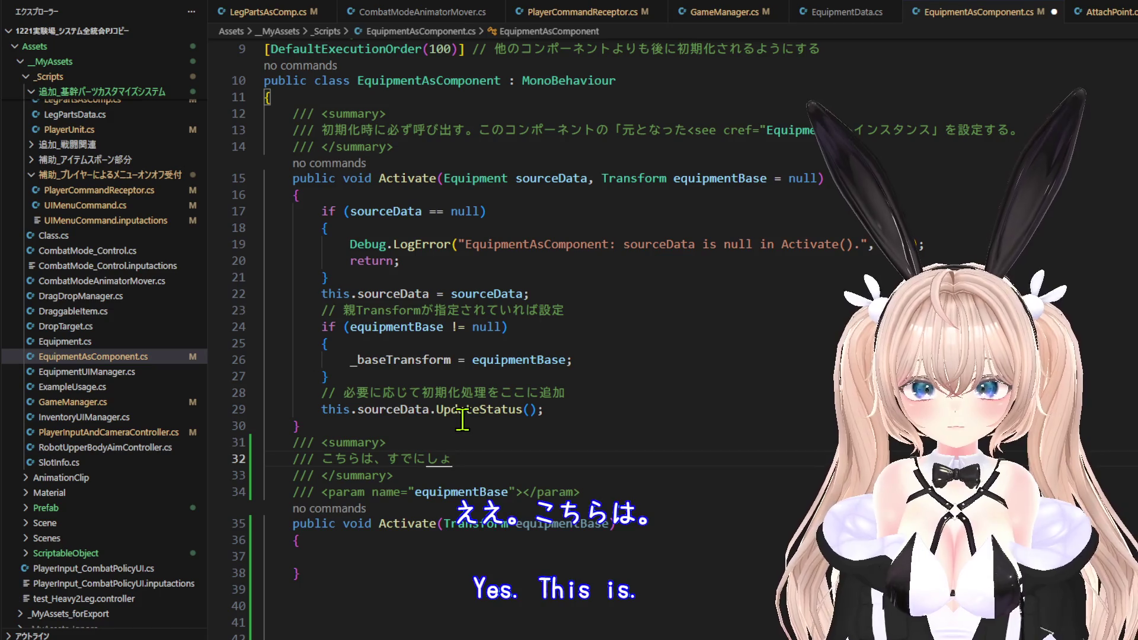
{"action": "key", "text": "BackSpace"}
{"action": "type", "text": "ゅつげんして"}
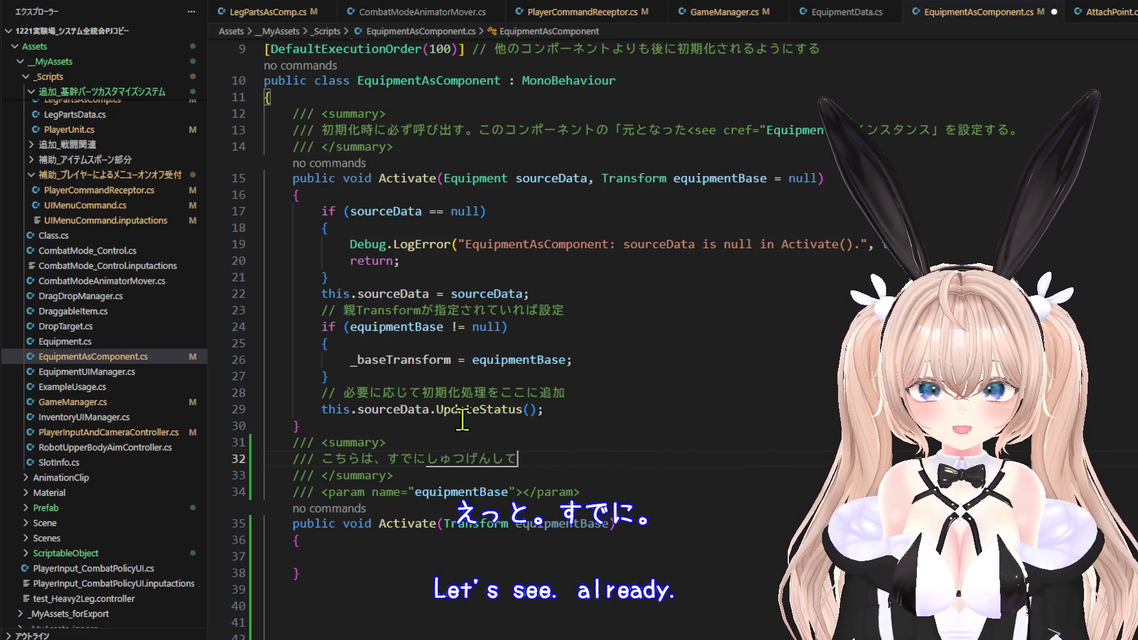
{"action": "type", "text": "いる"}
{"action": "key", "text": "space"}
{"action": "key", "text": "Return"}
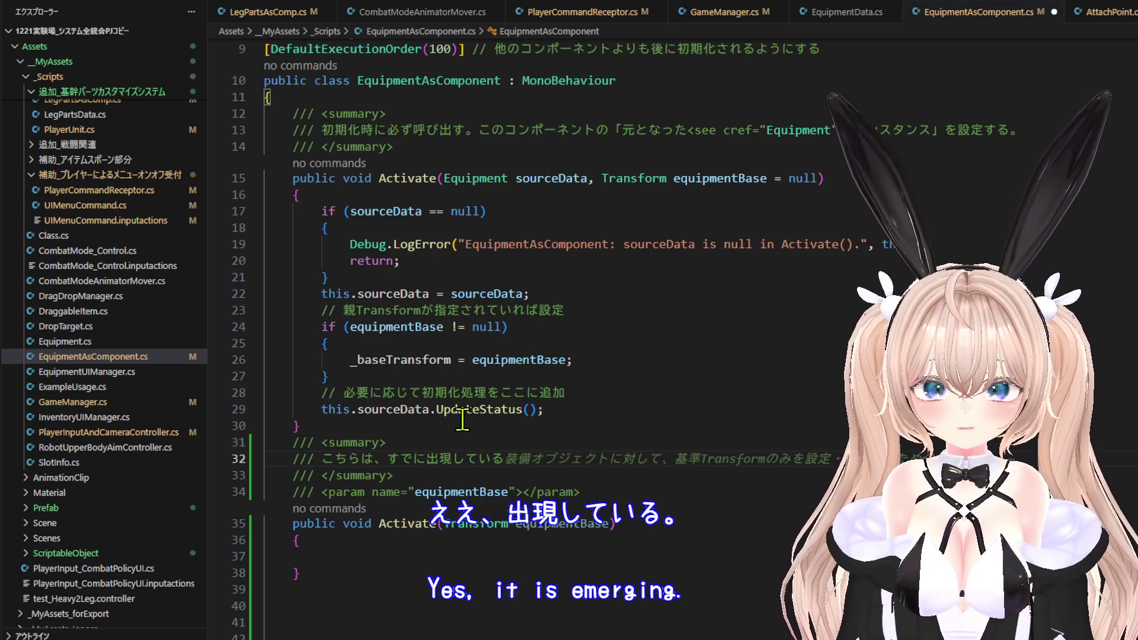
{"action": "key", "text": "Tab"}
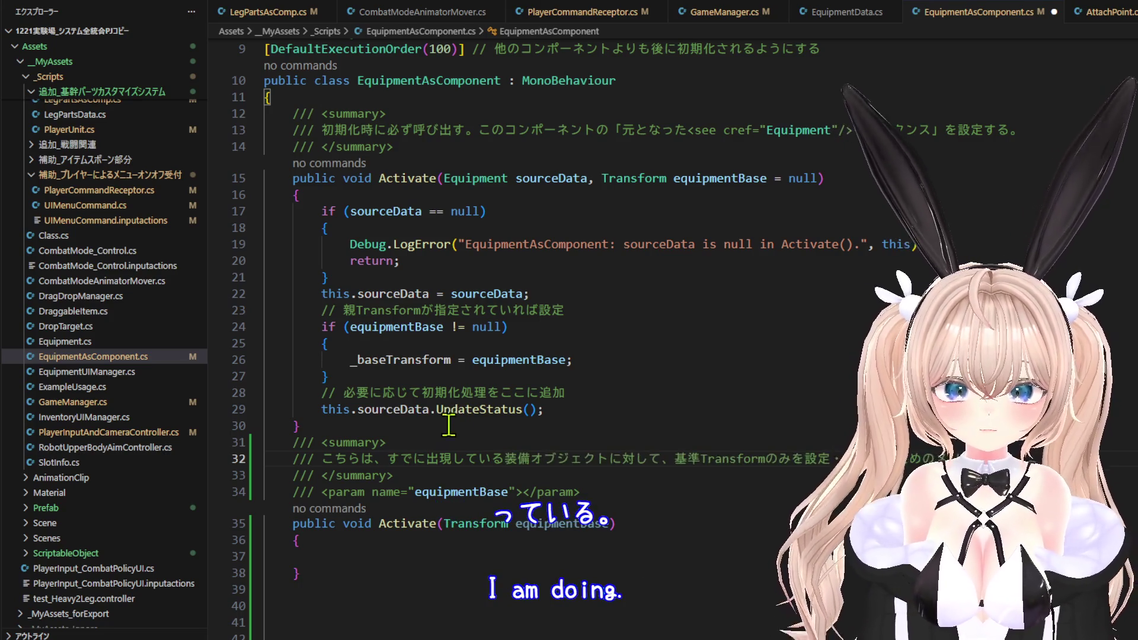
In the overload's body, assign _baseTransform and call this.sourceData.UpdateStatus().
{"action": "left_click", "coordinate": [410, 552]}
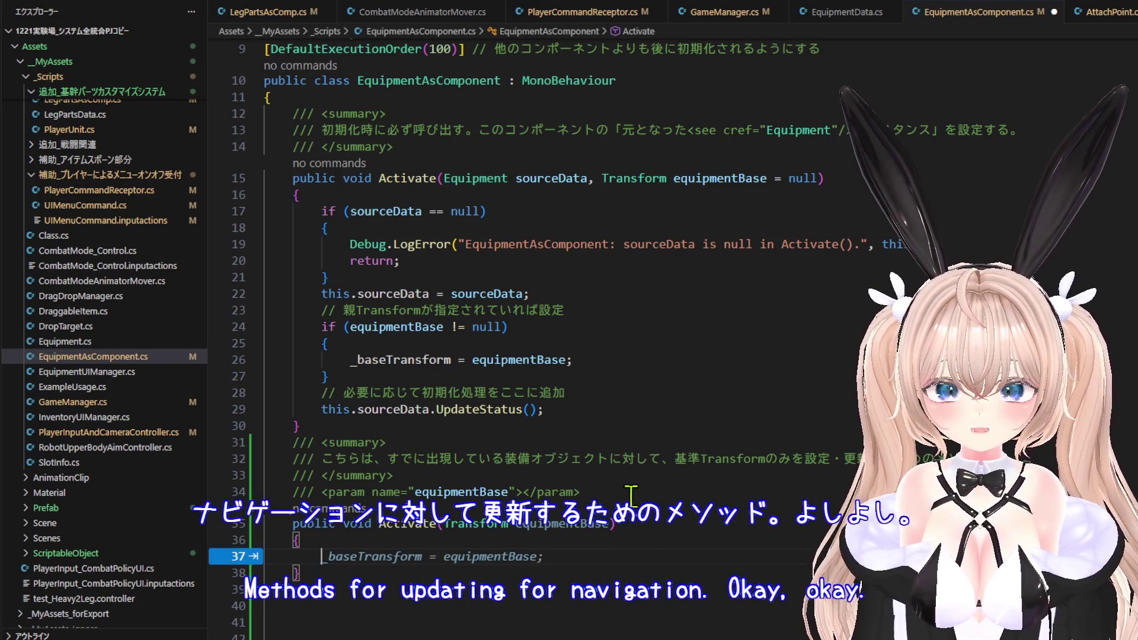
{"action": "key", "text": "Tab"}
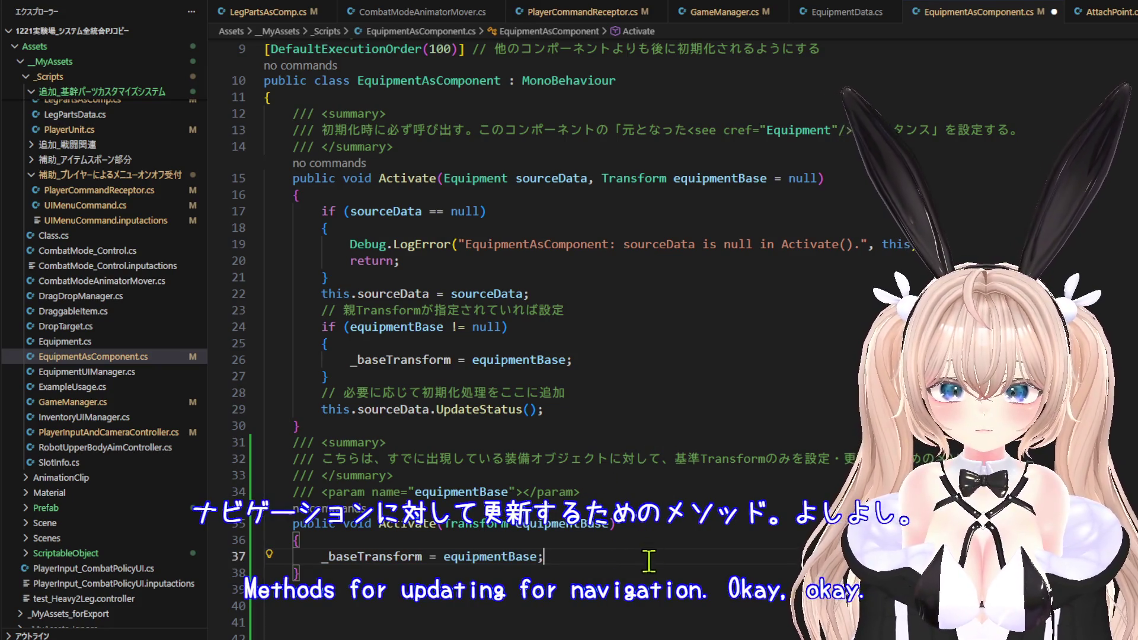
{"action": "key", "text": "Return"}
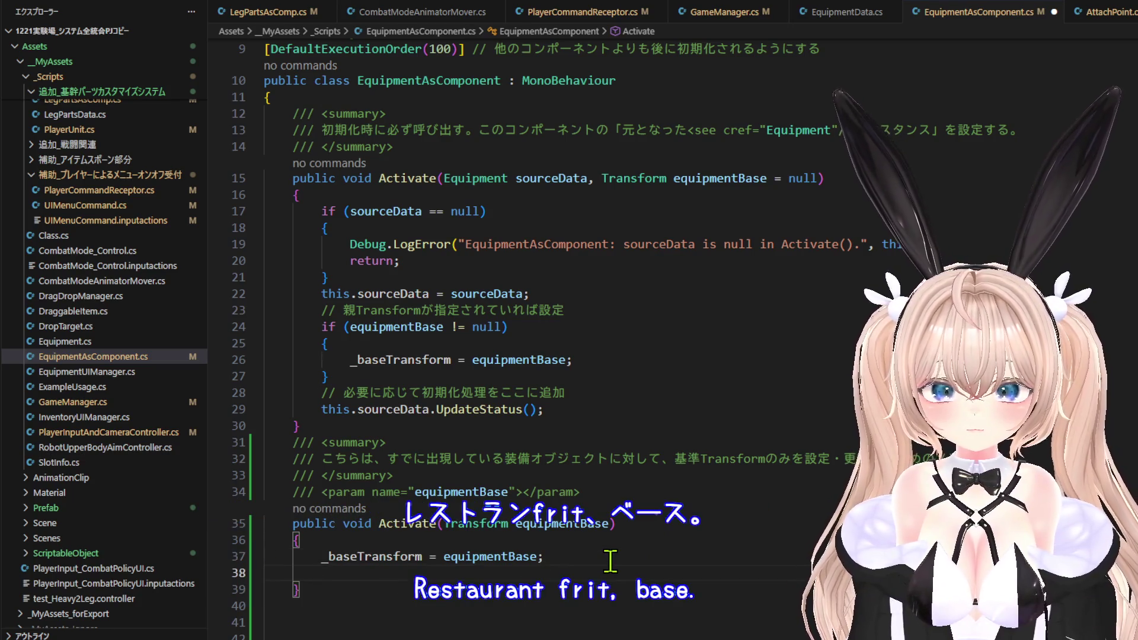
{"action": "key", "text": "Return"}
{"action": "key", "text": "Tab"}
{"action": "key", "text": "Return"}
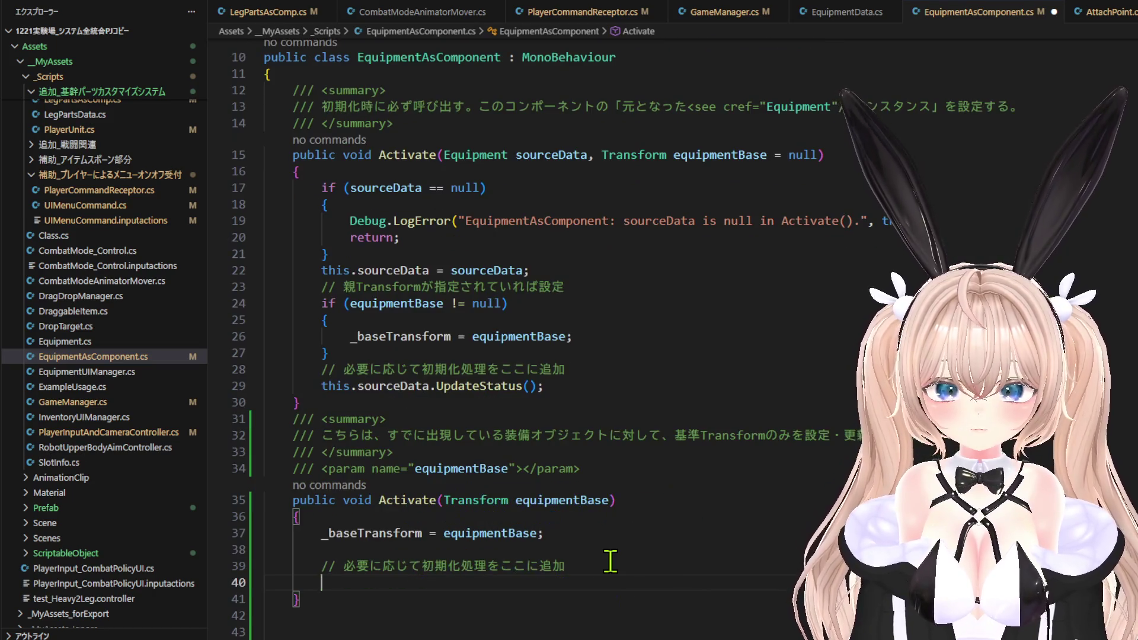
{"action": "type", "text": "t"}
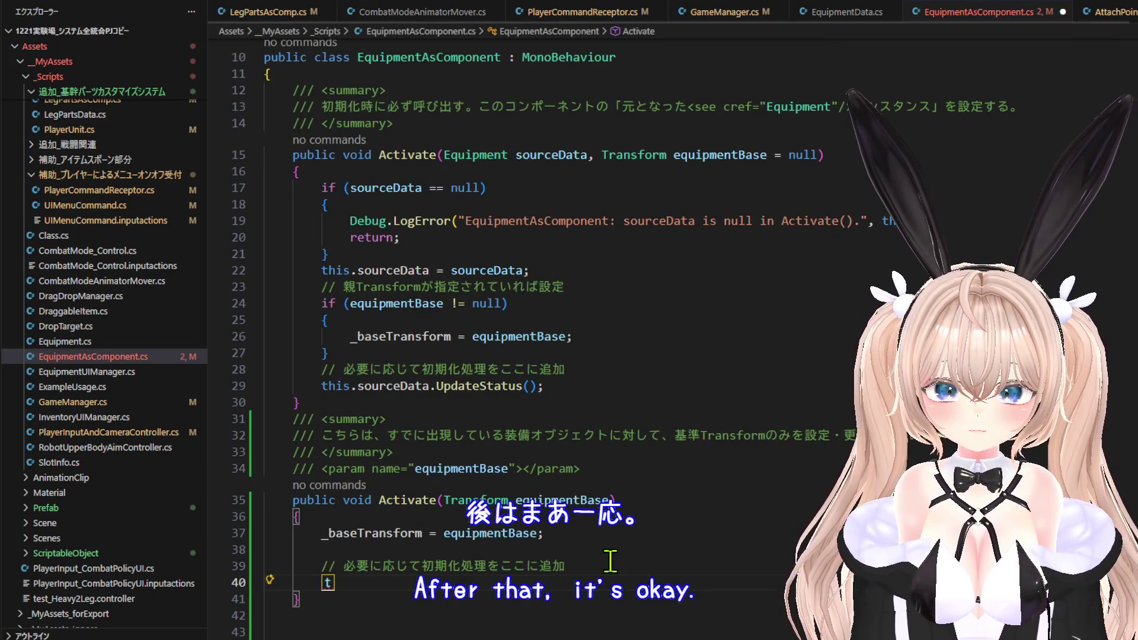
{"action": "key", "text": "BackSpace"}
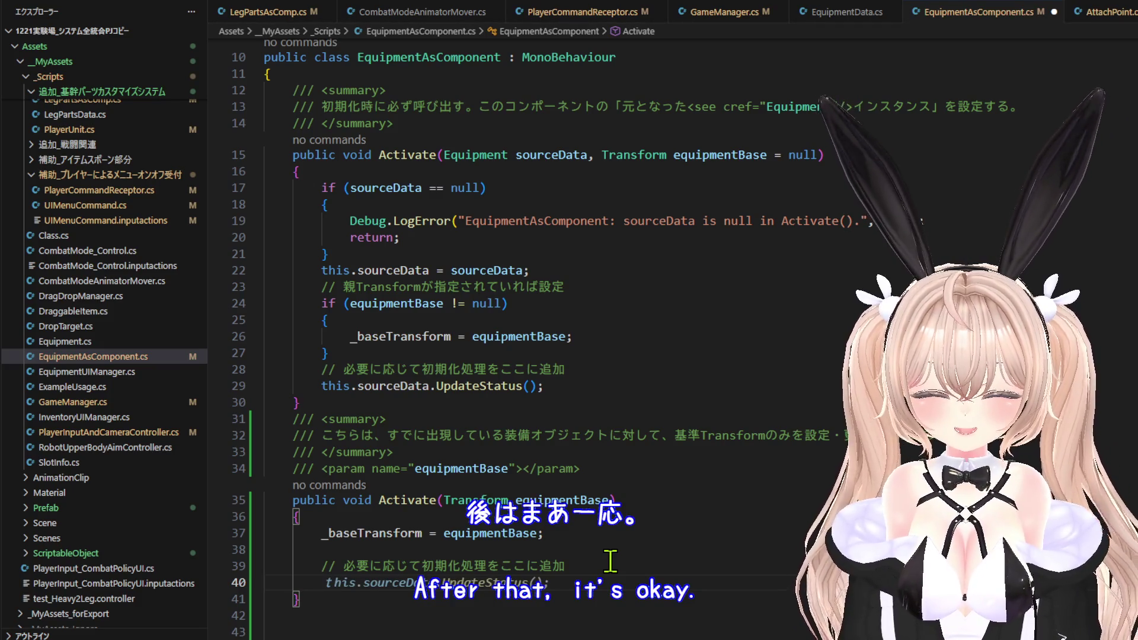
{"action": "type", "text": "this"}
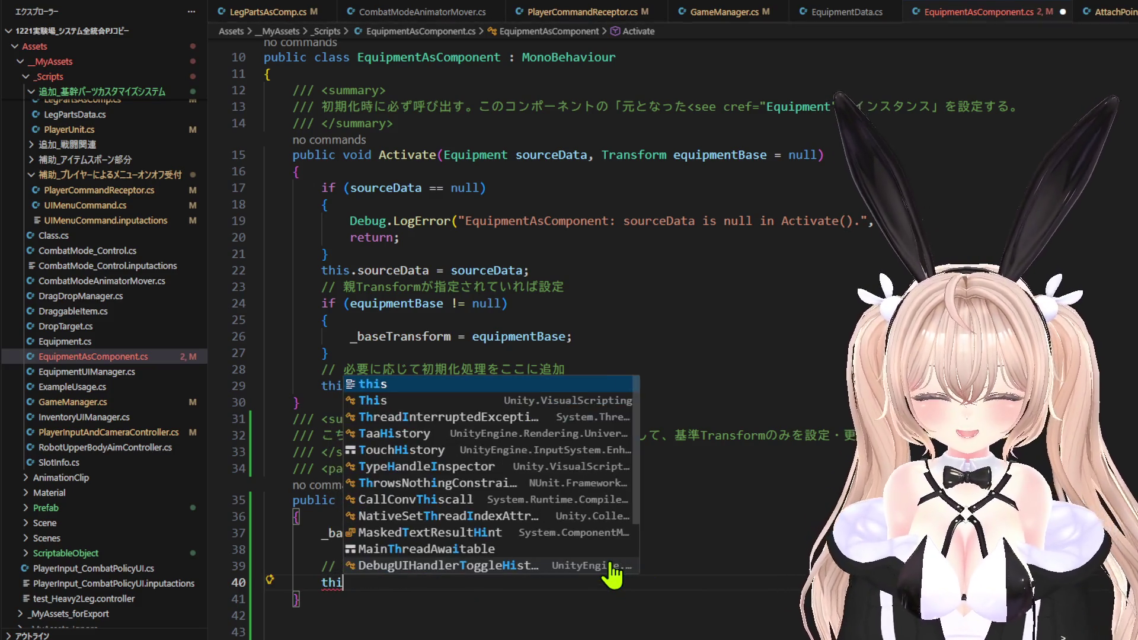
{"action": "key", "text": "Escape"}
{"action": "key", "text": "Tab"}
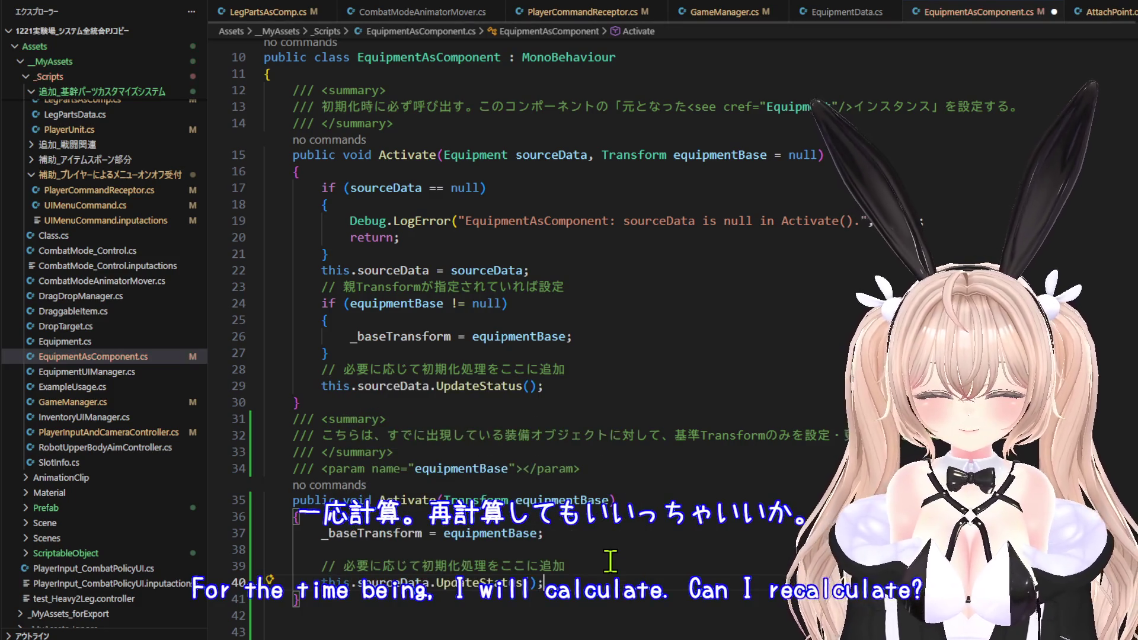
Delete the extra blank lines after the method and save all scripts.
{"action": "scroll", "coordinate": [593, 535], "scroll_direction": "down", "scroll_amount": 2}
{"action": "left_click", "coordinate": [600, 513]}
{"action": "key", "text": "Delete"}
{"action": "key", "text": "Delete"}
{"action": "key", "text": "Delete"}
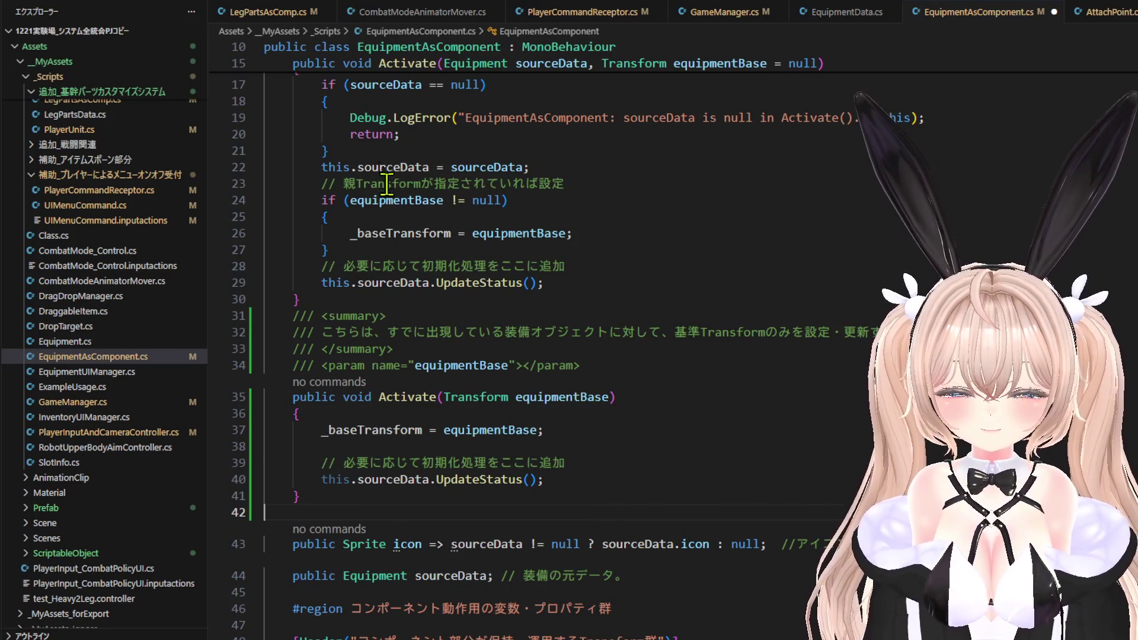
{"action": "scroll", "coordinate": [624, 415], "scroll_direction": "up", "scroll_amount": 5}
{"action": "left_click", "coordinate": [33, 5]}
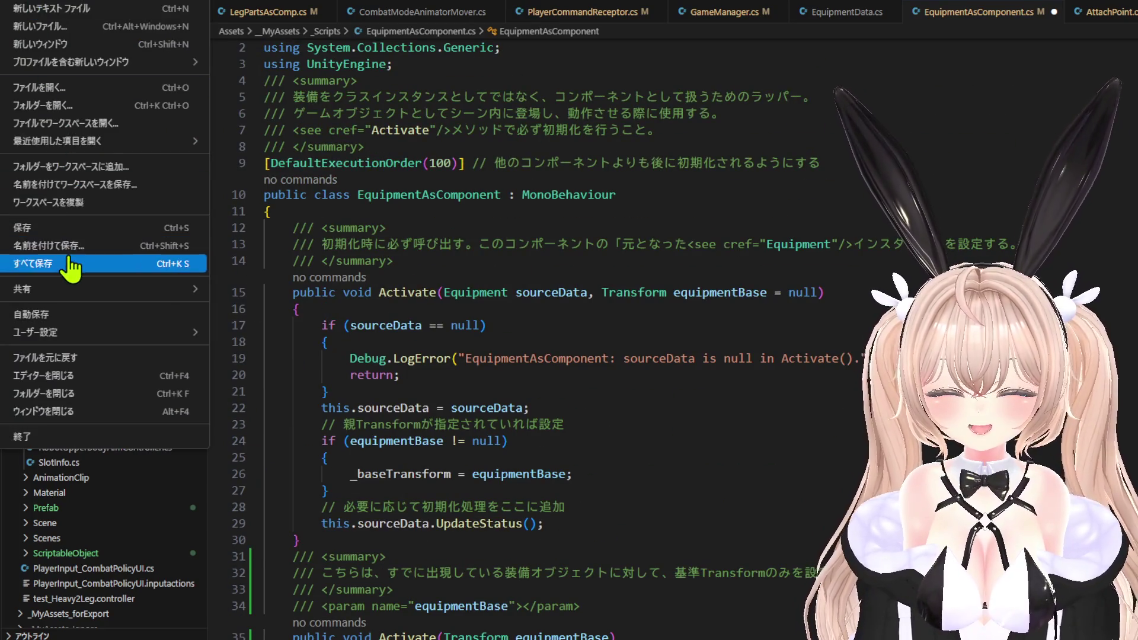
{"action": "left_click", "coordinate": [36, 263]}
In Unity, widen the Game view, start Play mode, and equip the weapon on the other arm.
{"action": "key", "text": "alt+Tab"}
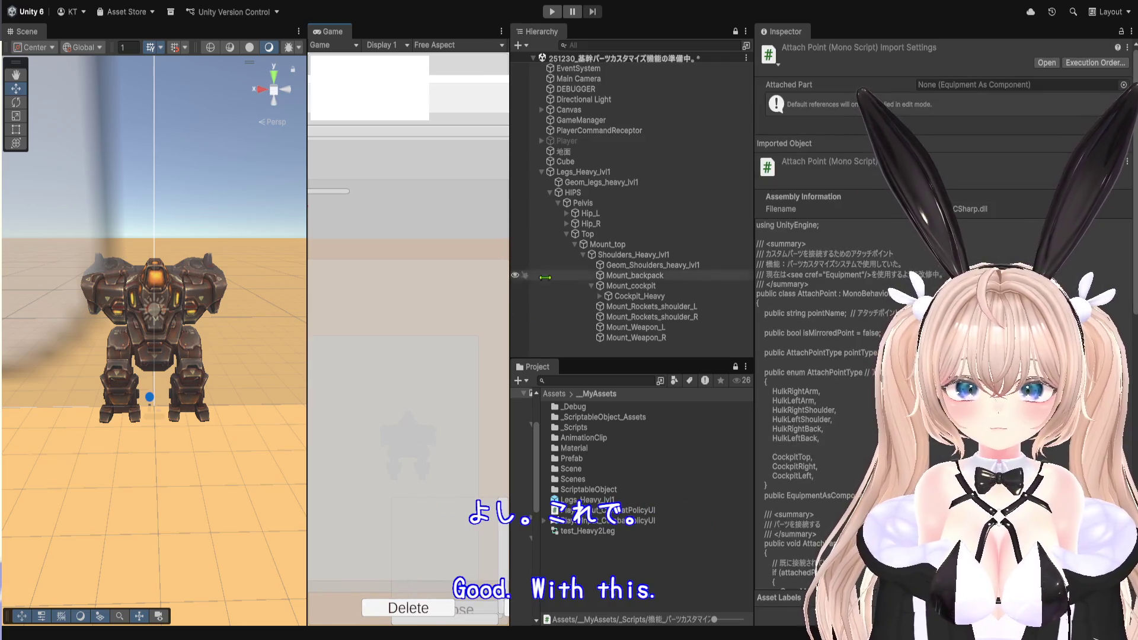
{"action": "left_click_drag", "start_coordinate": [512, 265], "coordinate": [907, 261]}
{"action": "left_click", "coordinate": [552, 11]}
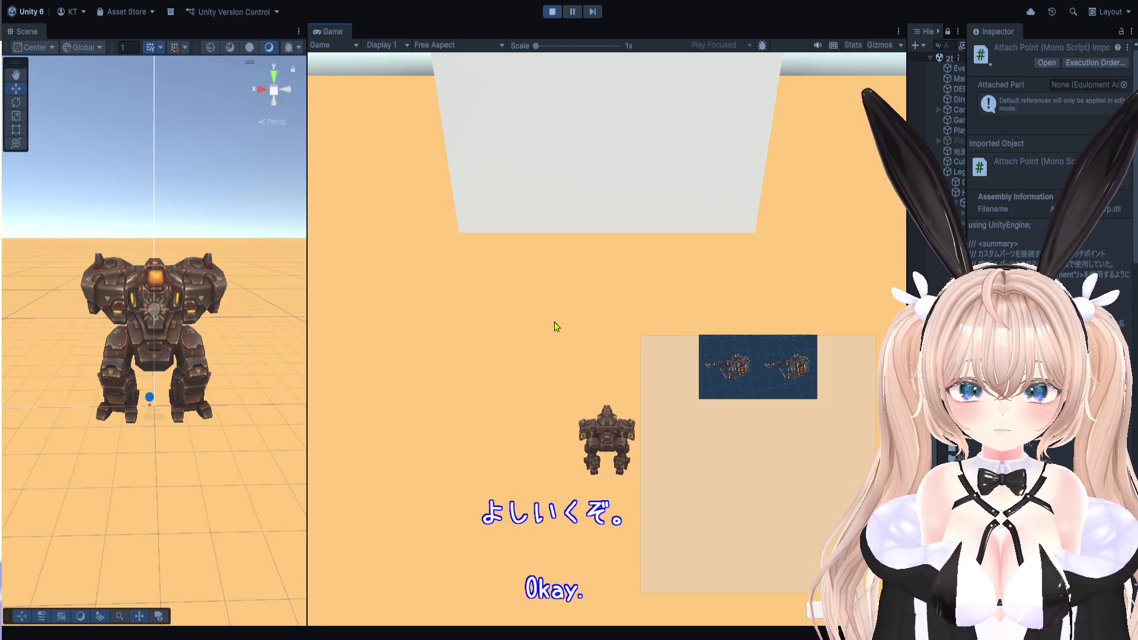
{"action": "left_click", "coordinate": [716, 363]}
{"action": "left_click", "coordinate": [788, 368]}
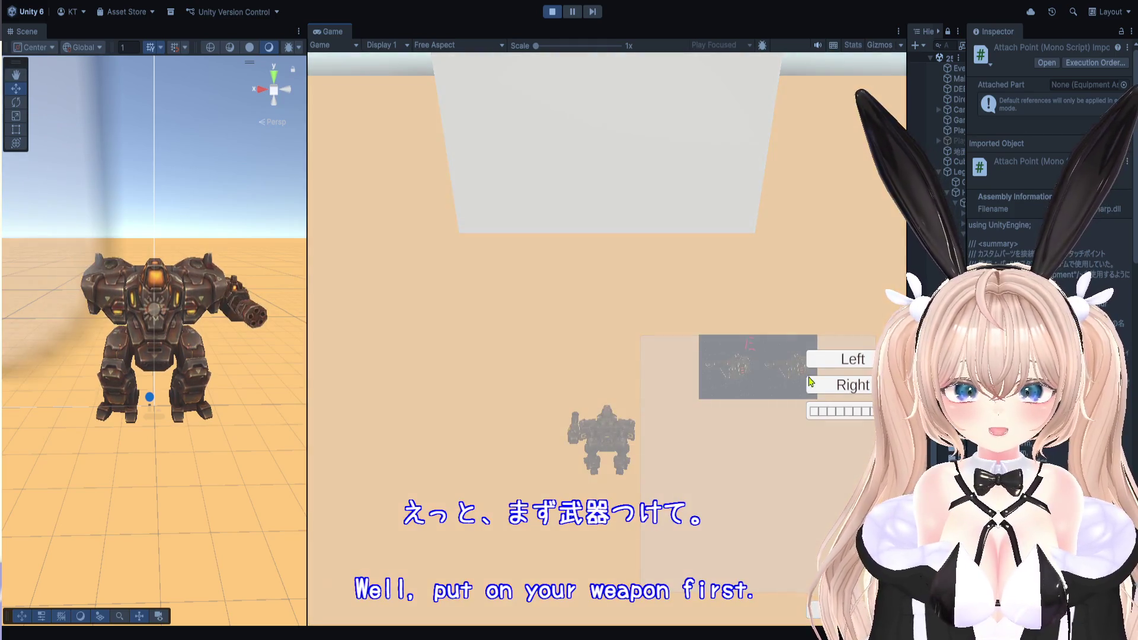
{"action": "left_click", "coordinate": [818, 384]}
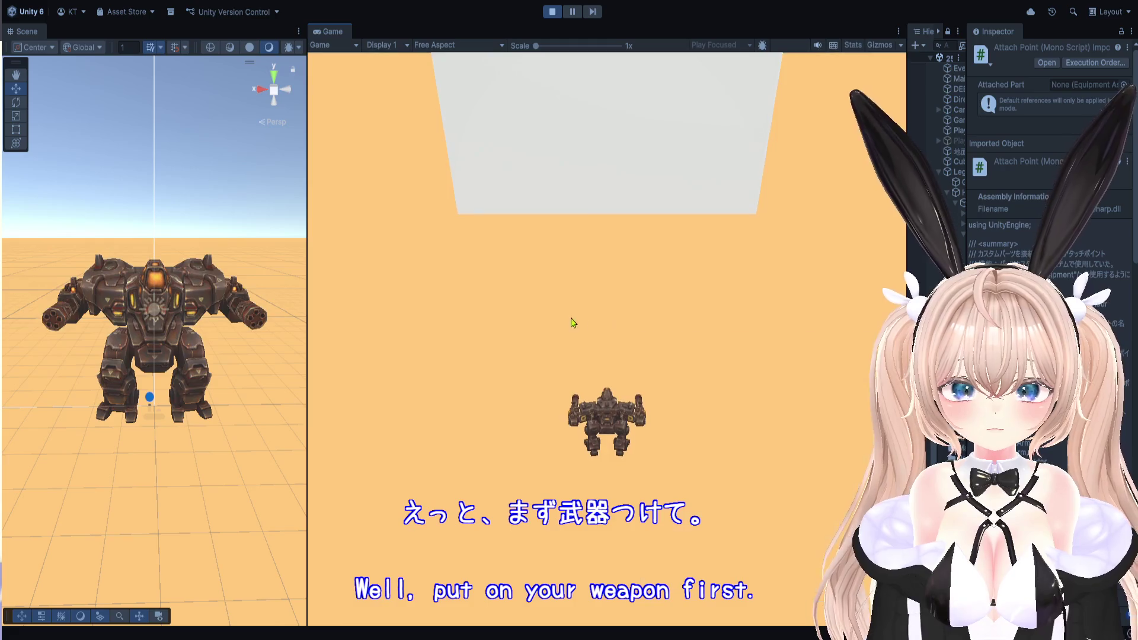
Open the parts inventory with I, connect the chosen part, and close the inventory.
{"action": "key", "text": "i"}
{"action": "left_click", "coordinate": [737, 432]}
{"action": "left_click", "coordinate": [761, 423]}
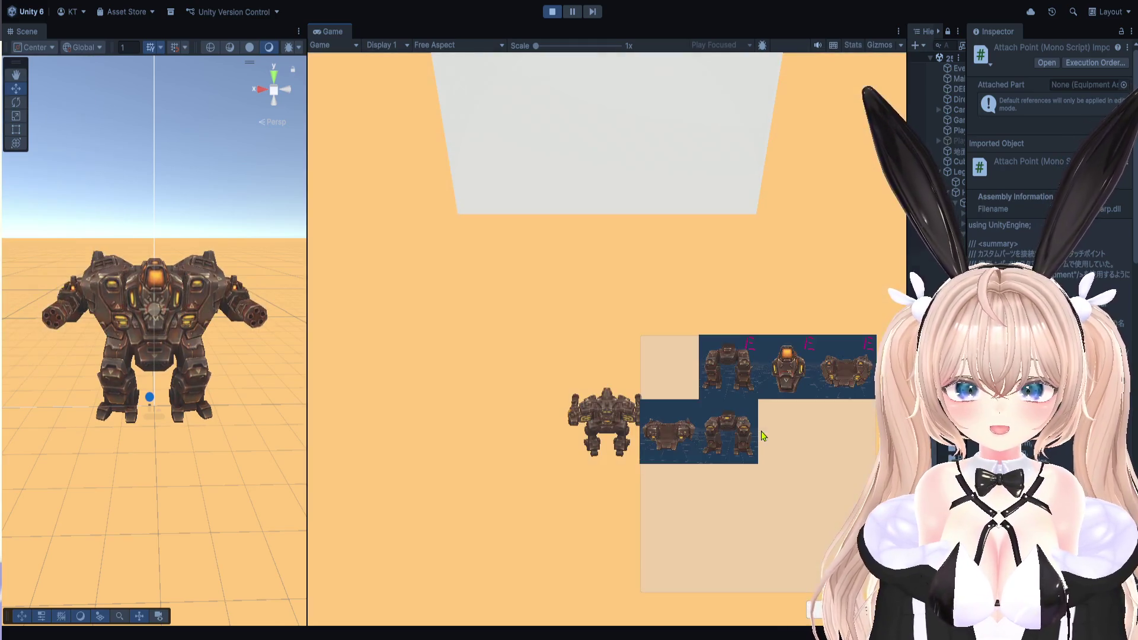
{"action": "key", "text": "i"}
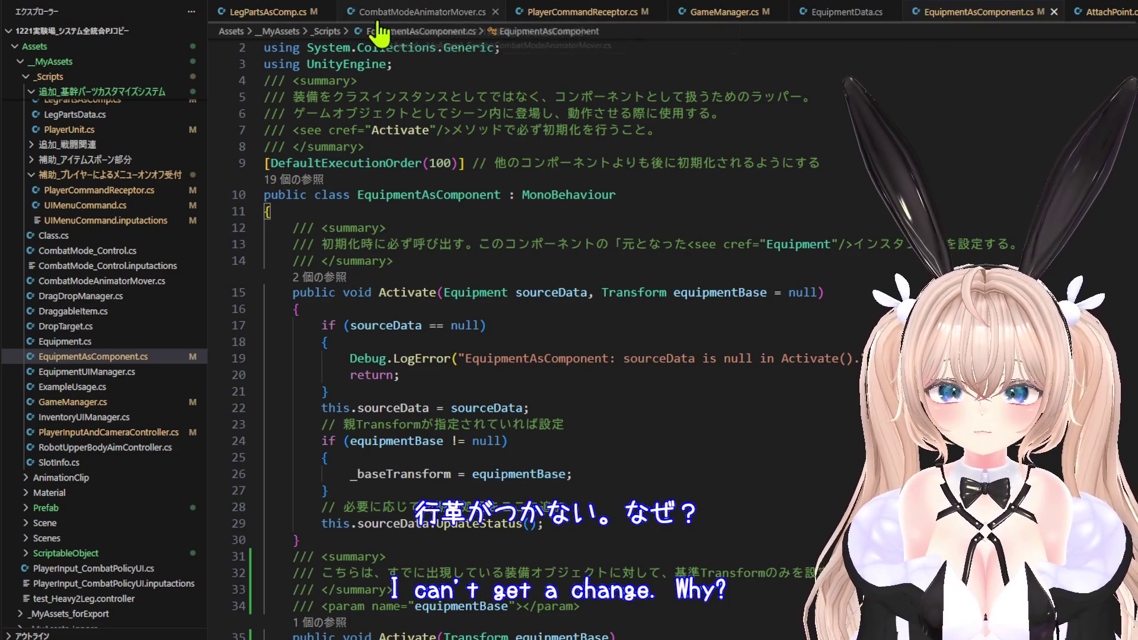
In AttachPoint.cs, remove 'partComp.sourceData, ' from the Activate call and save all scripts.
{"action": "left_click", "coordinate": [291, 13]}
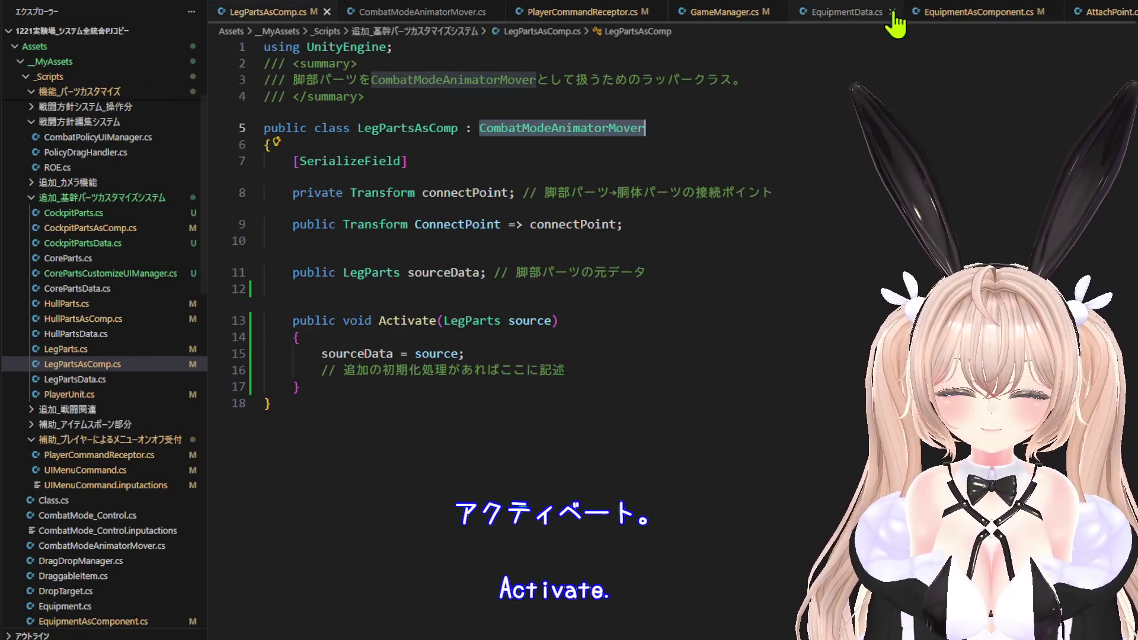
{"action": "left_click", "coordinate": [1080, 17]}
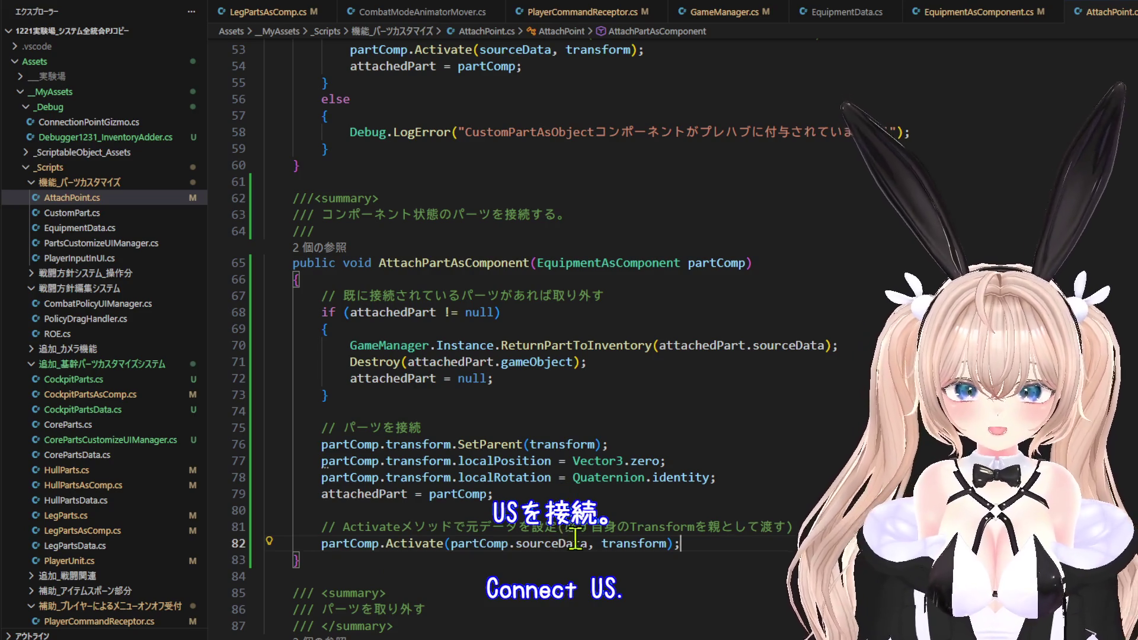
{"action": "left_click_drag", "start_coordinate": [527, 545], "coordinate": [473, 545]}
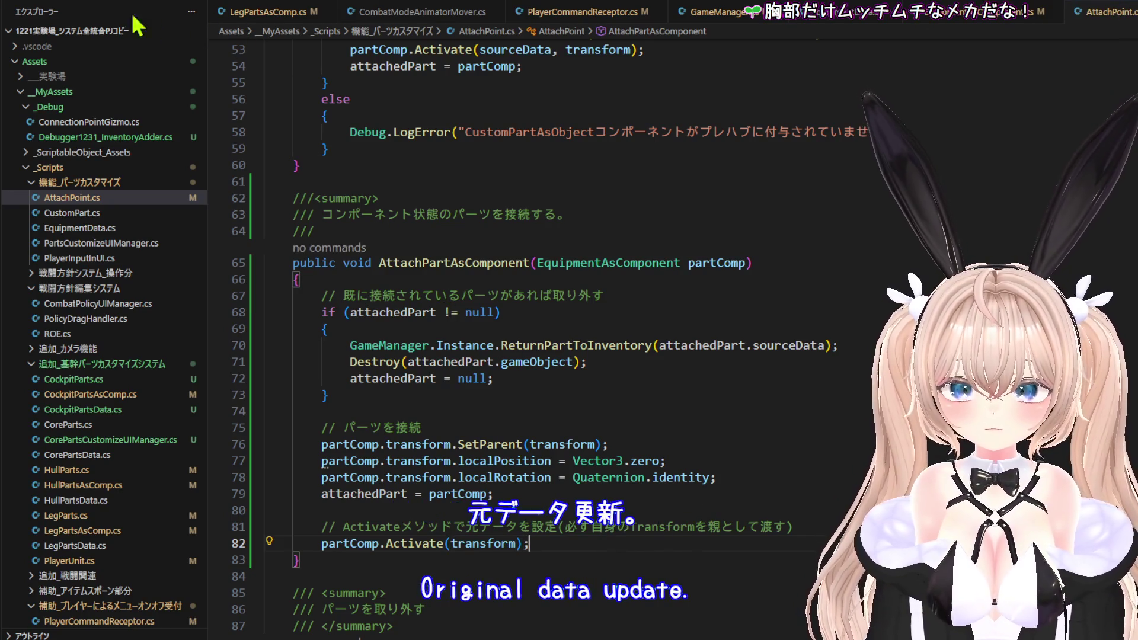
{"action": "left_click", "coordinate": [22, 10]}
{"action": "left_click", "coordinate": [74, 266]}
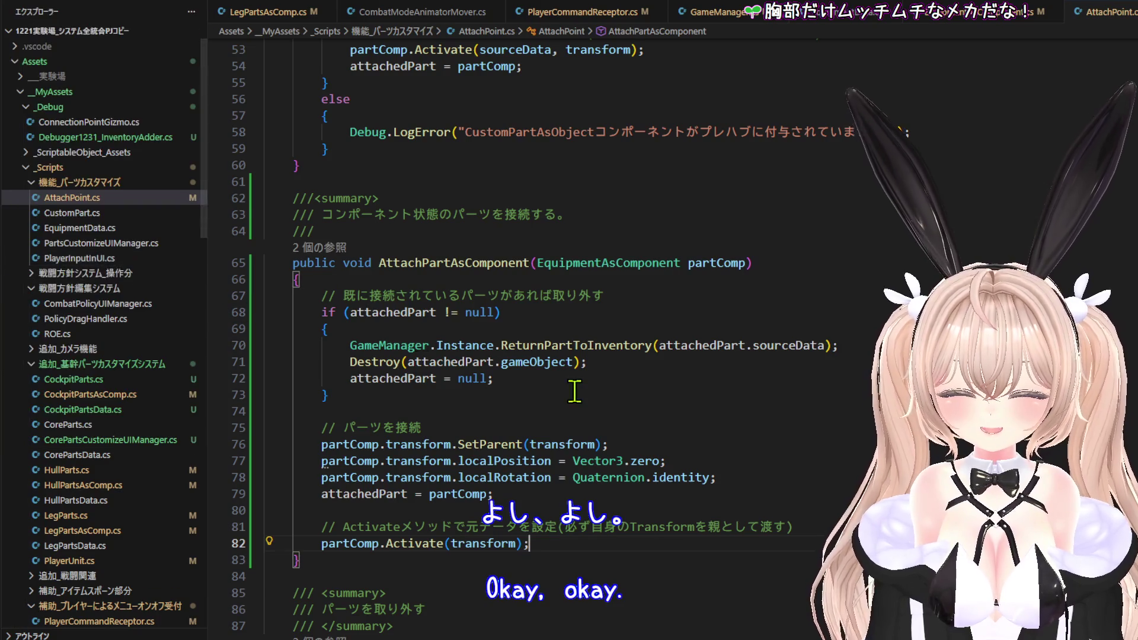
Look over the updated AttachPartAsComponent code, then switch back to Unity.
{"action": "scroll", "coordinate": [575, 388], "scroll_direction": "down", "scroll_amount": 2}
{"action": "scroll", "coordinate": [668, 425], "scroll_direction": "up", "scroll_amount": 5}
{"action": "scroll", "coordinate": [667, 426], "scroll_direction": "up", "scroll_amount": 10}
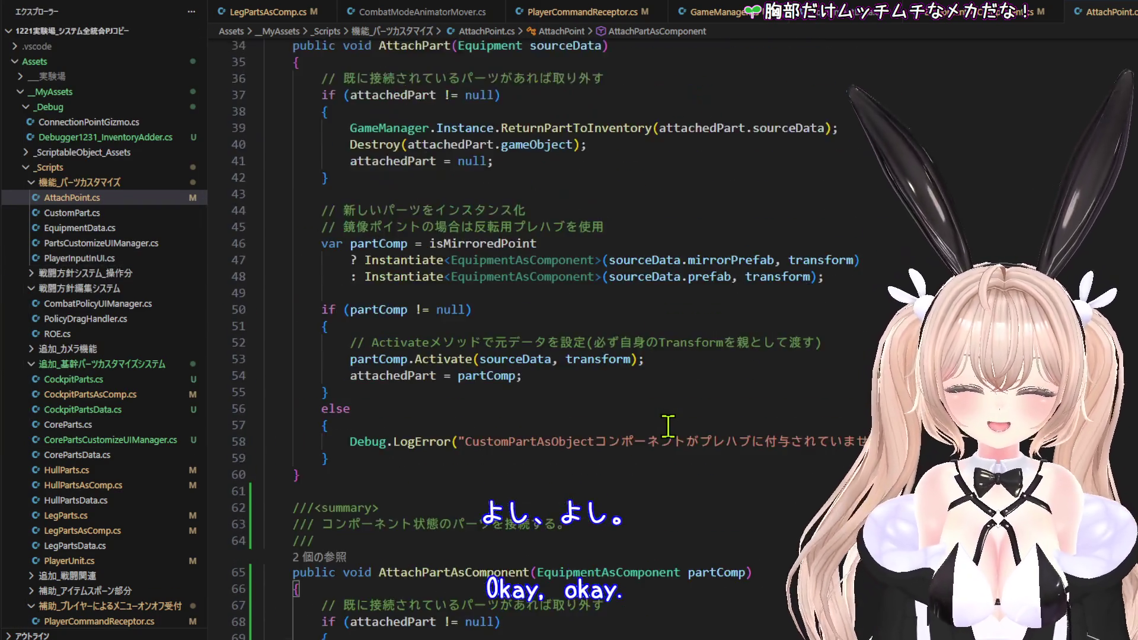
{"action": "scroll", "coordinate": [668, 425], "scroll_direction": "down", "scroll_amount": 12}
{"action": "scroll", "coordinate": [668, 427], "scroll_direction": "down", "scroll_amount": 7}
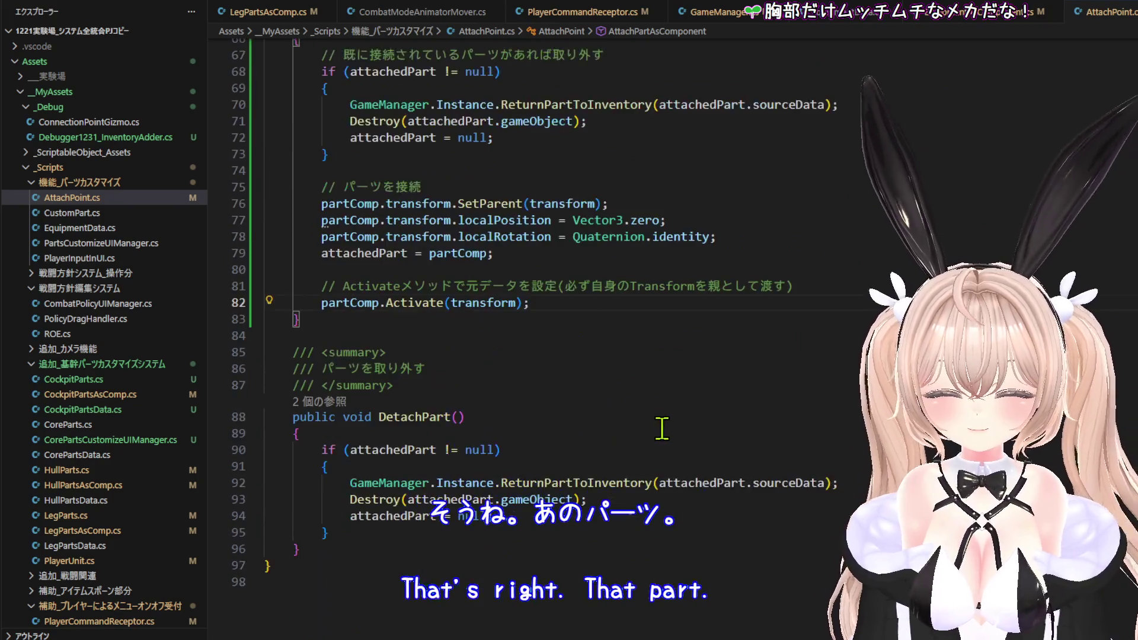
{"action": "scroll", "coordinate": [659, 320], "scroll_direction": "up", "scroll_amount": 20}
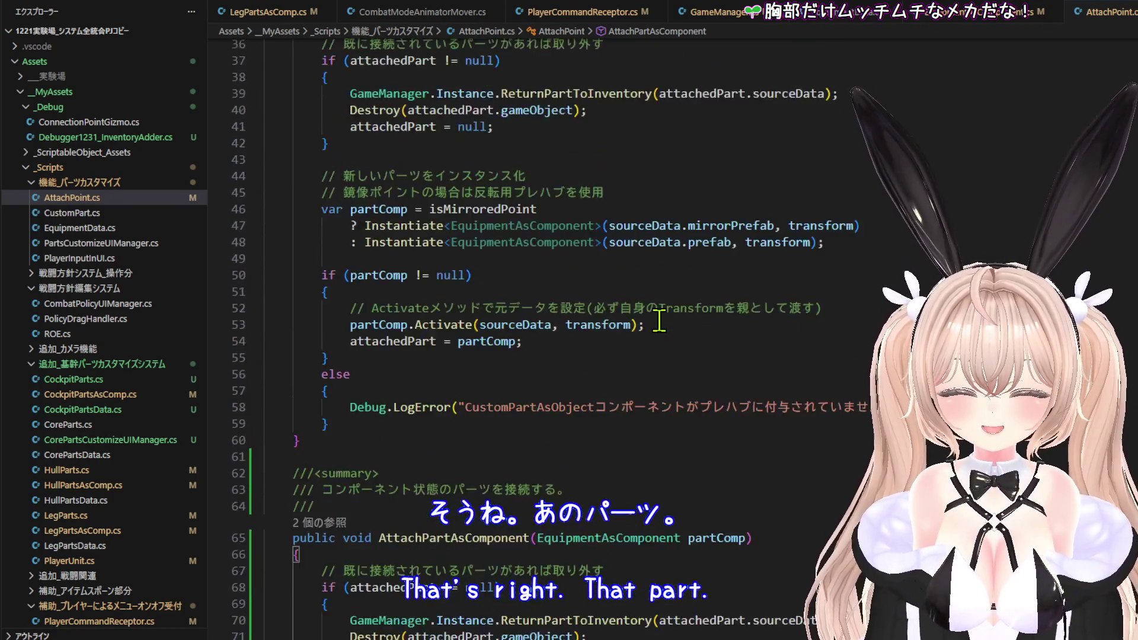
{"action": "scroll", "coordinate": [659, 320], "scroll_direction": "up", "scroll_amount": 3}
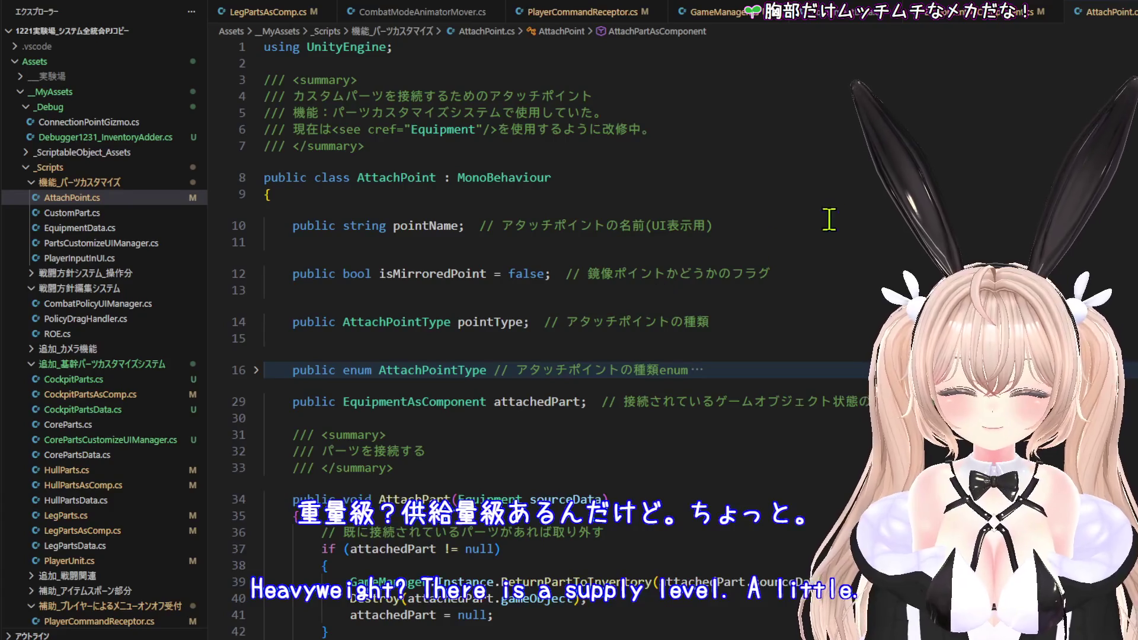
{"action": "scroll", "coordinate": [819, 228], "scroll_direction": "down", "scroll_amount": 4}
{"action": "key", "text": "alt+Tab"}
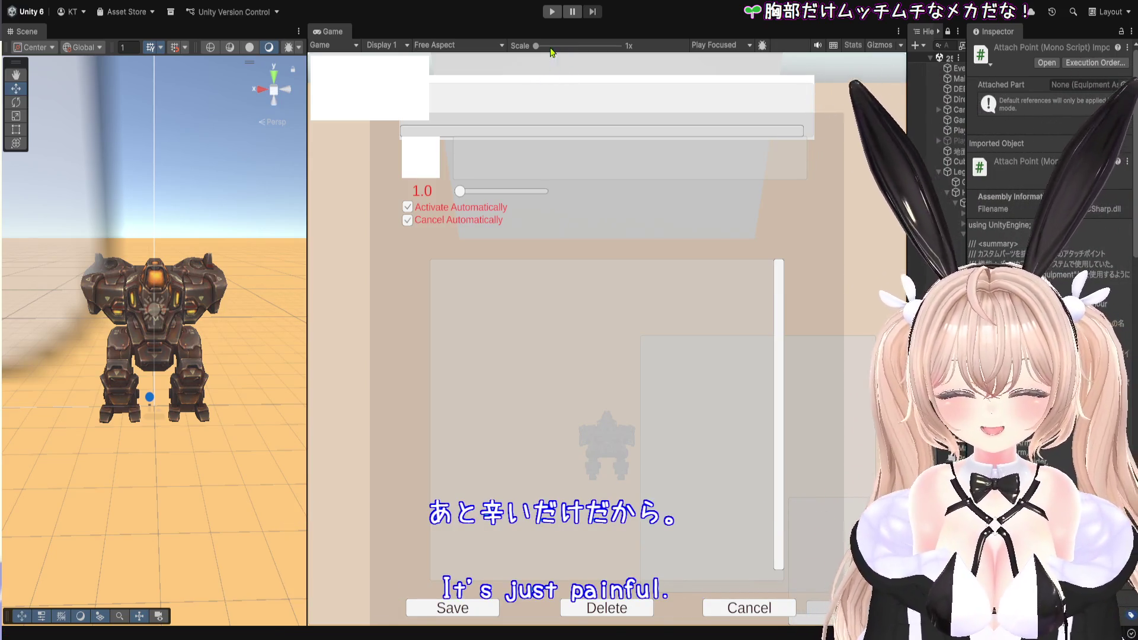
Start Play mode and mount one gun on the left arm and another on the right arm.
{"action": "left_click", "coordinate": [550, 19]}
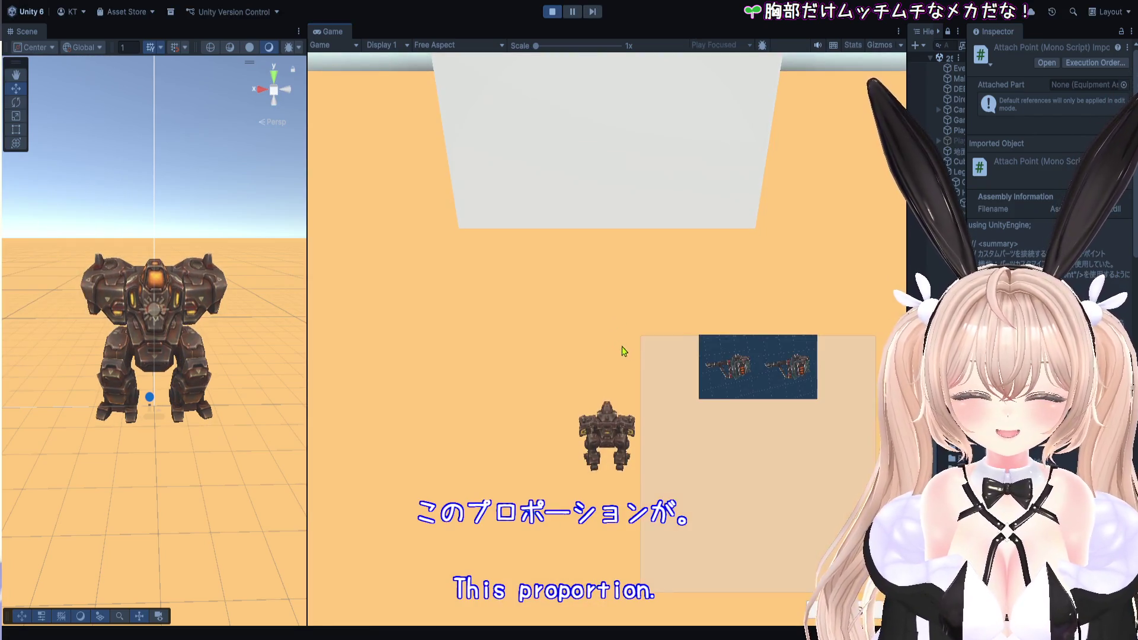
{"action": "left_click", "coordinate": [730, 367]}
{"action": "left_click", "coordinate": [768, 363]}
{"action": "left_click", "coordinate": [783, 380]}
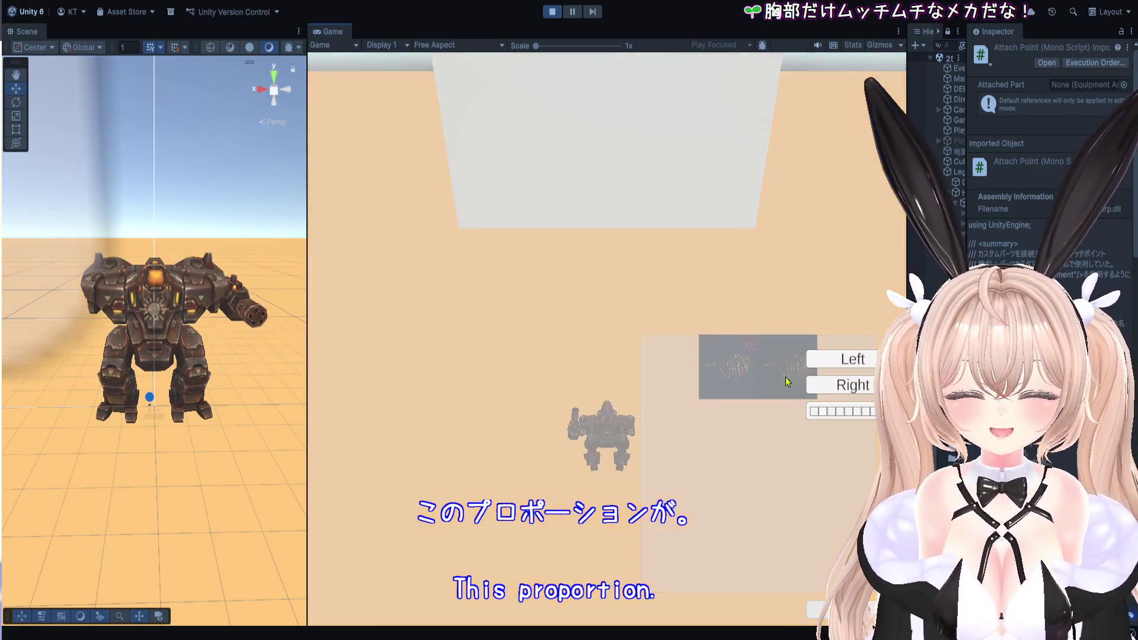
{"action": "left_click", "coordinate": [814, 391]}
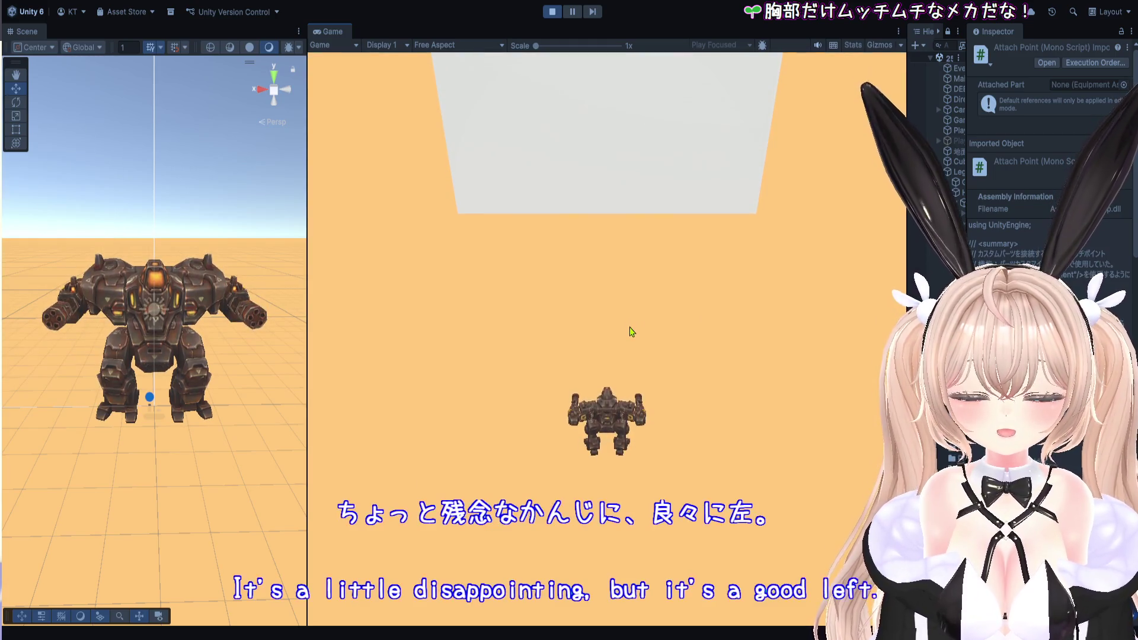
Open the part-selection panel, connect the torso part, and close the panel.
{"action": "left_click", "coordinate": [639, 334]}
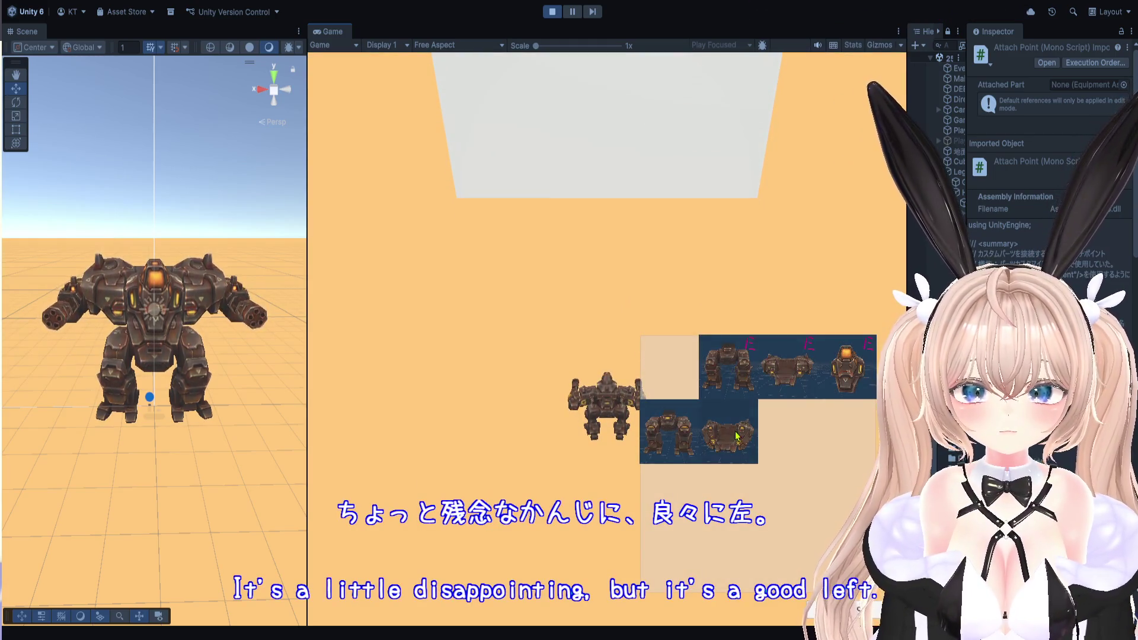
{"action": "left_click", "coordinate": [737, 437]}
{"action": "left_click", "coordinate": [758, 426]}
{"action": "left_click", "coordinate": [665, 291]}
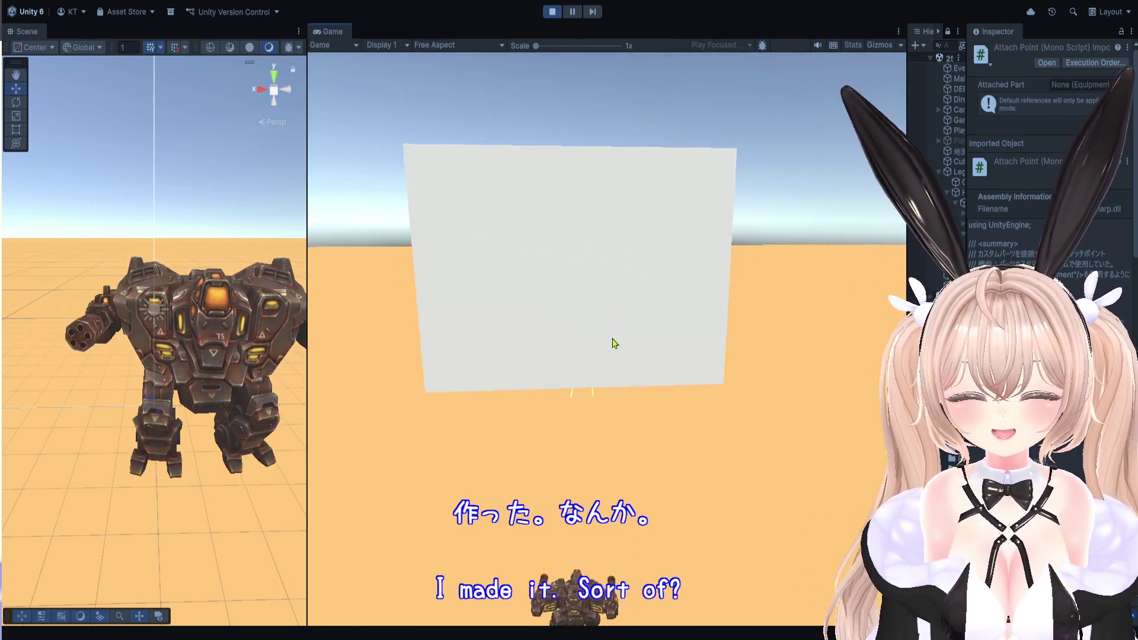
Fire at the wall while walking, strafing and turning with WASD, then open a part's connect/discard options.
{"action": "left_click", "coordinate": [611, 339]}
{"action": "key", "text": "d"}
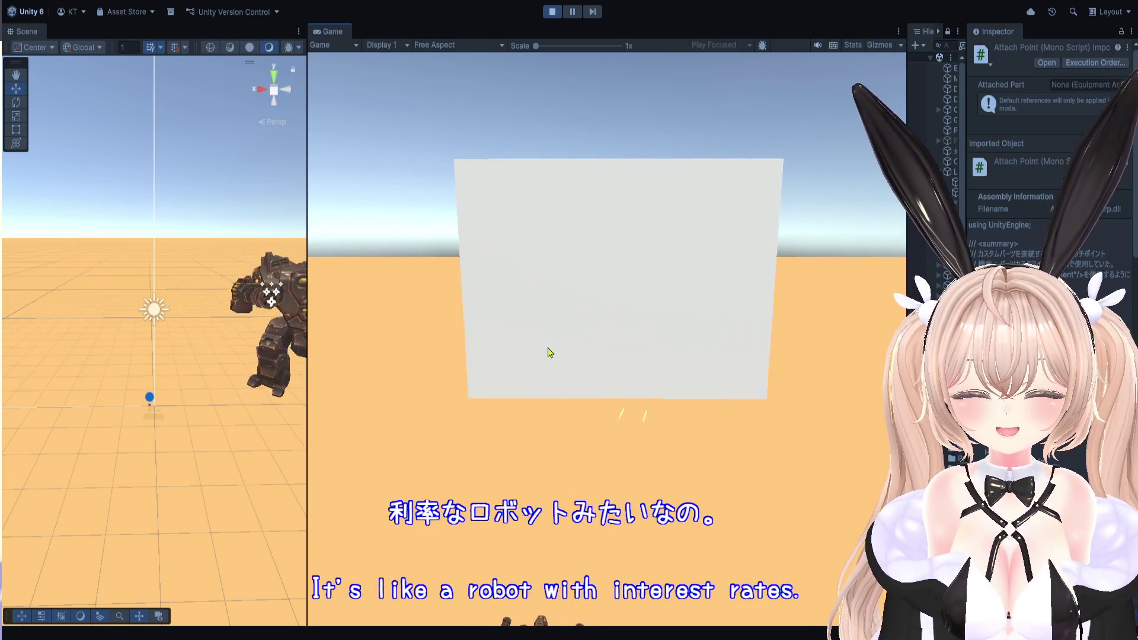
{"action": "key", "text": "w"}
{"action": "key", "text": "d"}
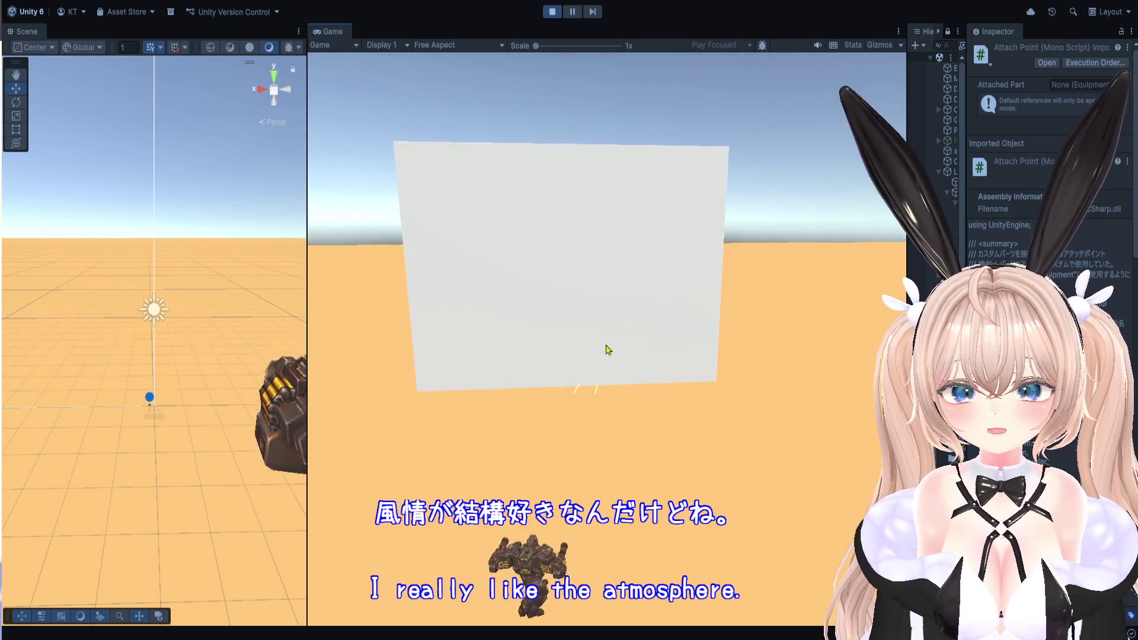
{"action": "key", "text": "w"}
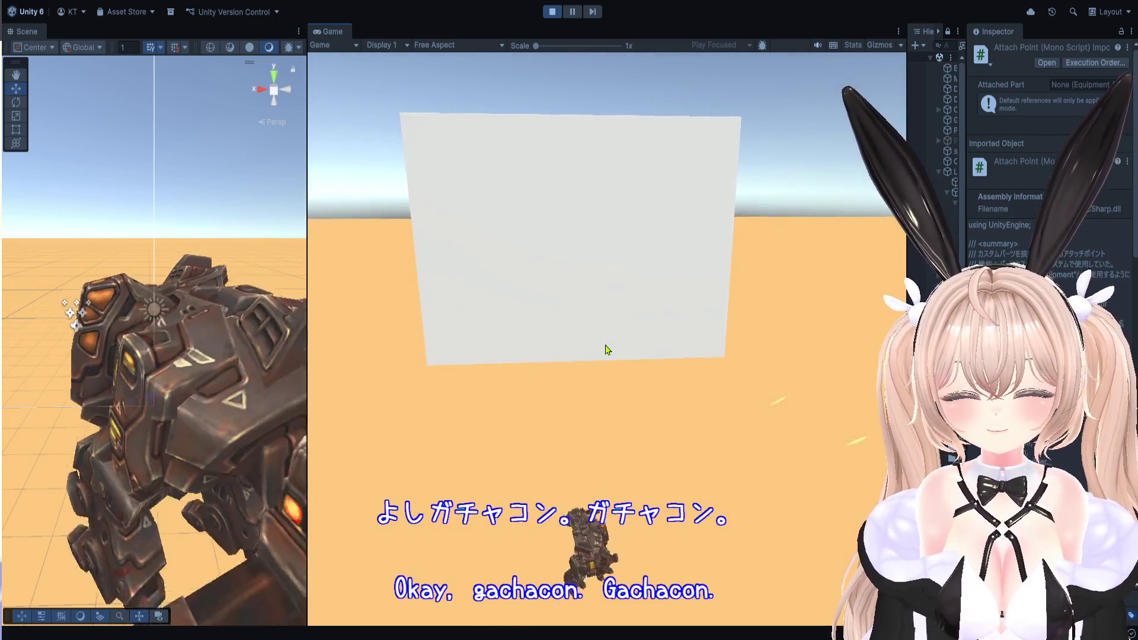
{"action": "key", "text": "d"}
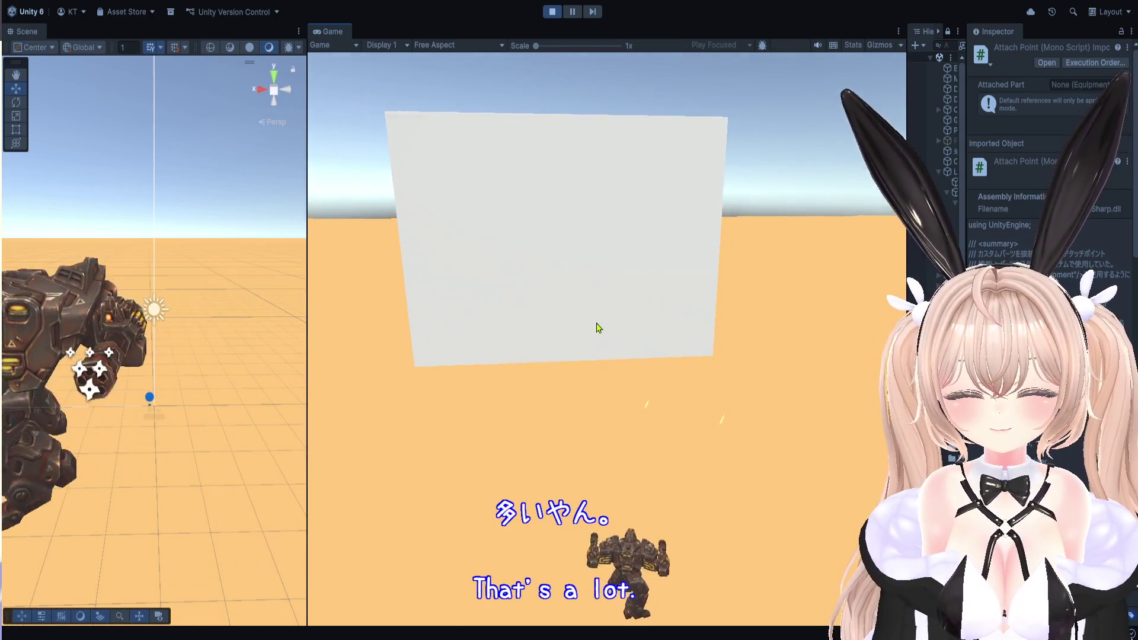
{"action": "key", "text": "a"}
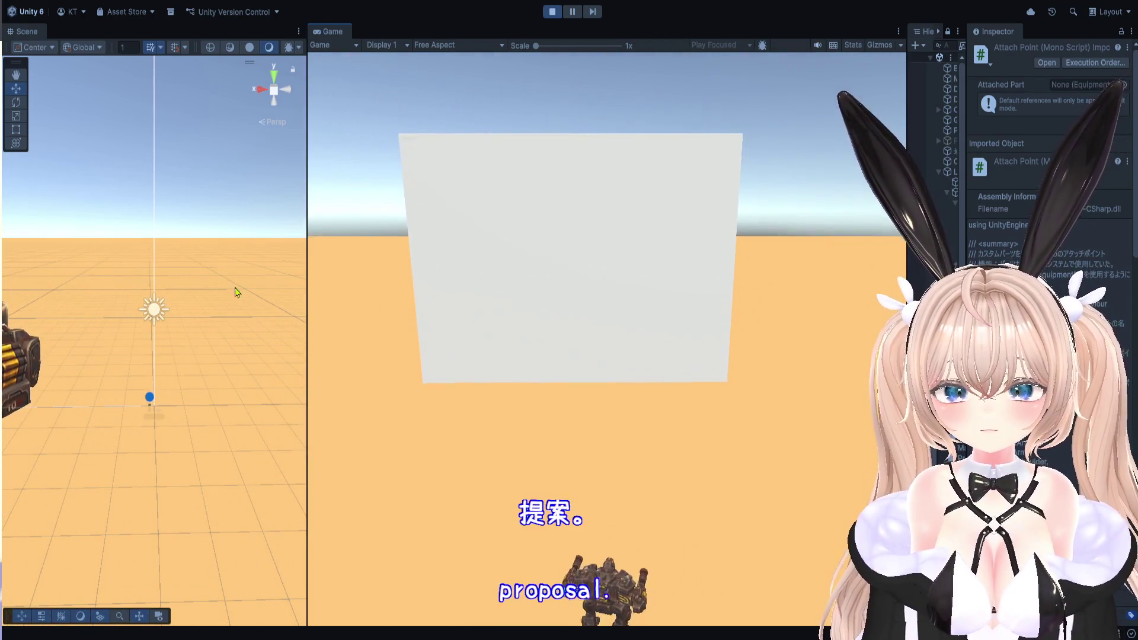
{"action": "key", "text": "w"}
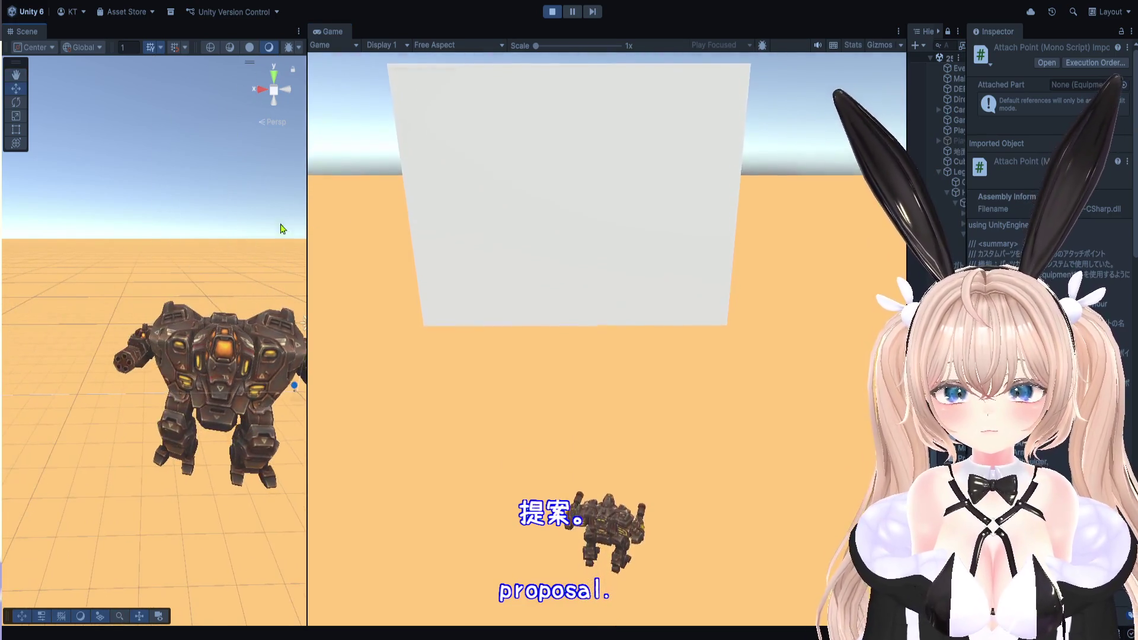
{"action": "key", "text": "a"}
{"action": "key", "text": "d"}
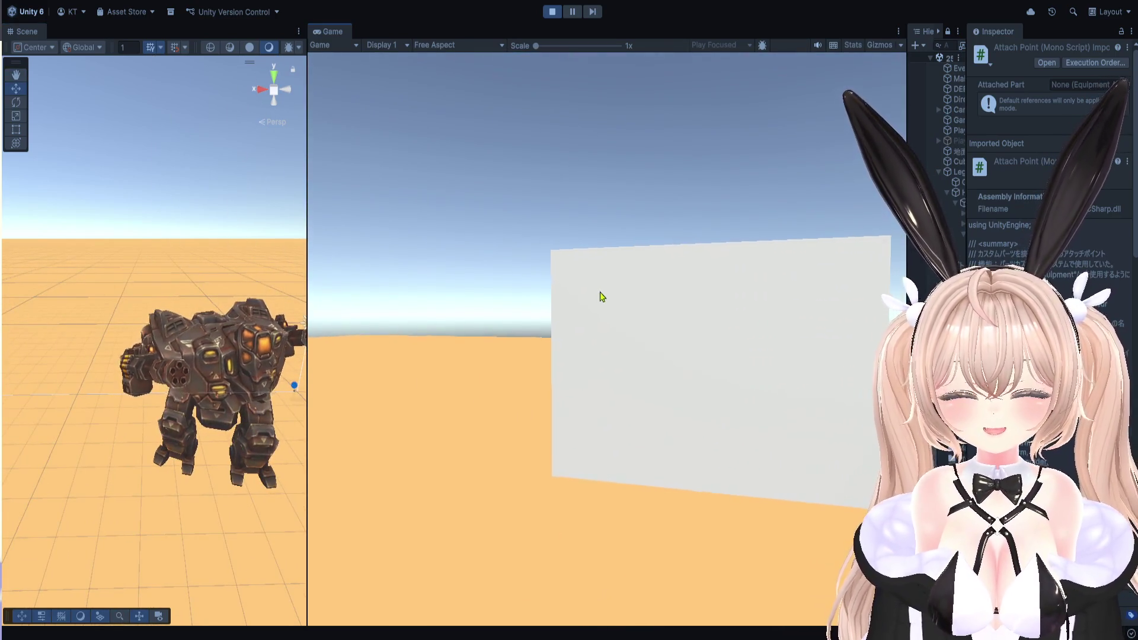
{"action": "key", "text": "d"}
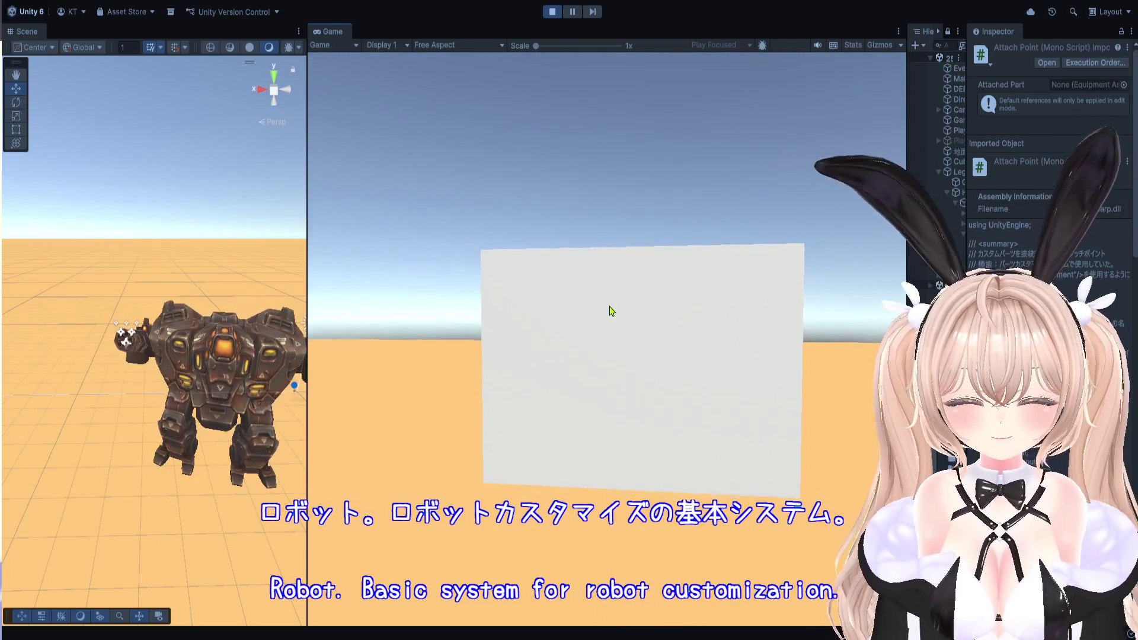
{"action": "left_click", "coordinate": [738, 432]}
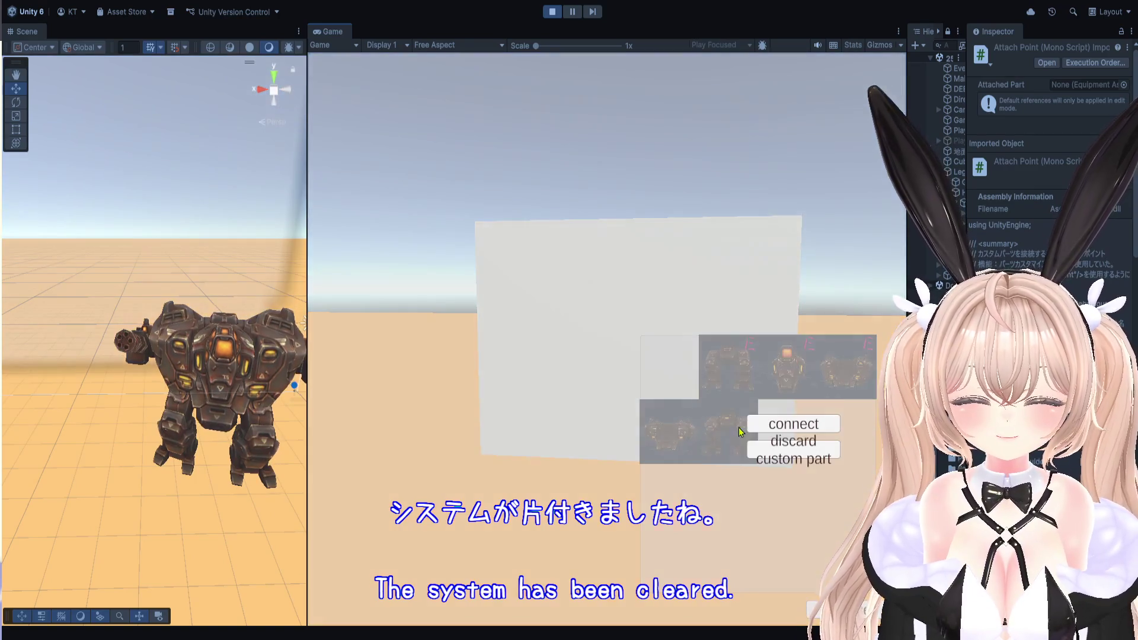
Connect the part, close the panel, back the mech away, then reopen the parts panel and dismiss it.
{"action": "left_click", "coordinate": [762, 427]}
{"action": "key", "text": "Escape"}
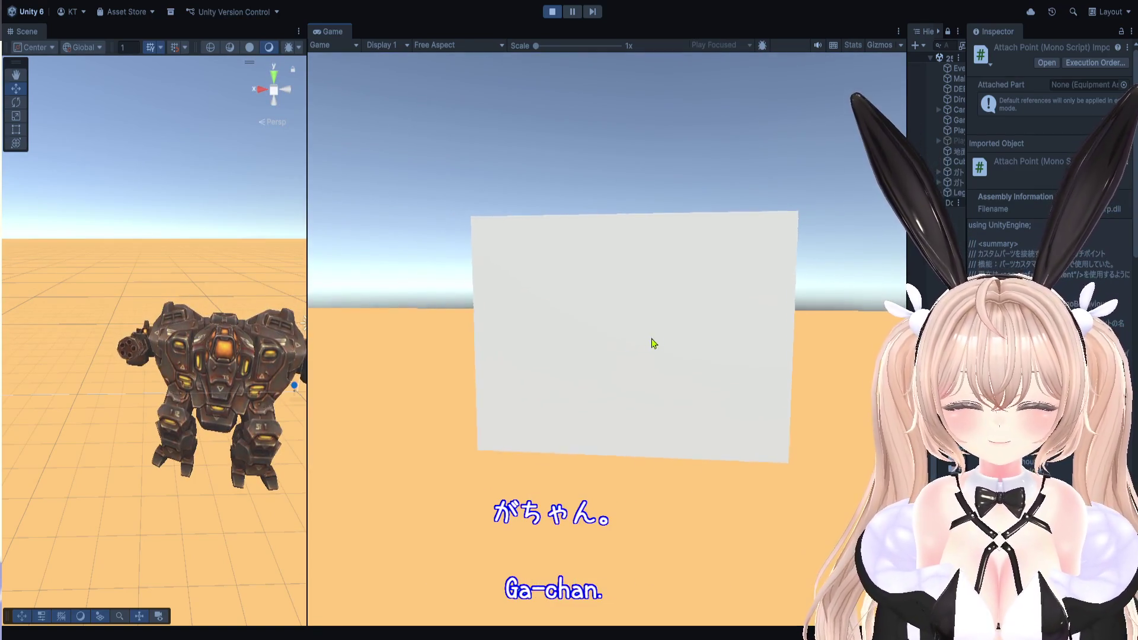
{"action": "key", "text": "a"}
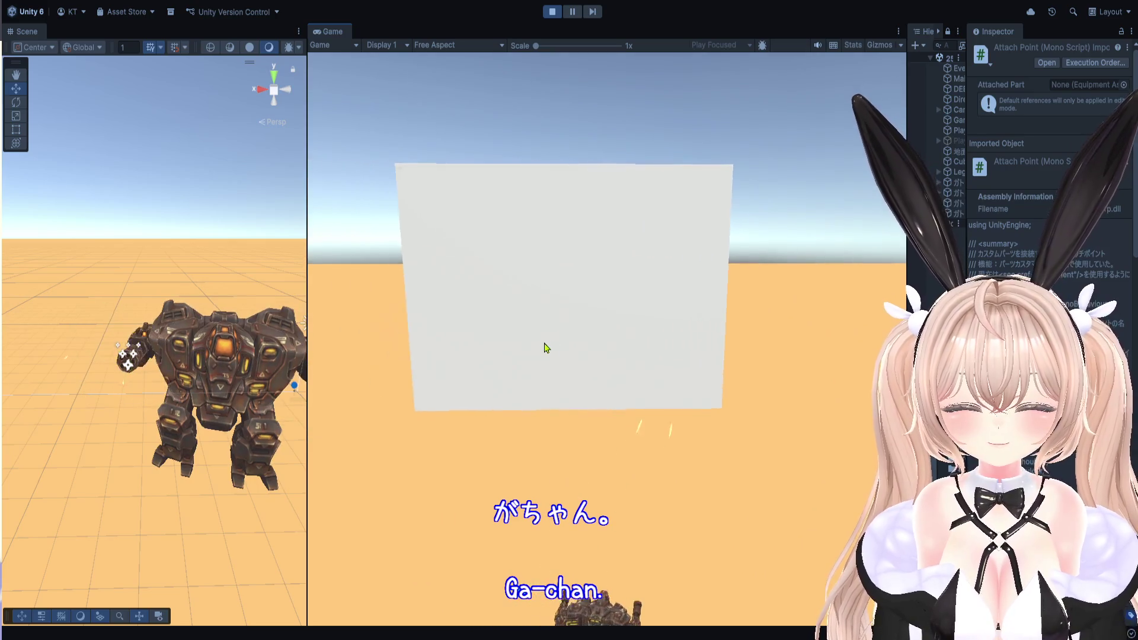
{"action": "key", "text": "s"}
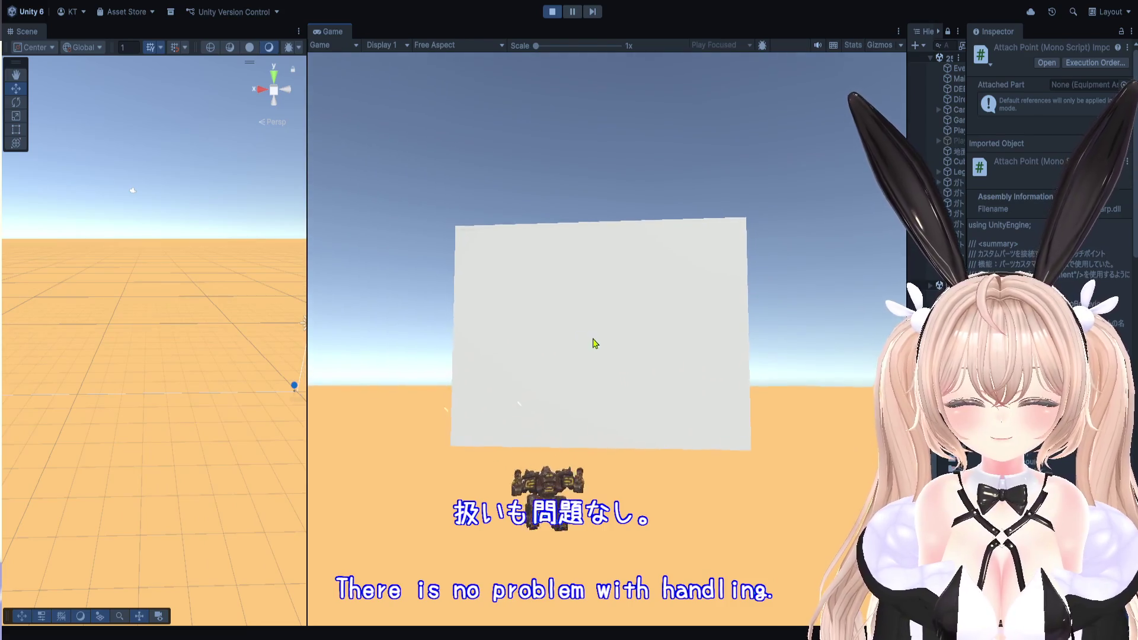
{"action": "key", "text": "Tab"}
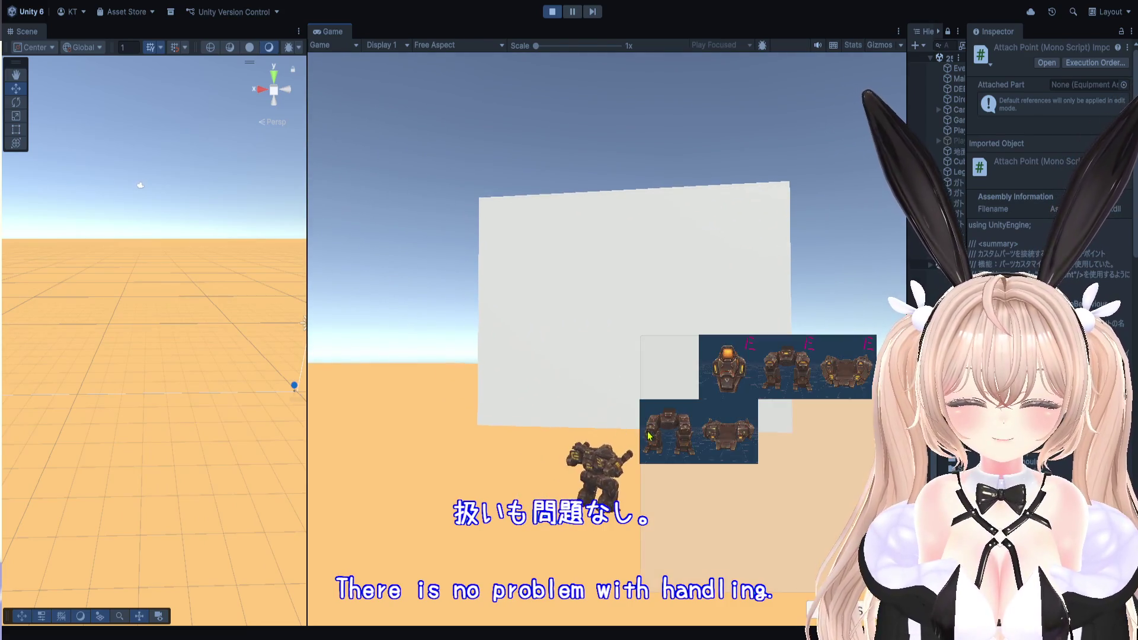
{"action": "right_click", "coordinate": [730, 427]}
{"action": "left_click", "coordinate": [795, 422]}
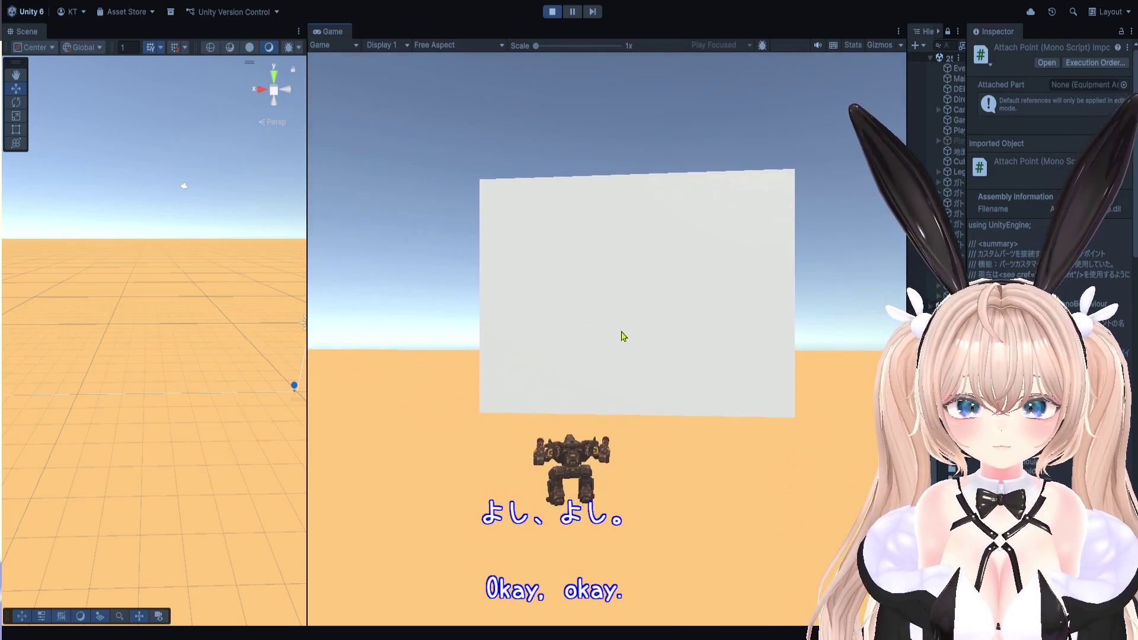
Repeatedly try the remove option on the arm weapons to detach one, then stop Play mode.
{"action": "left_click", "coordinate": [755, 367]}
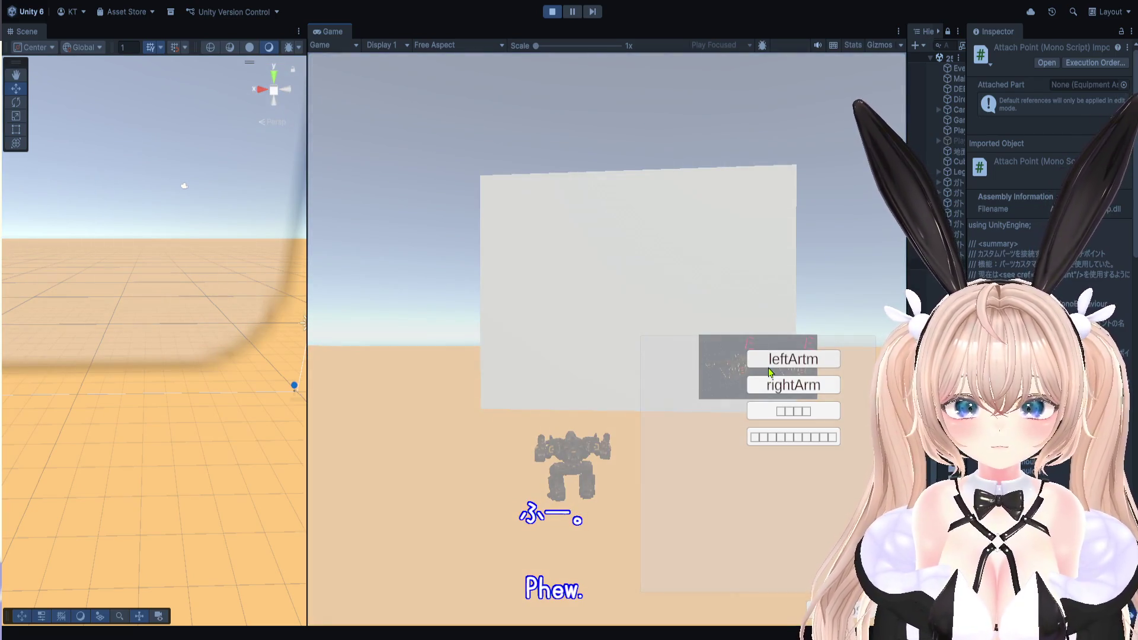
{"action": "left_click", "coordinate": [783, 414]}
{"action": "left_click", "coordinate": [787, 368]}
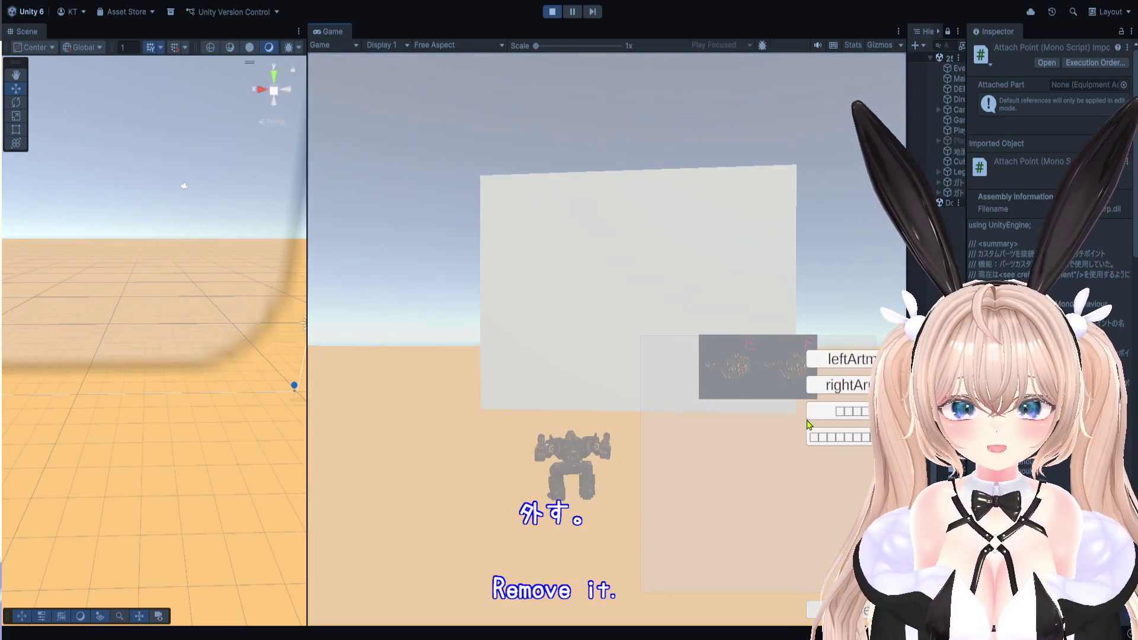
{"action": "left_click", "coordinate": [833, 415]}
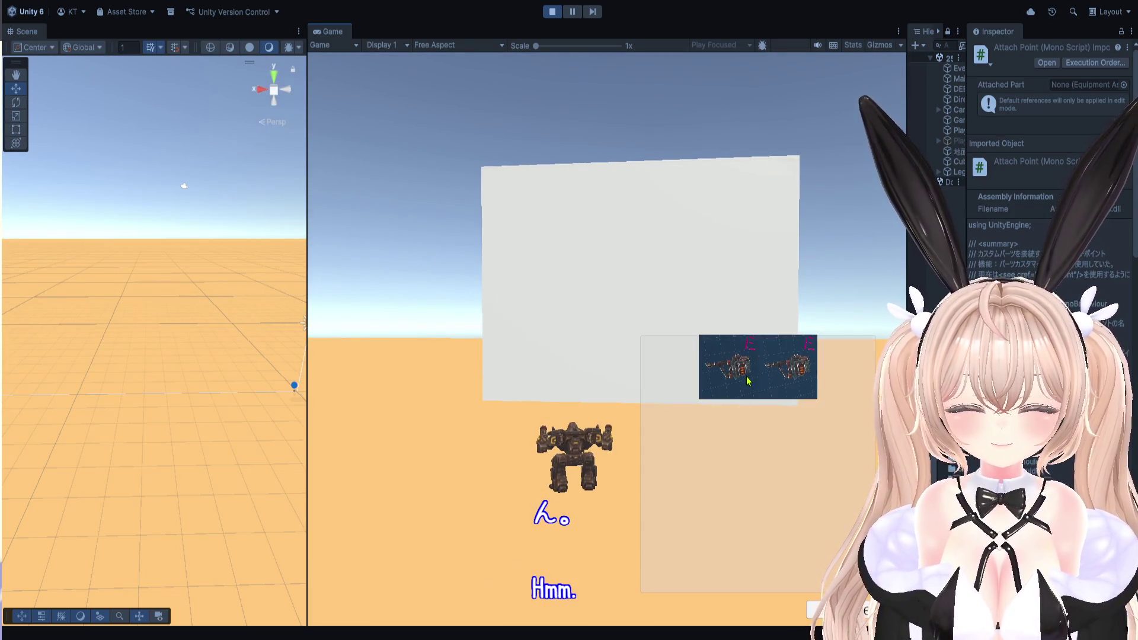
{"action": "left_click", "coordinate": [782, 391]}
{"action": "left_click", "coordinate": [782, 414]}
{"action": "left_click", "coordinate": [736, 370]}
{"action": "left_click", "coordinate": [782, 411]}
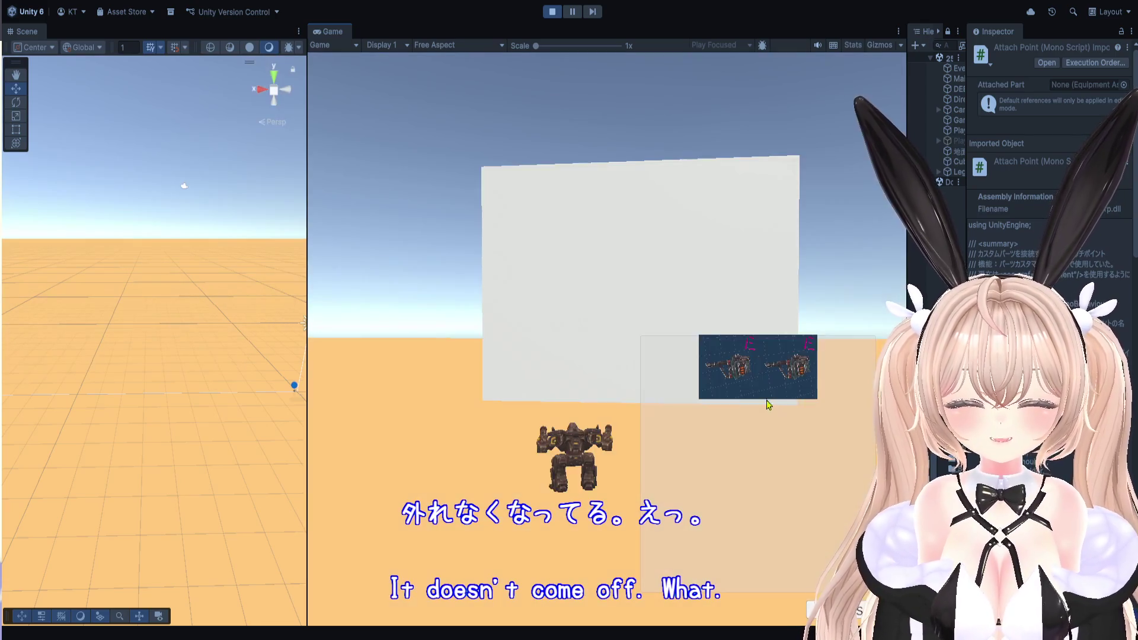
{"action": "left_click", "coordinate": [551, 11]}
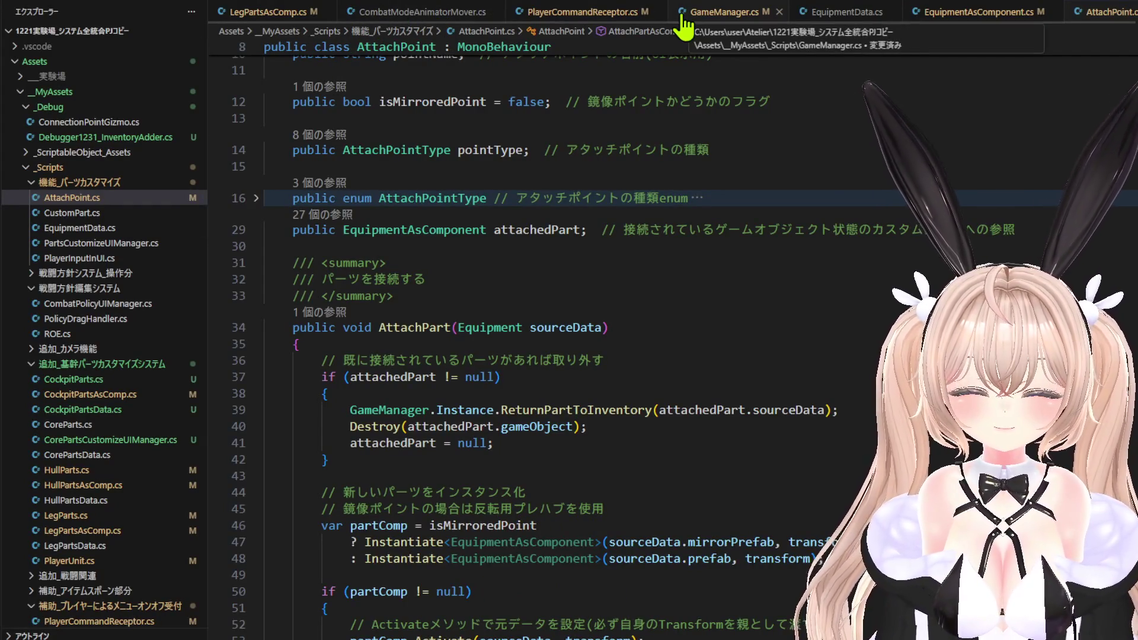
Open PartsCustomizeUIManager.cs and scroll down to the OnDetachSelected method.
{"action": "scroll", "coordinate": [684, 24], "scroll_direction": "down", "scroll_amount": 1}
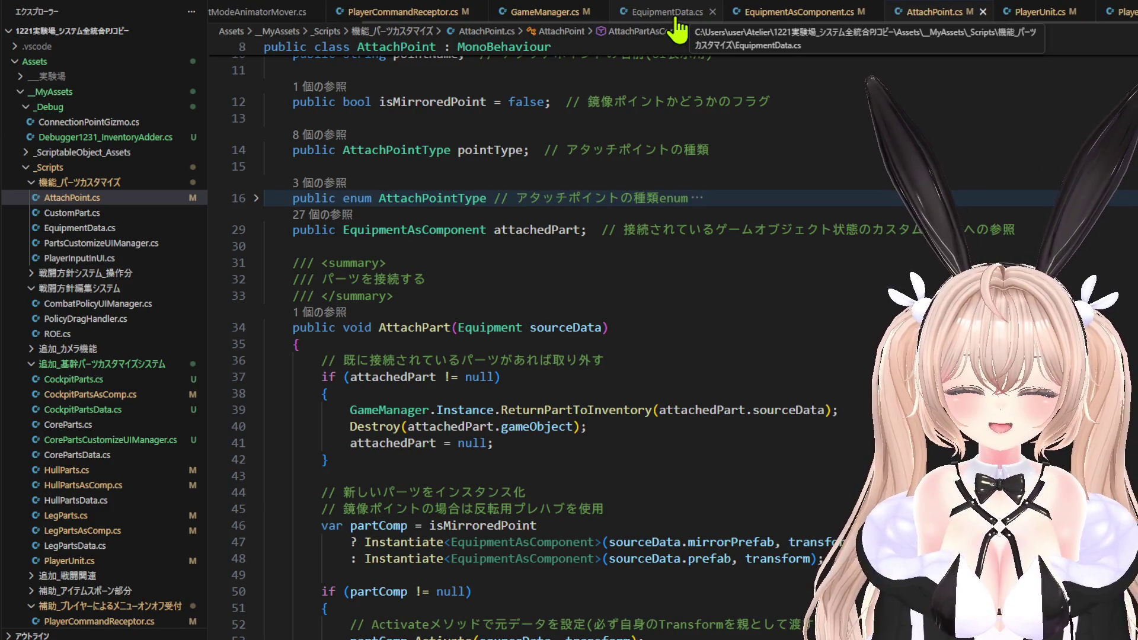
{"action": "scroll", "coordinate": [673, 47], "scroll_direction": "up", "scroll_amount": 3}
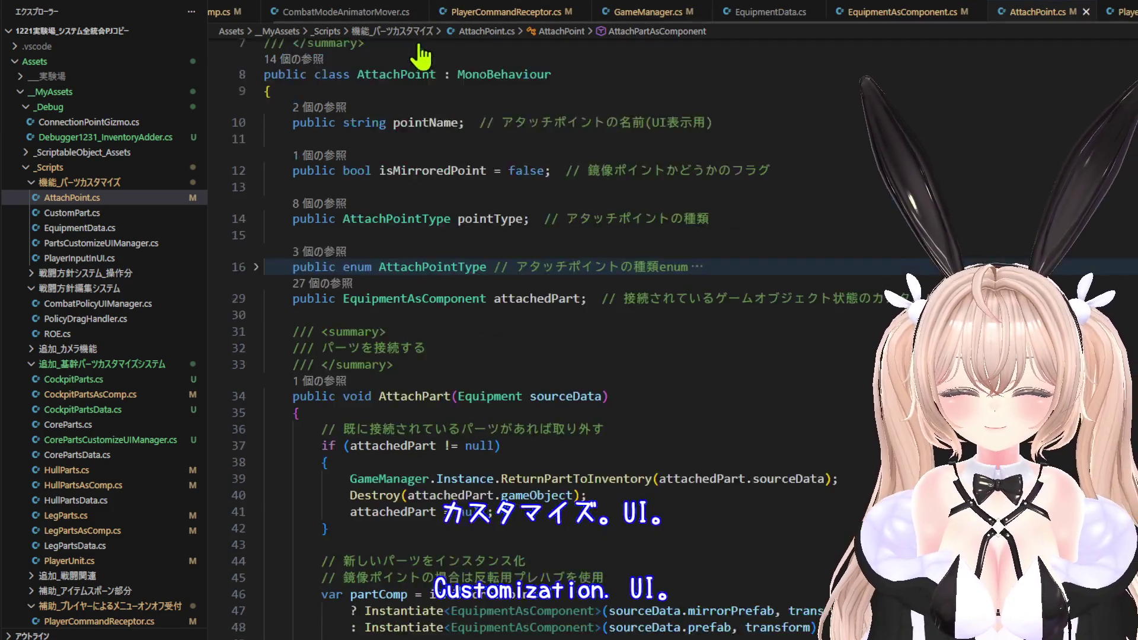
{"action": "scroll", "coordinate": [370, 13], "scroll_direction": "up", "scroll_amount": 1}
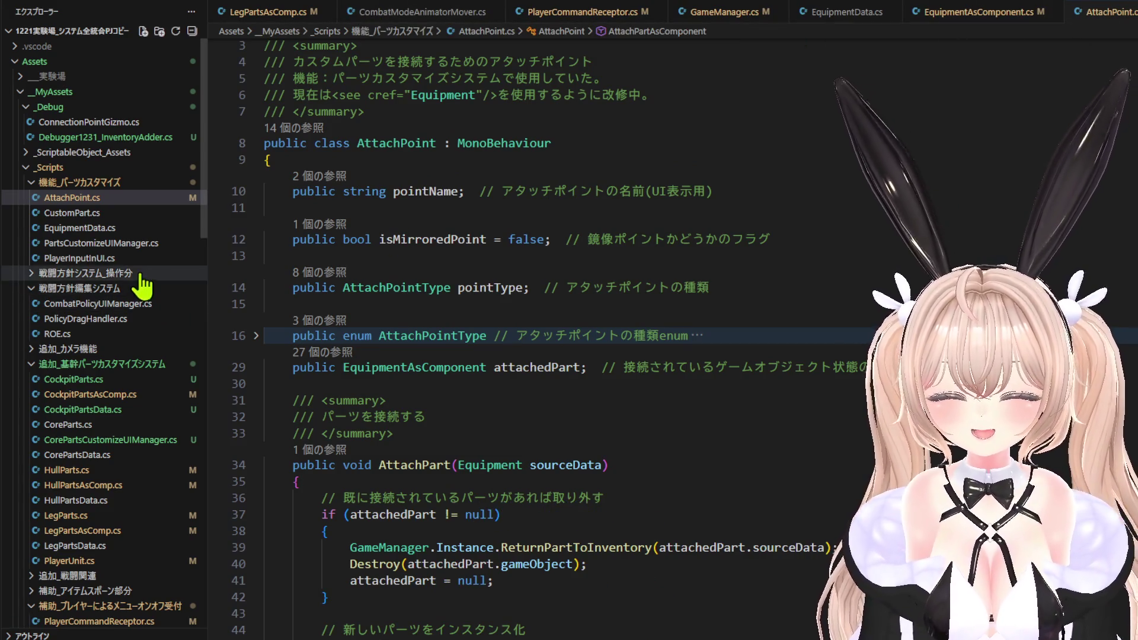
{"action": "left_click", "coordinate": [100, 248]}
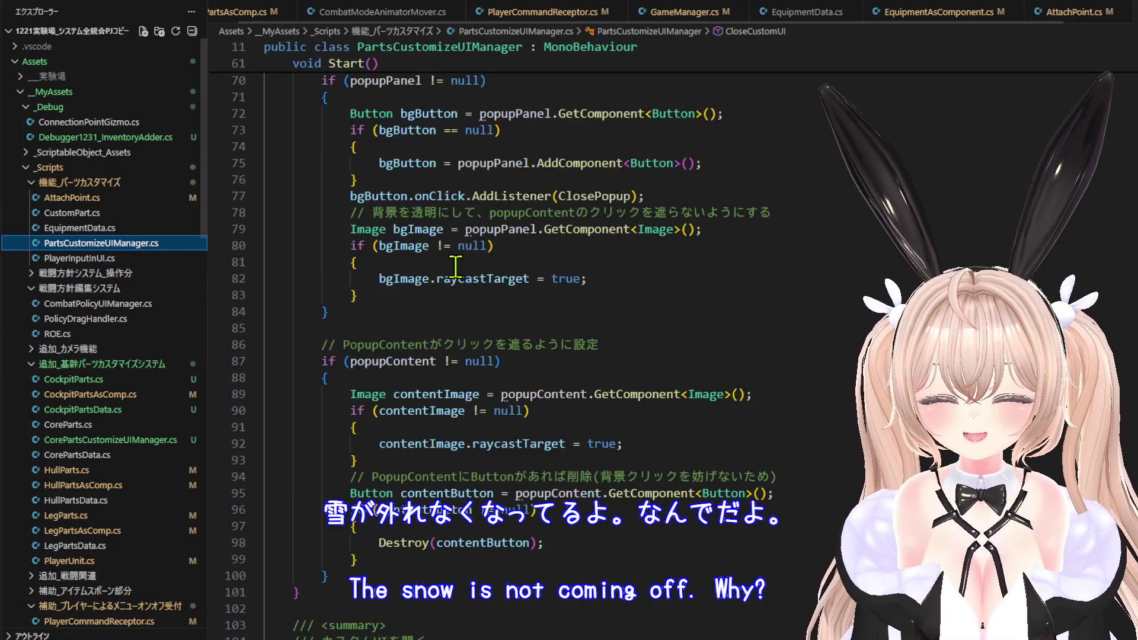
{"action": "scroll", "coordinate": [501, 302], "scroll_direction": "down", "scroll_amount": 5}
{"action": "scroll", "coordinate": [504, 305], "scroll_direction": "down", "scroll_amount": 7}
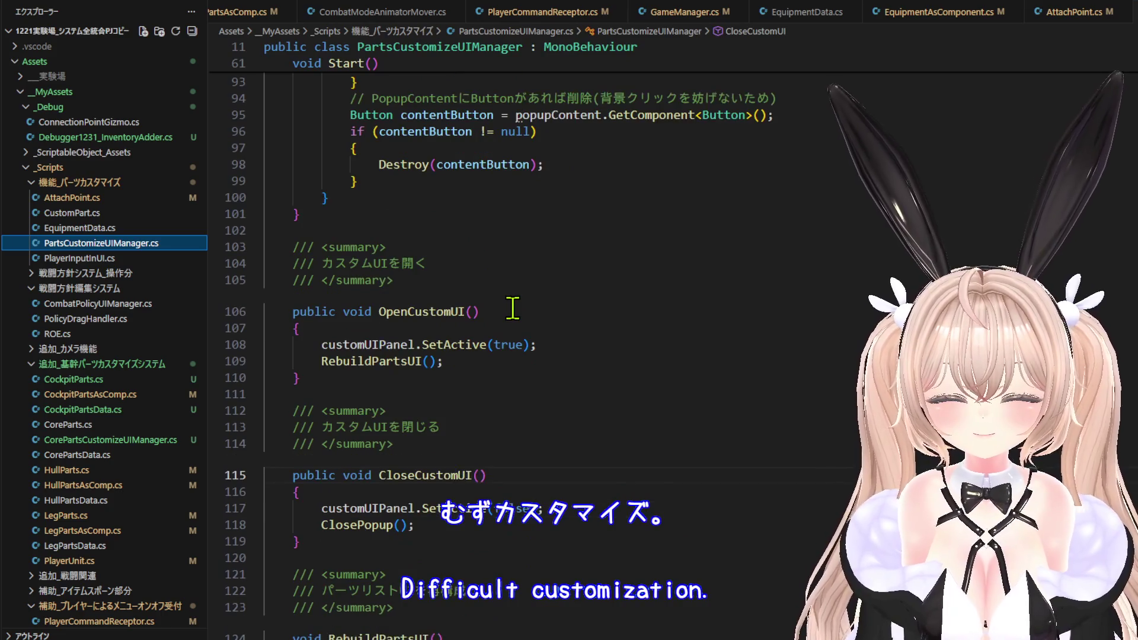
{"action": "scroll", "coordinate": [507, 307], "scroll_direction": "down", "scroll_amount": 3}
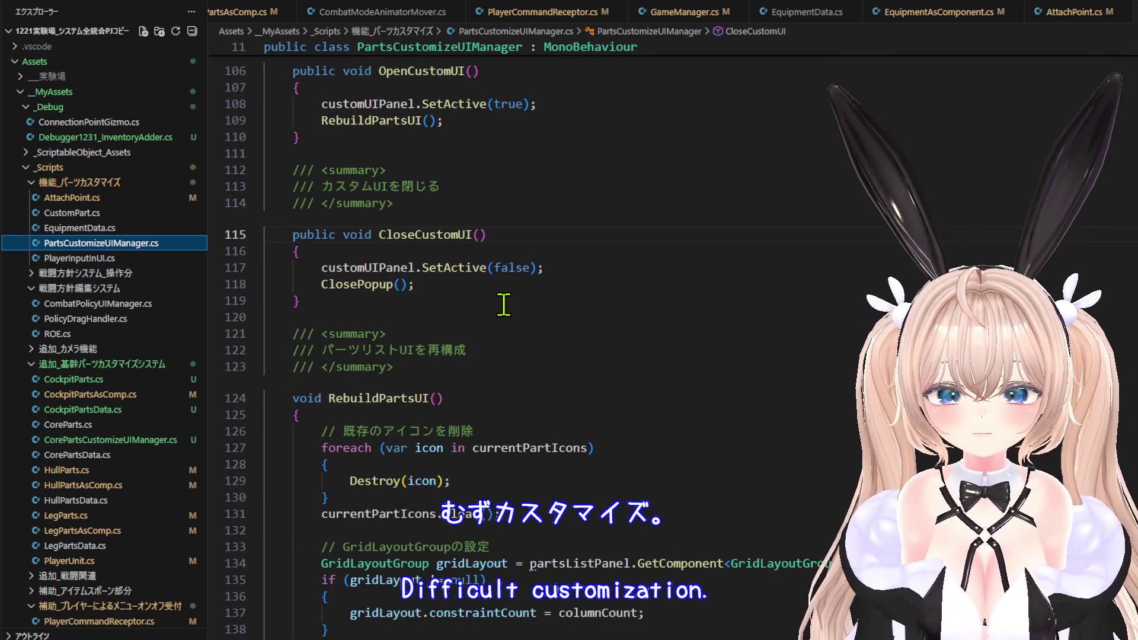
{"action": "scroll", "coordinate": [503, 347], "scroll_direction": "down", "scroll_amount": 5}
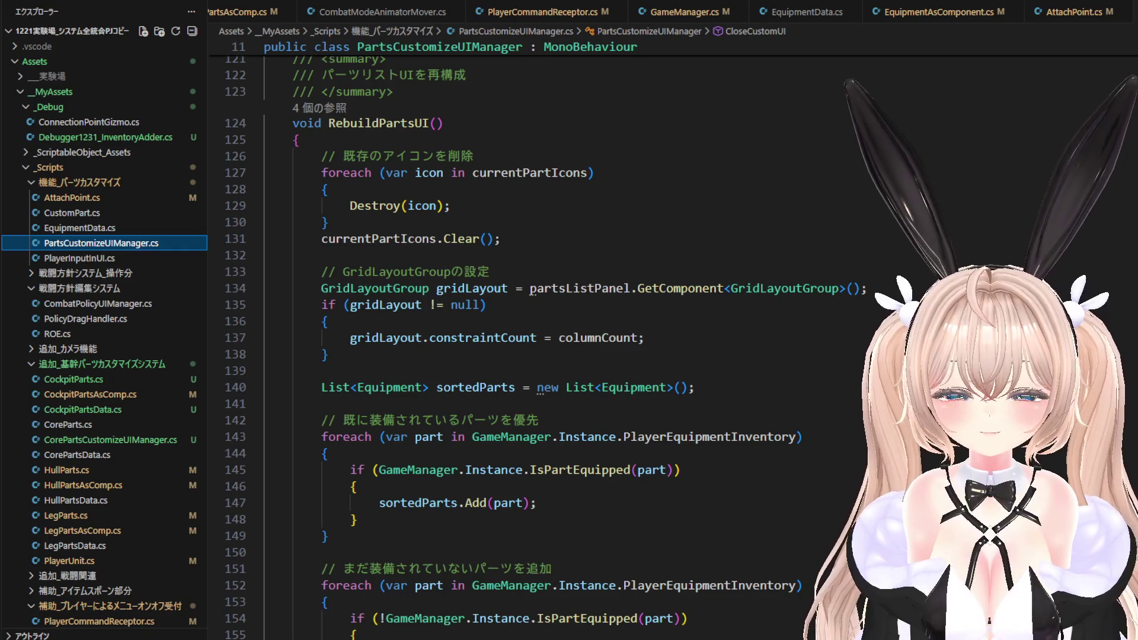
{"action": "scroll", "coordinate": [503, 338], "scroll_direction": "up", "scroll_amount": 20}
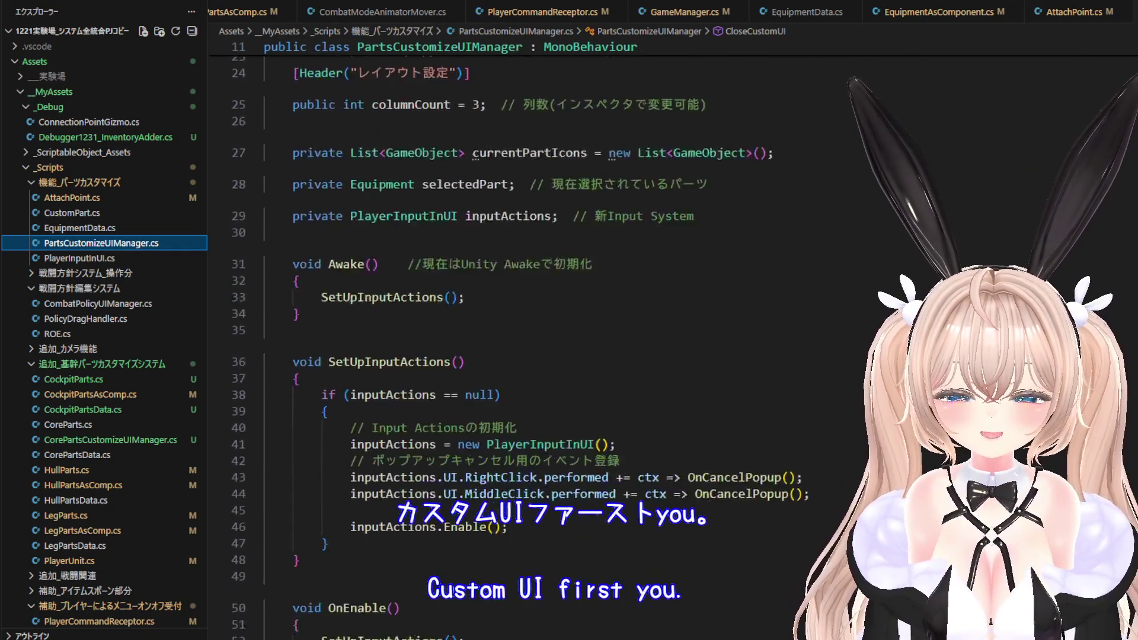
{"action": "scroll", "coordinate": [513, 356], "scroll_direction": "down", "scroll_amount": 10}
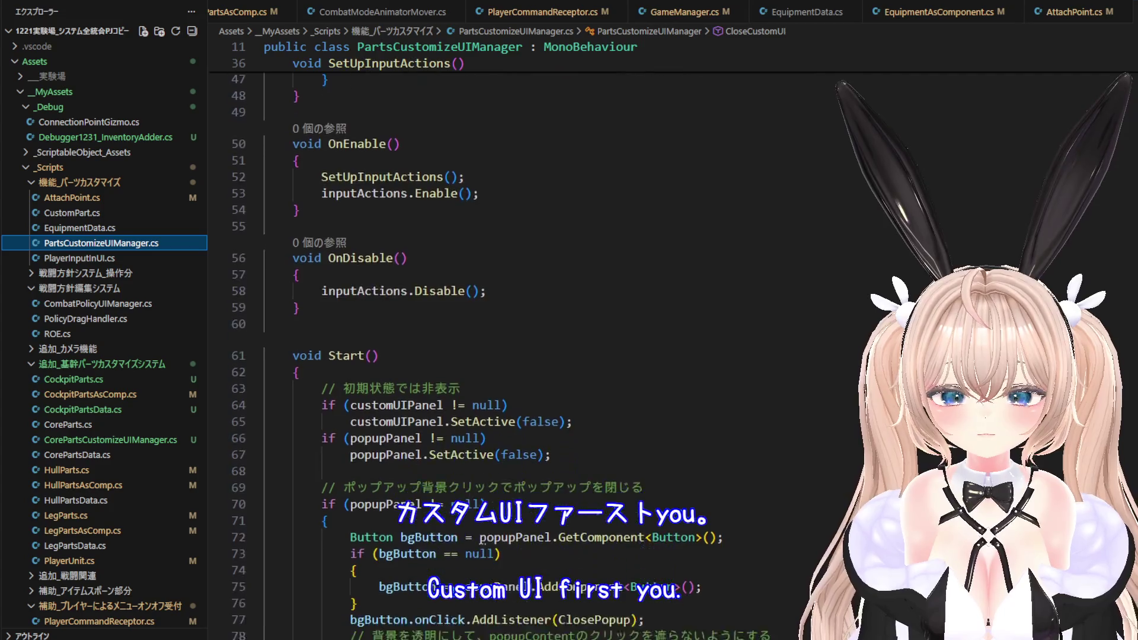
{"action": "scroll", "coordinate": [504, 347], "scroll_direction": "down", "scroll_amount": 20}
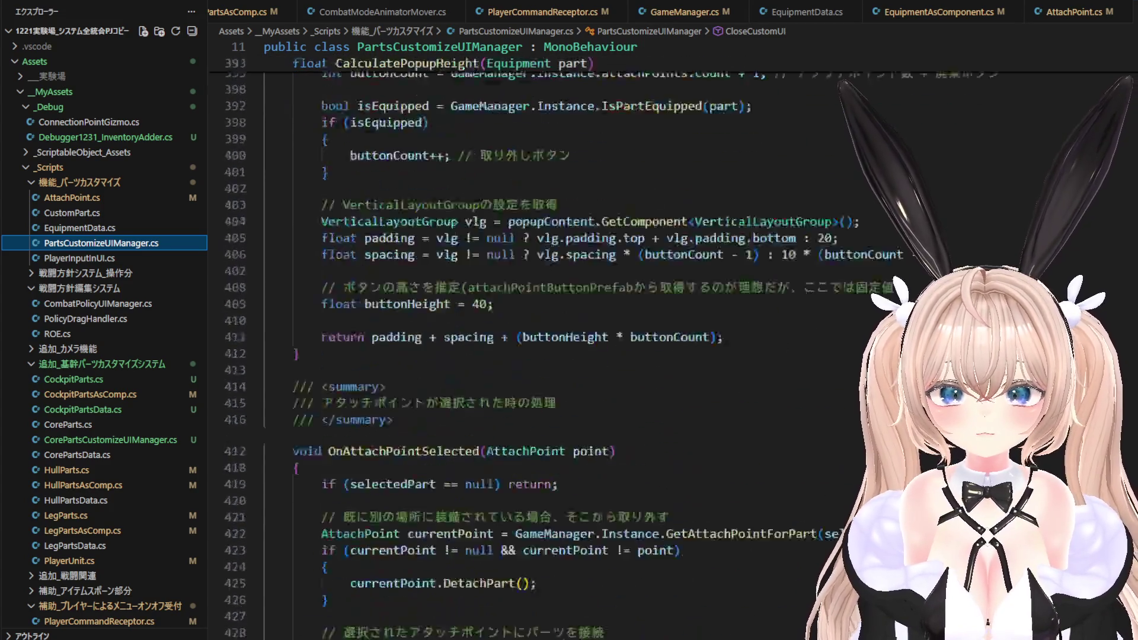
{"action": "scroll", "coordinate": [643, 338], "scroll_direction": "up", "scroll_amount": 2}
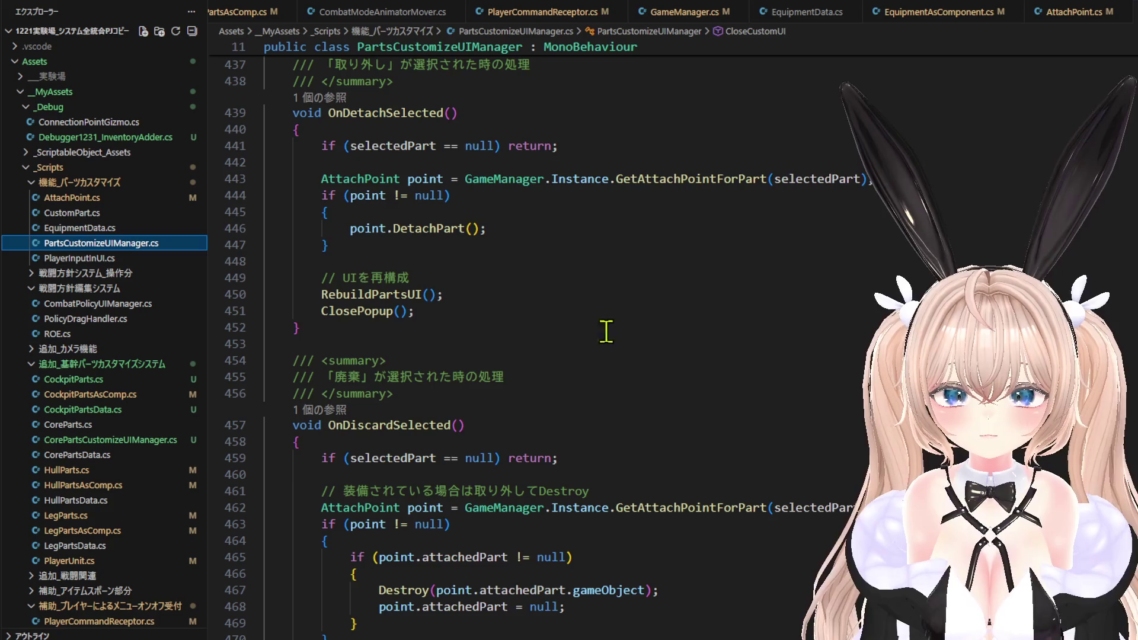
Run Go to Definition on the DetachPart call on line 446.
{"action": "left_click", "coordinate": [466, 312]}
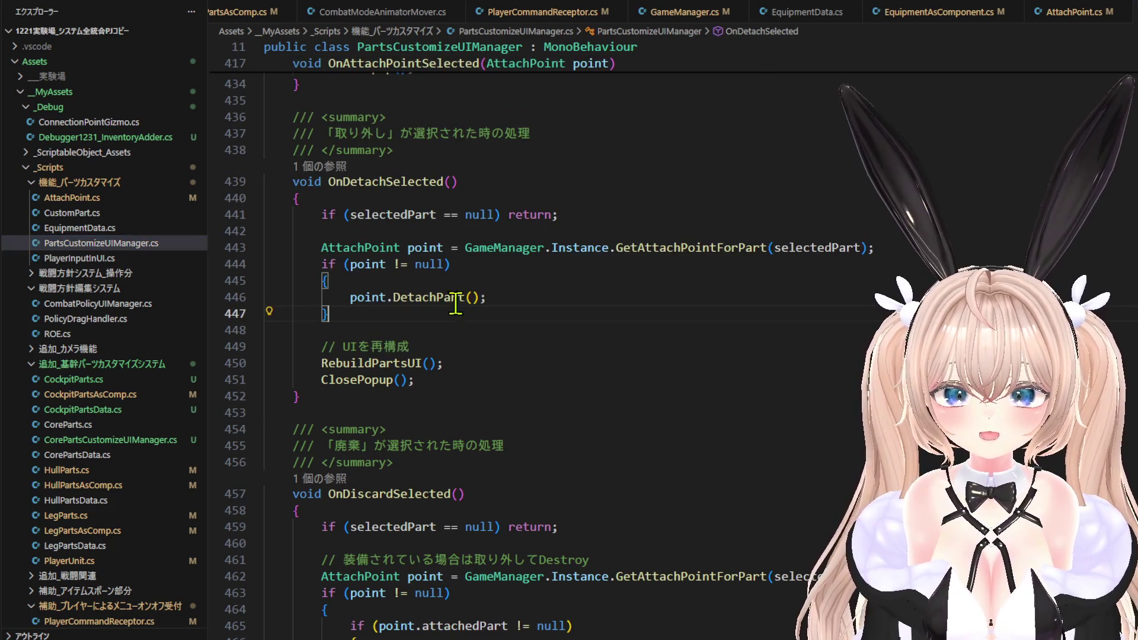
{"action": "mouse_move", "coordinate": [443, 296]}
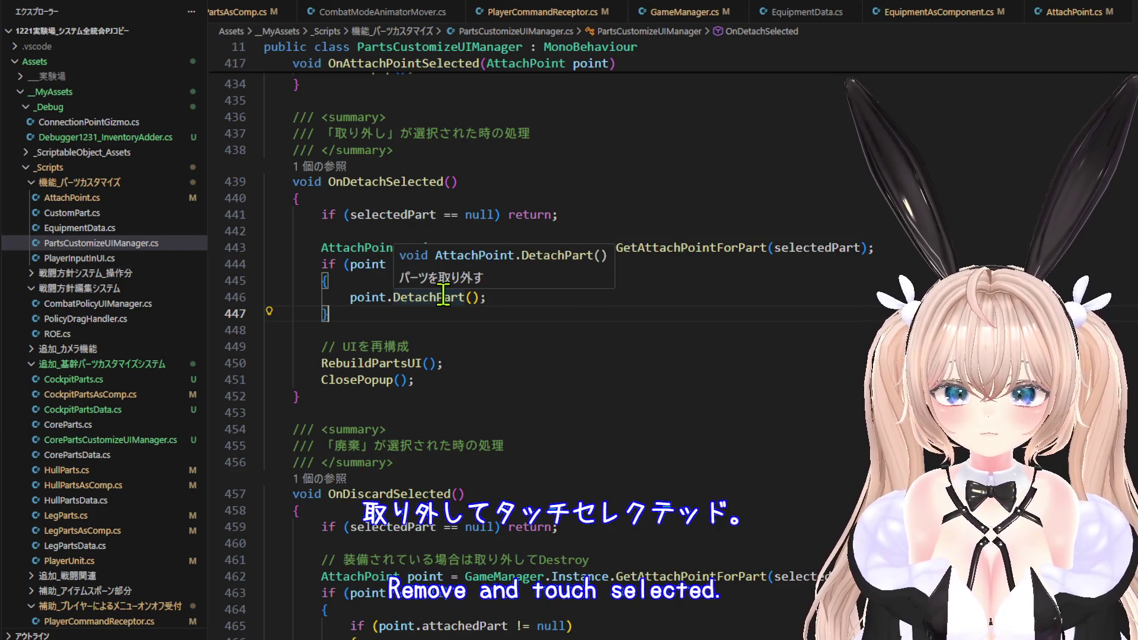
{"action": "left_click", "coordinate": [443, 296]}
{"action": "right_click", "coordinate": [443, 297]}
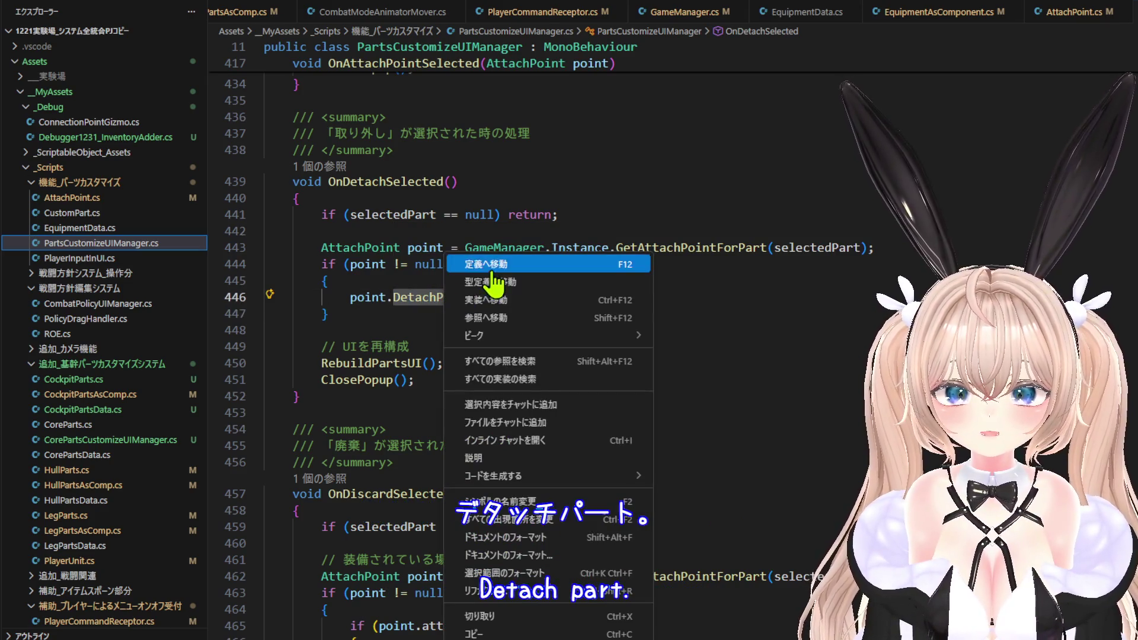
{"action": "left_click", "coordinate": [491, 268]}
In DetachPart, select the ReturnPartToInventory call and bring up its context menu without choosing anything.
{"action": "left_click", "coordinate": [527, 359]}
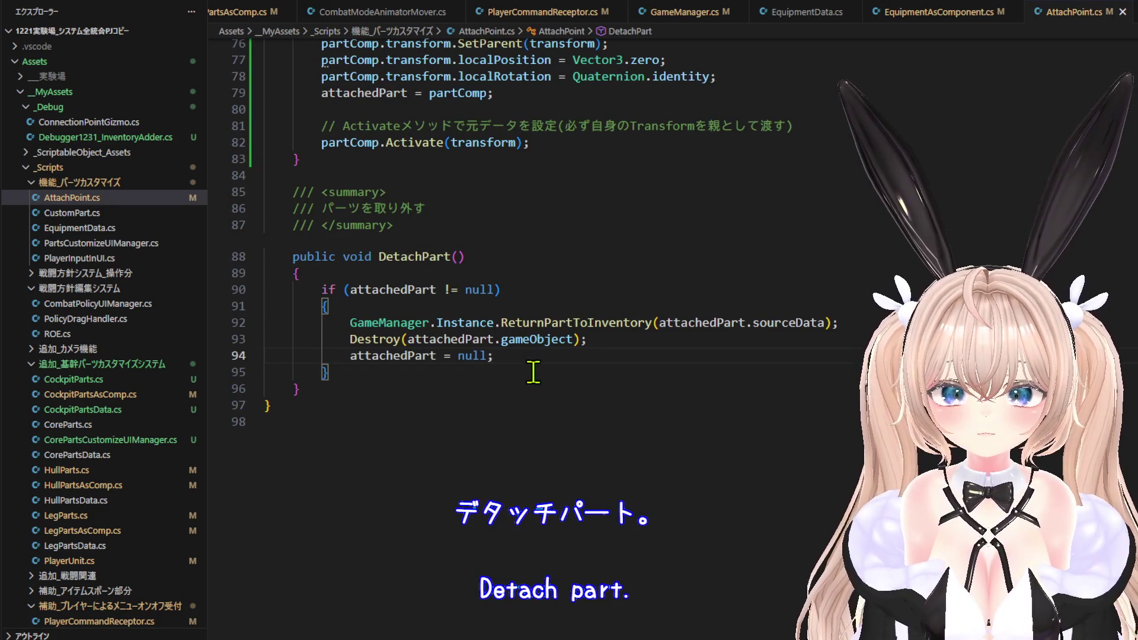
{"action": "left_click", "coordinate": [550, 323]}
{"action": "right_click", "coordinate": [551, 320]}
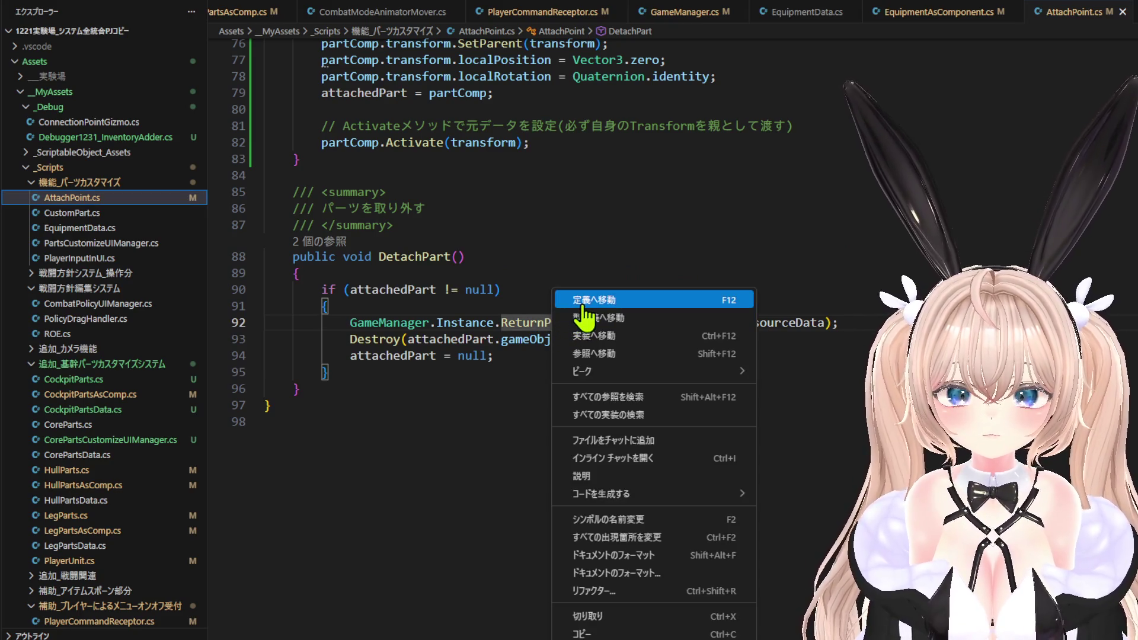
{"action": "left_click", "coordinate": [503, 364]}
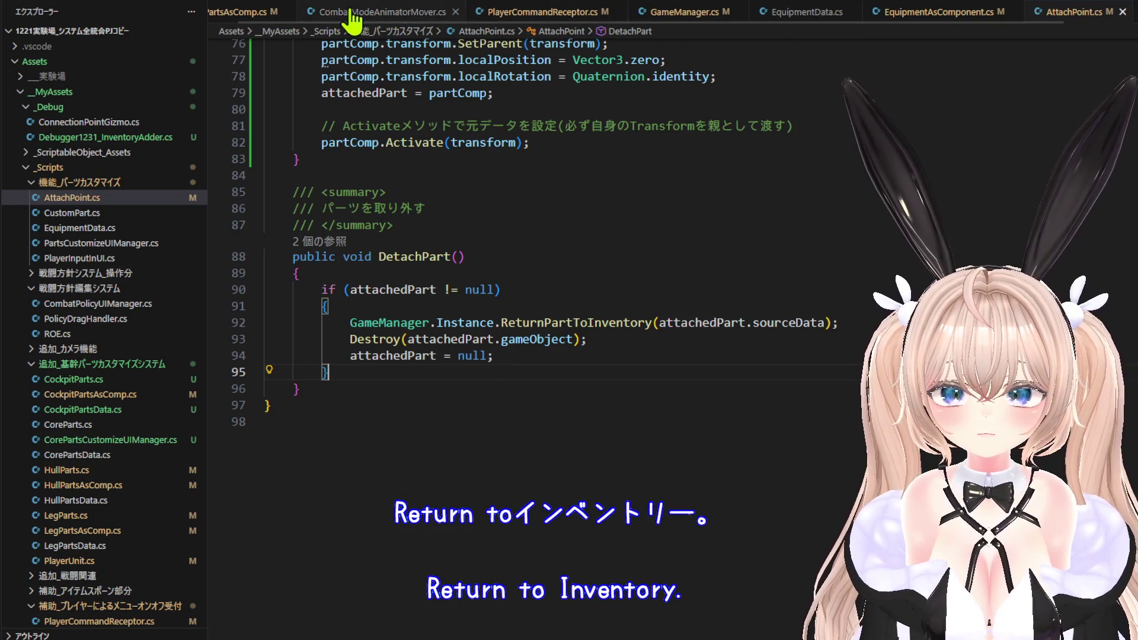
Peek at the references to OnDetachSelected and highlight the uses of selectedPart.
{"action": "scroll", "coordinate": [289, 21], "scroll_direction": "up", "scroll_amount": 1}
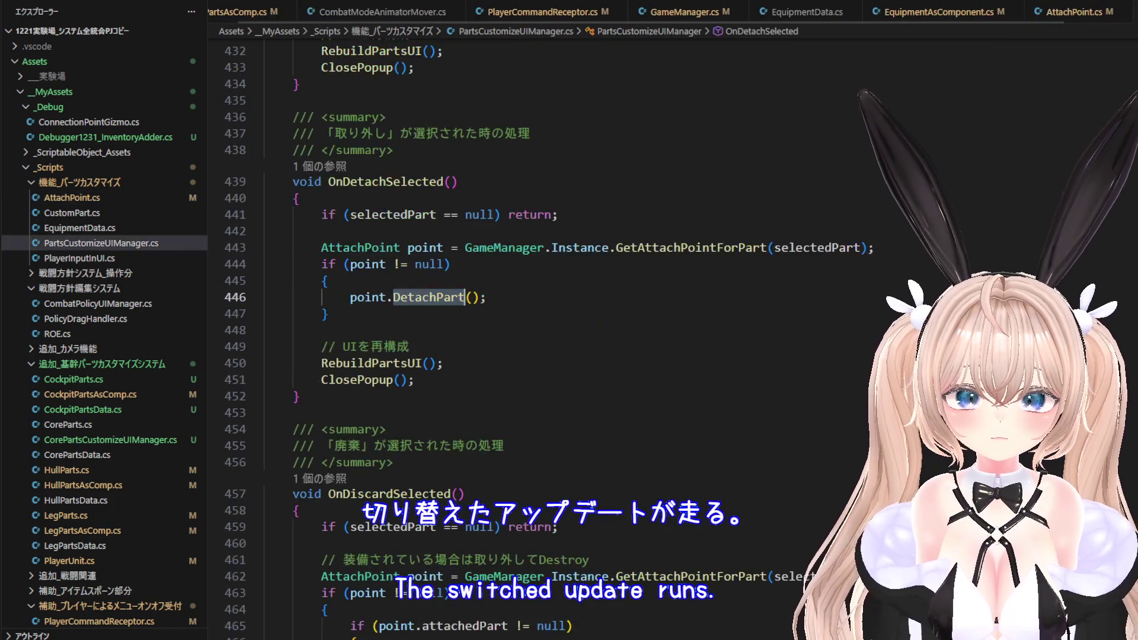
{"action": "scroll", "coordinate": [528, 348], "scroll_direction": "up", "scroll_amount": 2}
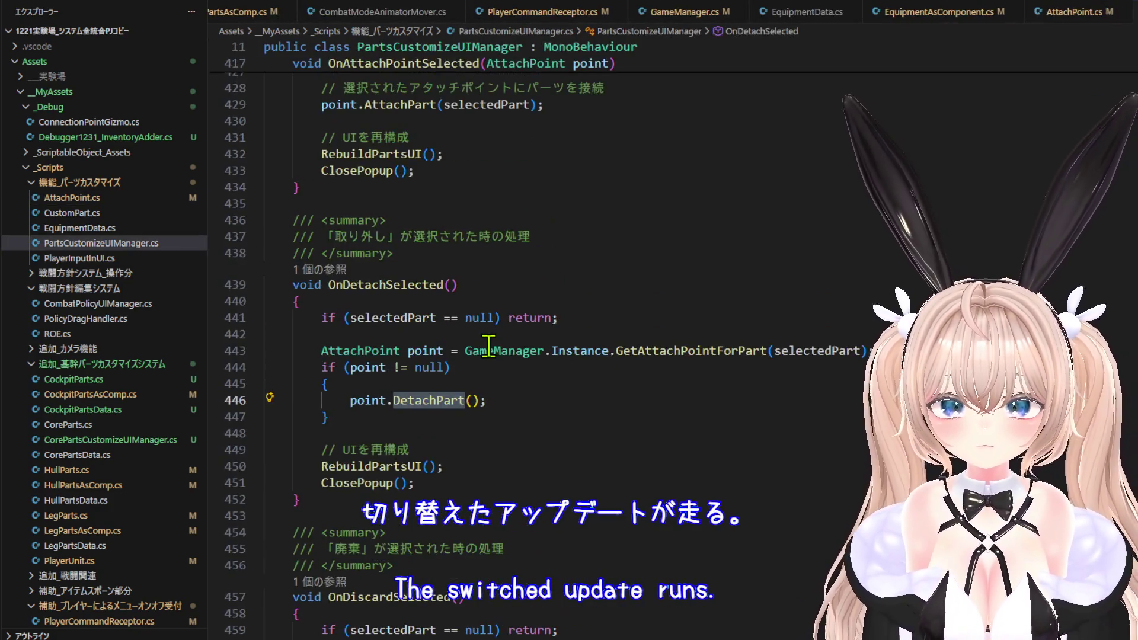
{"action": "left_click", "coordinate": [353, 289], "text": "ctrl"}
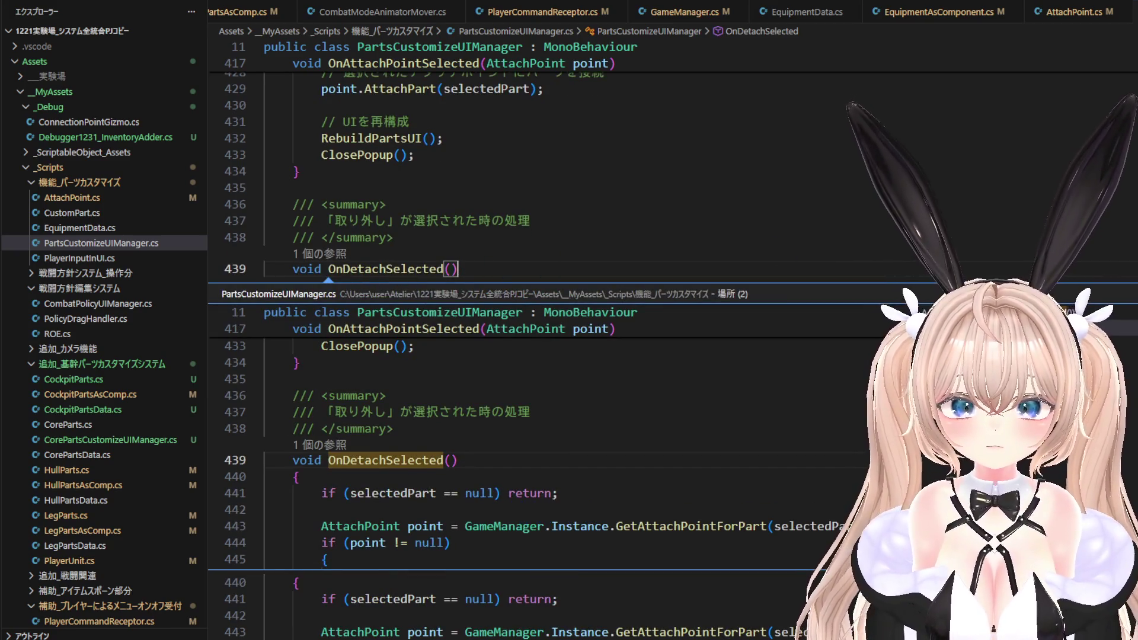
{"action": "key", "text": "Escape"}
{"action": "left_click", "coordinate": [421, 301]}
{"action": "right_click", "coordinate": [403, 303]}
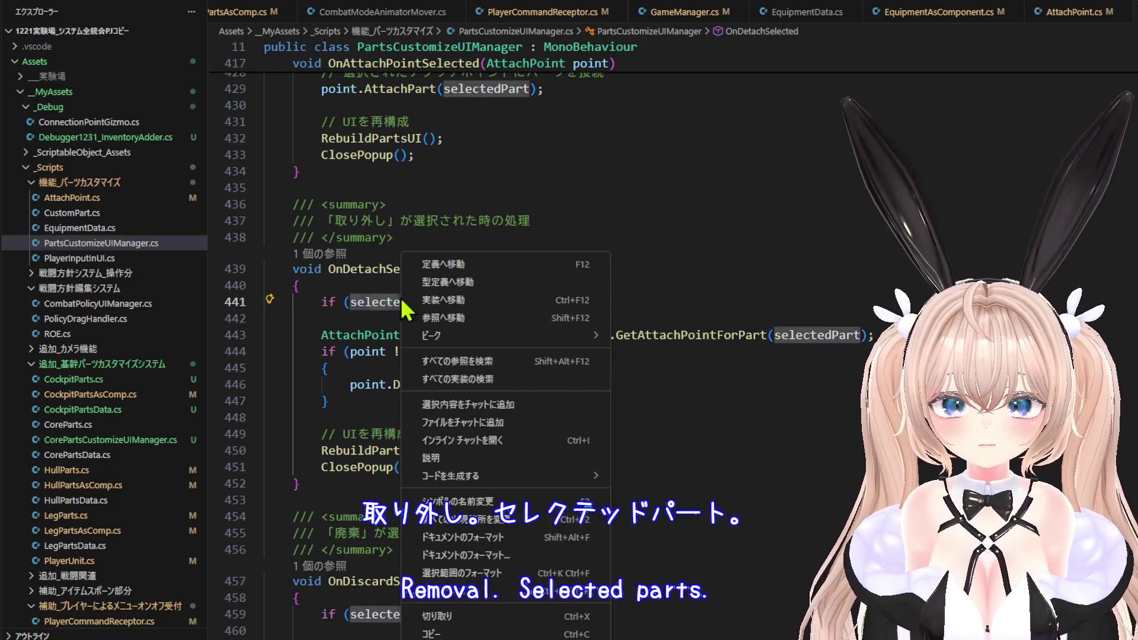
{"action": "left_click", "coordinate": [343, 255]}
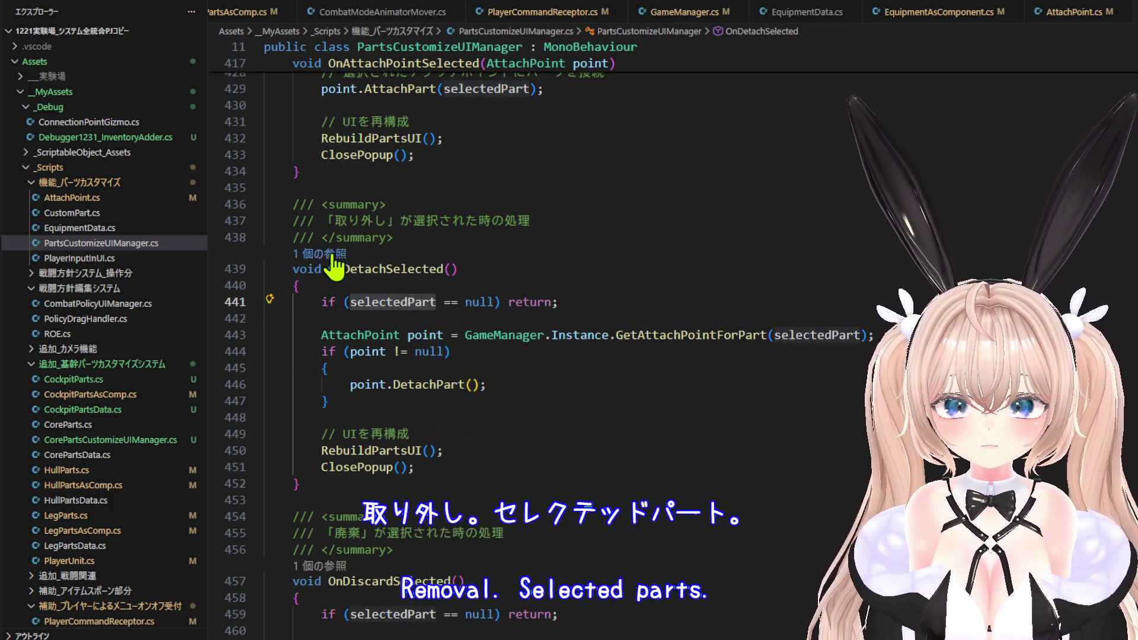
{"action": "left_click", "coordinate": [342, 255]}
{"action": "scroll", "coordinate": [716, 171], "scroll_direction": "up", "scroll_amount": 4}
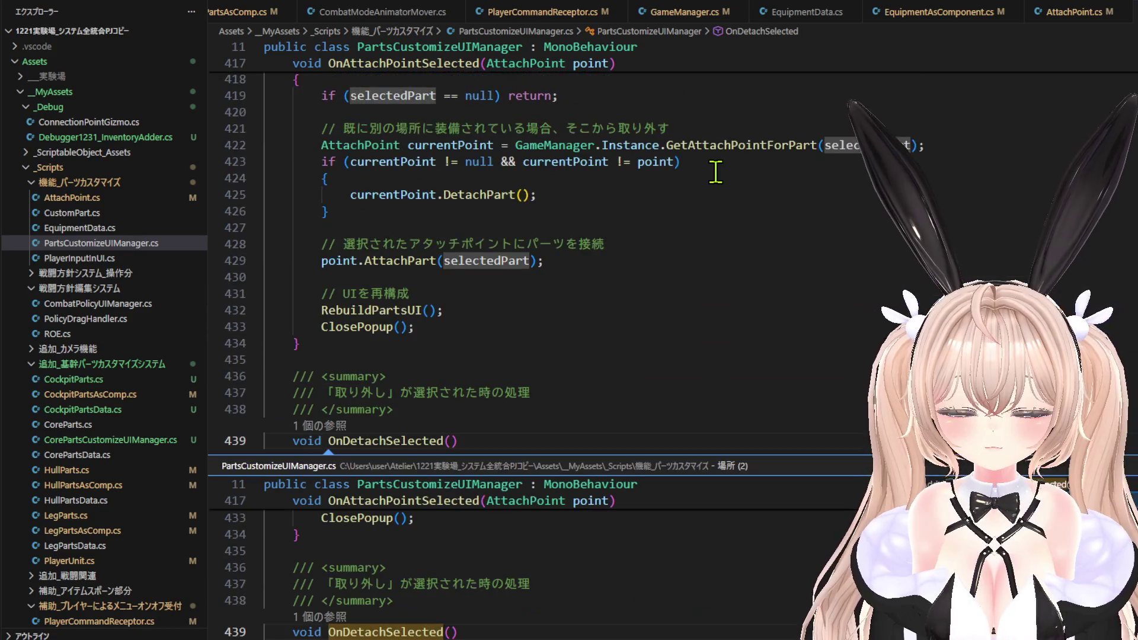
{"action": "key", "text": "Escape"}
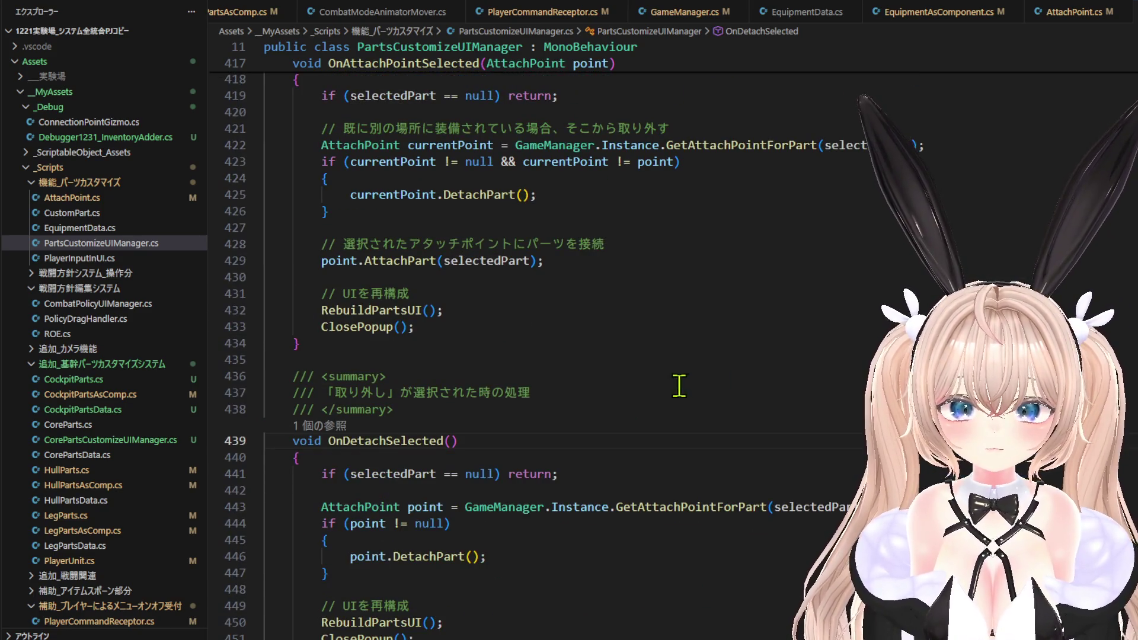
{"action": "scroll", "coordinate": [542, 480], "scroll_direction": "down", "scroll_amount": 2}
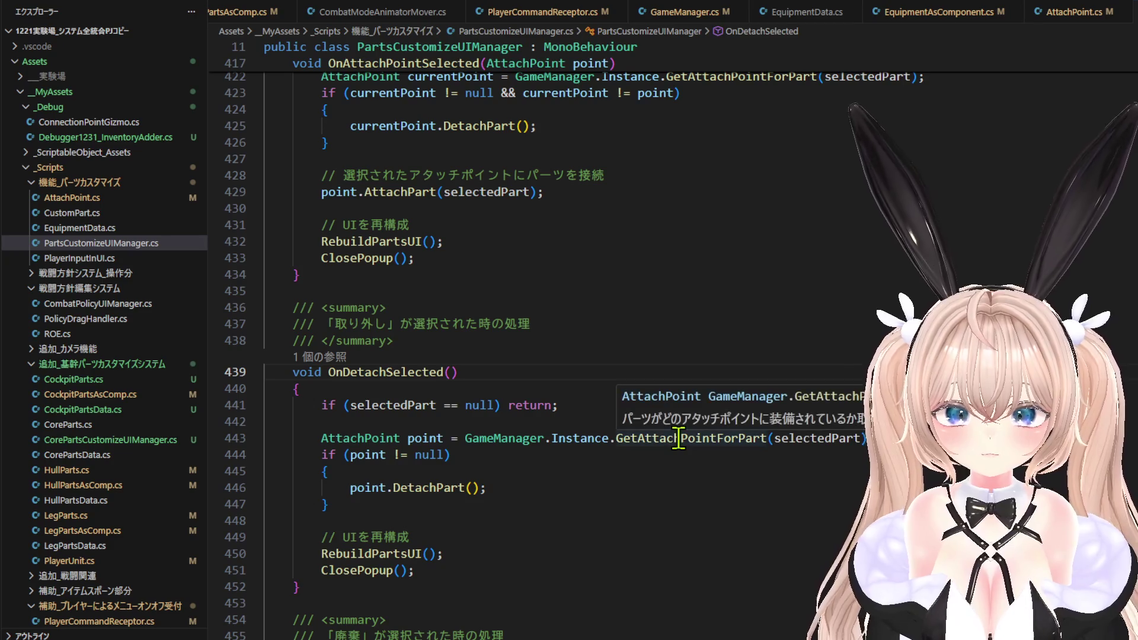
Go to Definition on the GetAttachPointForPart call in OnDetachSelected, opening GameManager.cs.
{"action": "left_click", "coordinate": [678, 438]}
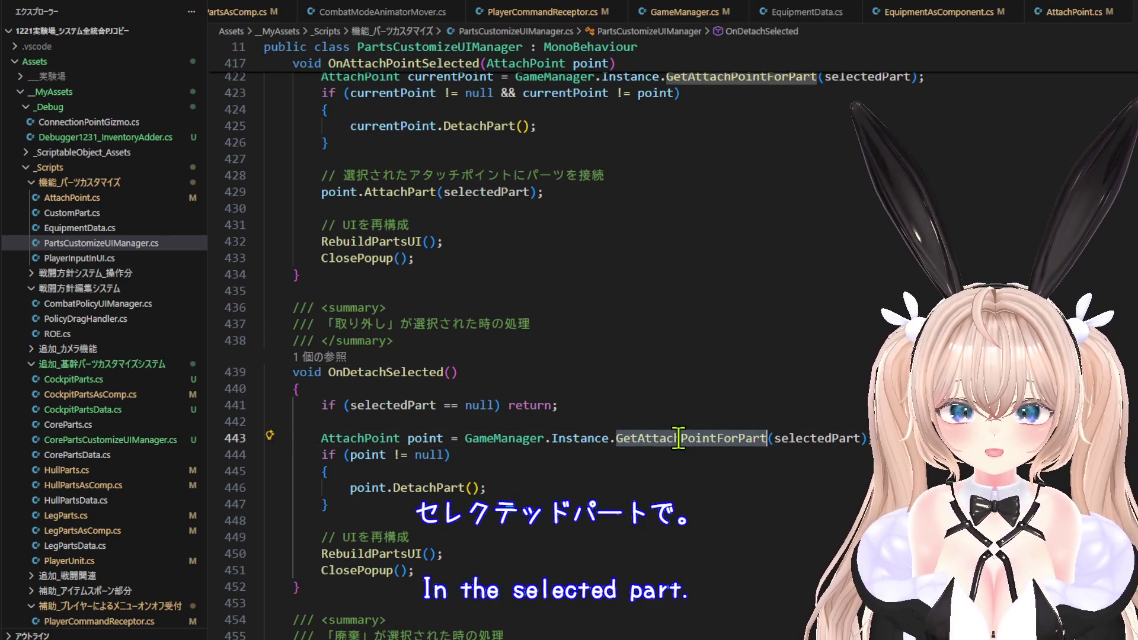
{"action": "right_click", "coordinate": [738, 442]}
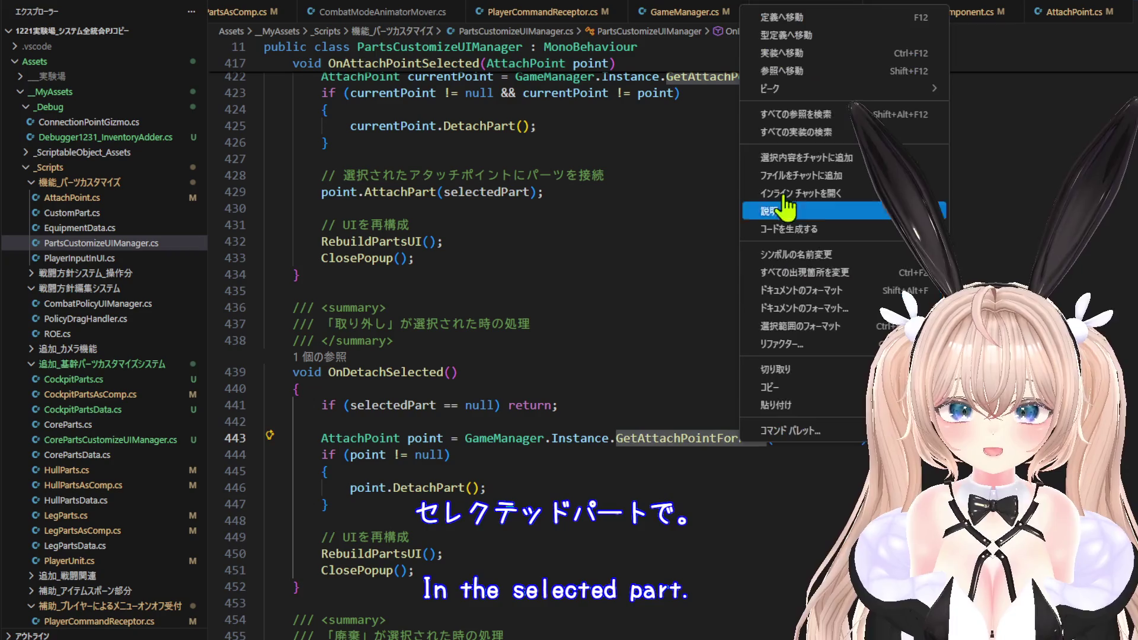
{"action": "left_click", "coordinate": [788, 35]}
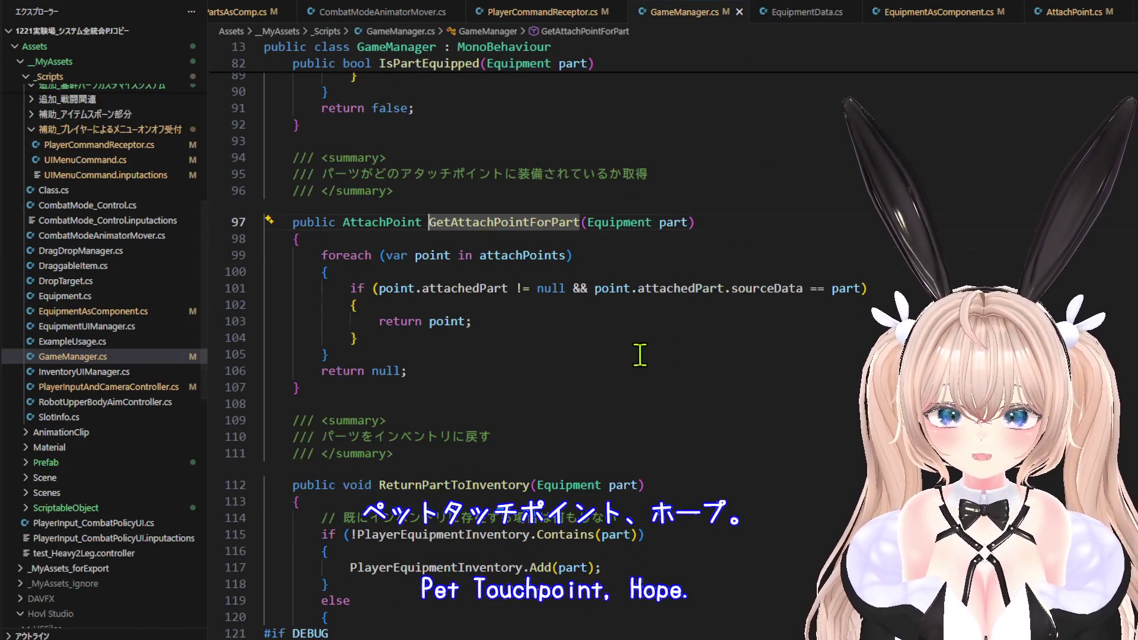
{"action": "left_click", "coordinate": [504, 324]}
{"action": "left_click", "coordinate": [500, 345]}
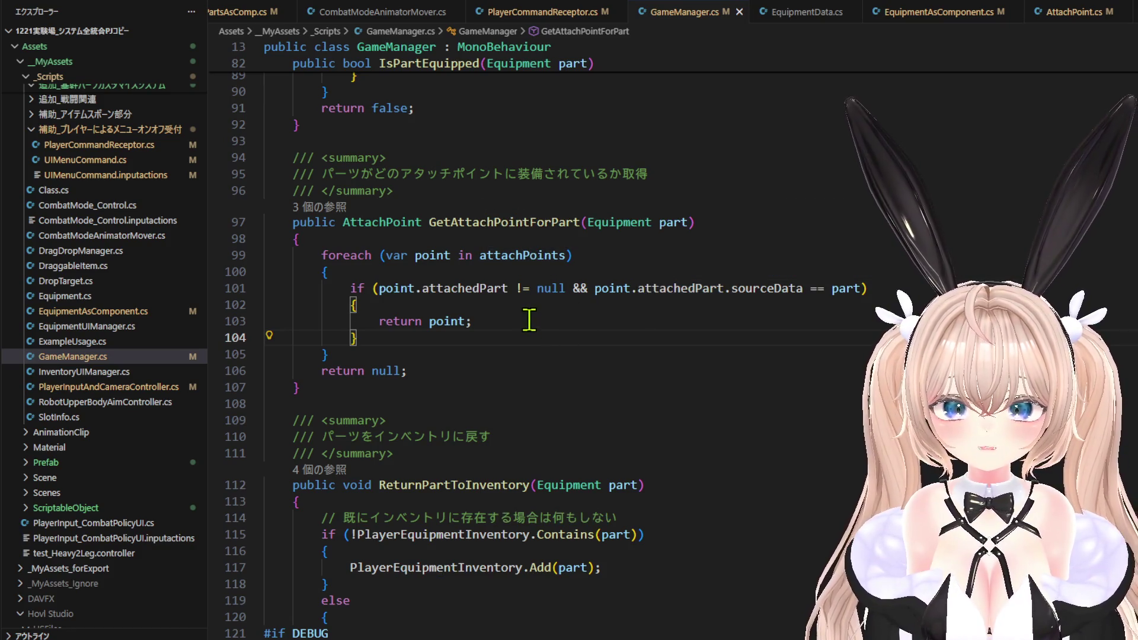
{"action": "left_click", "coordinate": [528, 253]}
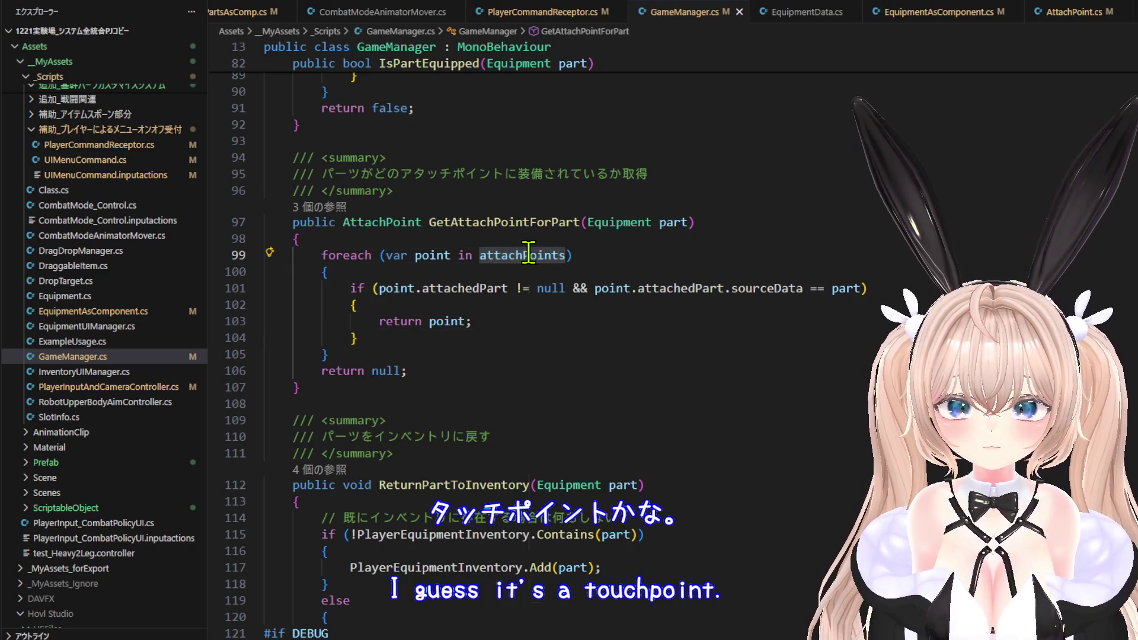
{"action": "right_click", "coordinate": [528, 254]}
{"action": "left_click", "coordinate": [616, 277]}
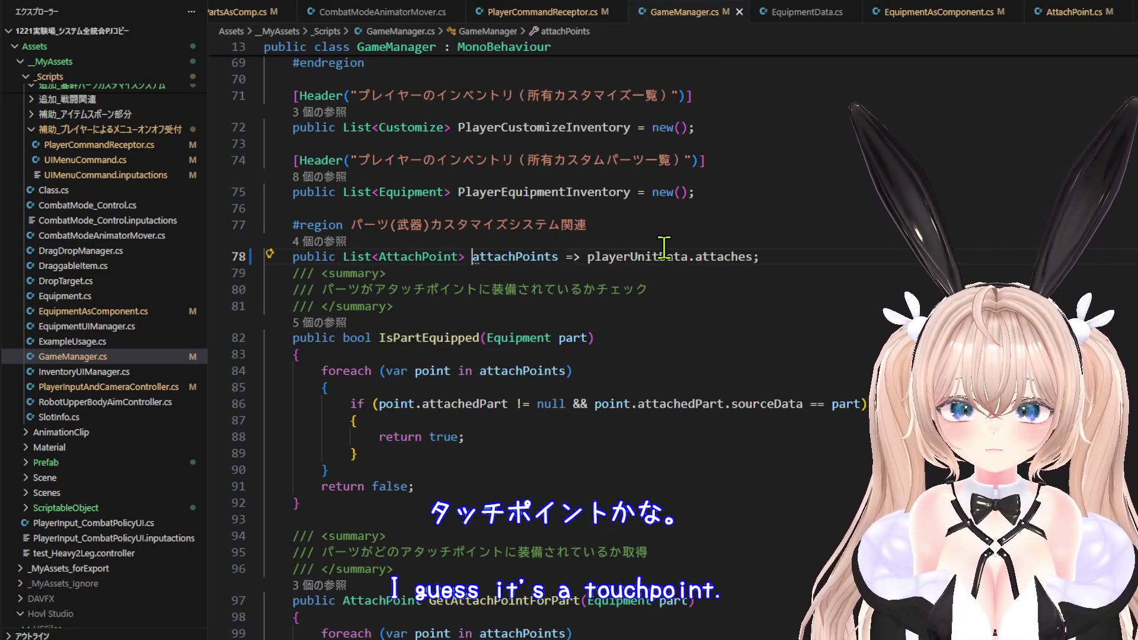
{"action": "mouse_move", "coordinate": [664, 256]}
{"action": "scroll", "coordinate": [544, 299], "scroll_direction": "down", "scroll_amount": 15}
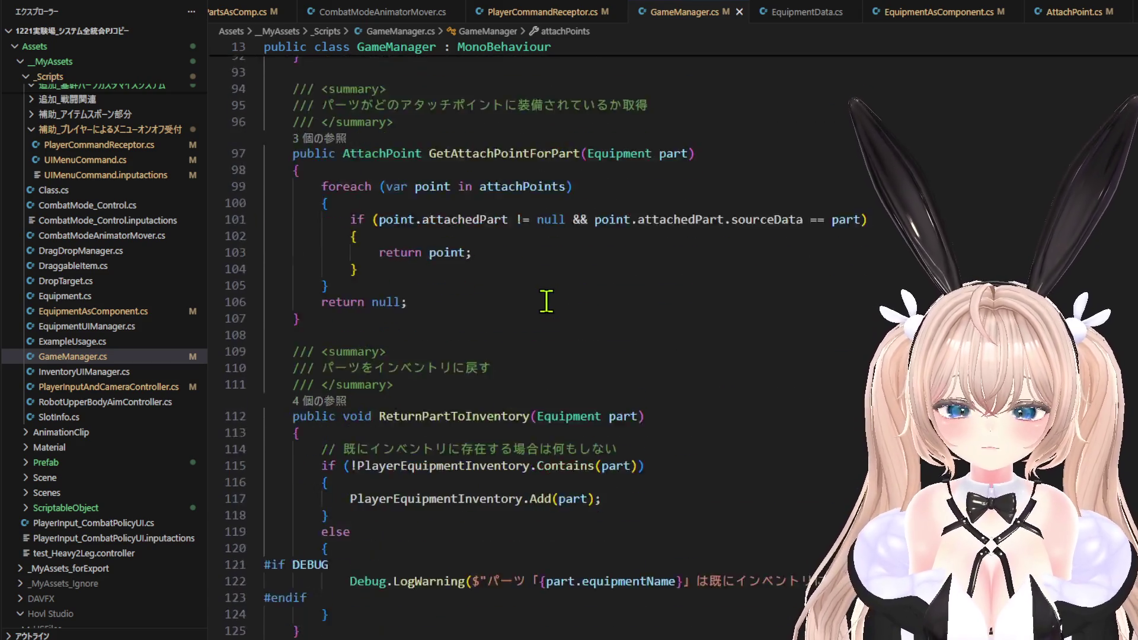
{"action": "scroll", "coordinate": [546, 301], "scroll_direction": "down", "scroll_amount": 10}
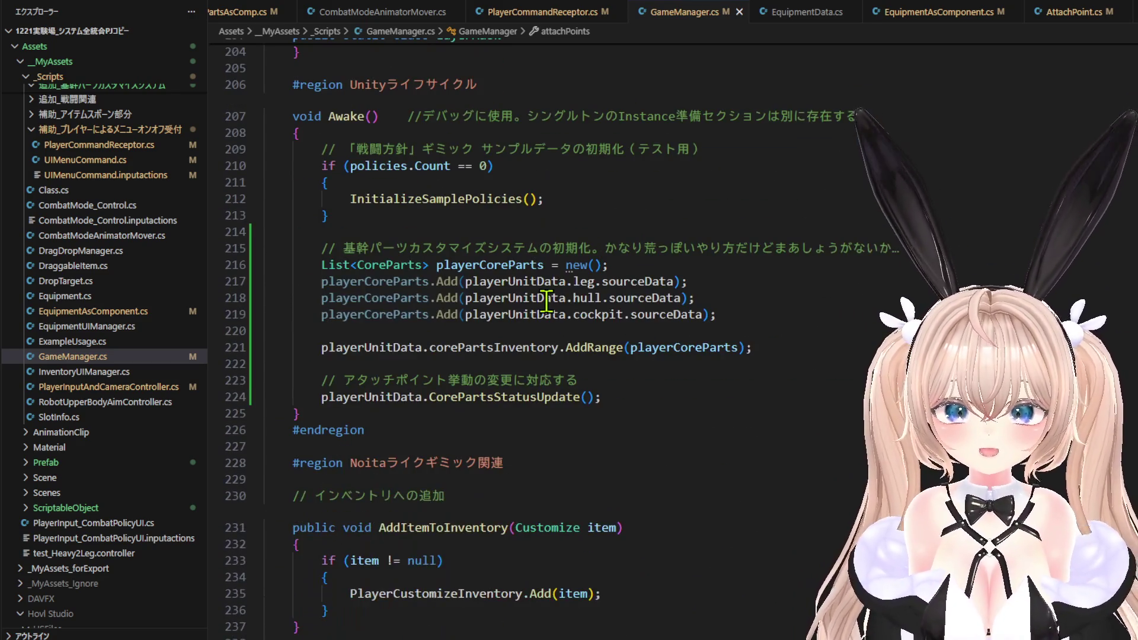
{"action": "scroll", "coordinate": [546, 301], "scroll_direction": "down", "scroll_amount": 7}
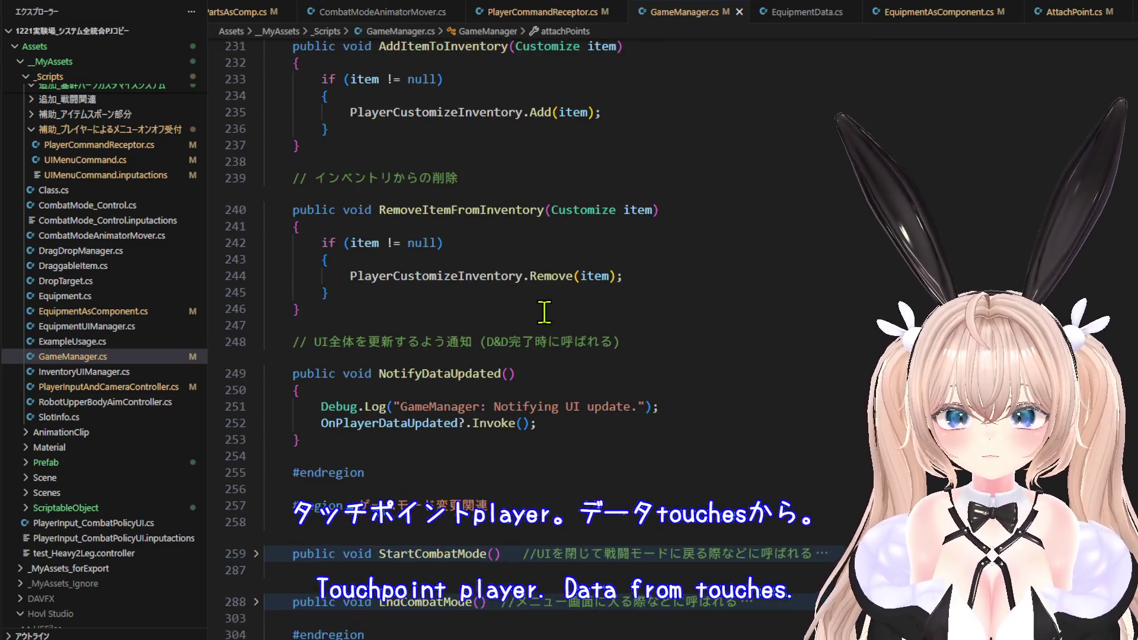
{"action": "scroll", "coordinate": [531, 314], "scroll_direction": "up", "scroll_amount": 3}
{"action": "scroll", "coordinate": [530, 314], "scroll_direction": "up", "scroll_amount": 5}
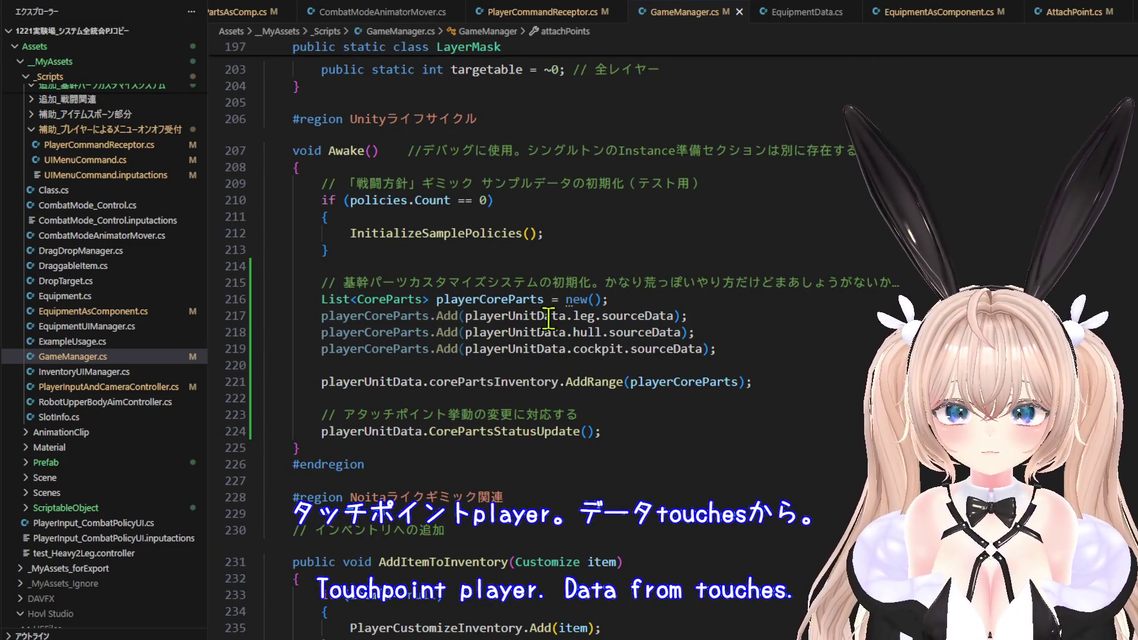
{"action": "scroll", "coordinate": [559, 320], "scroll_direction": "up", "scroll_amount": 1}
{"action": "scroll", "coordinate": [560, 320], "scroll_direction": "up", "scroll_amount": 8}
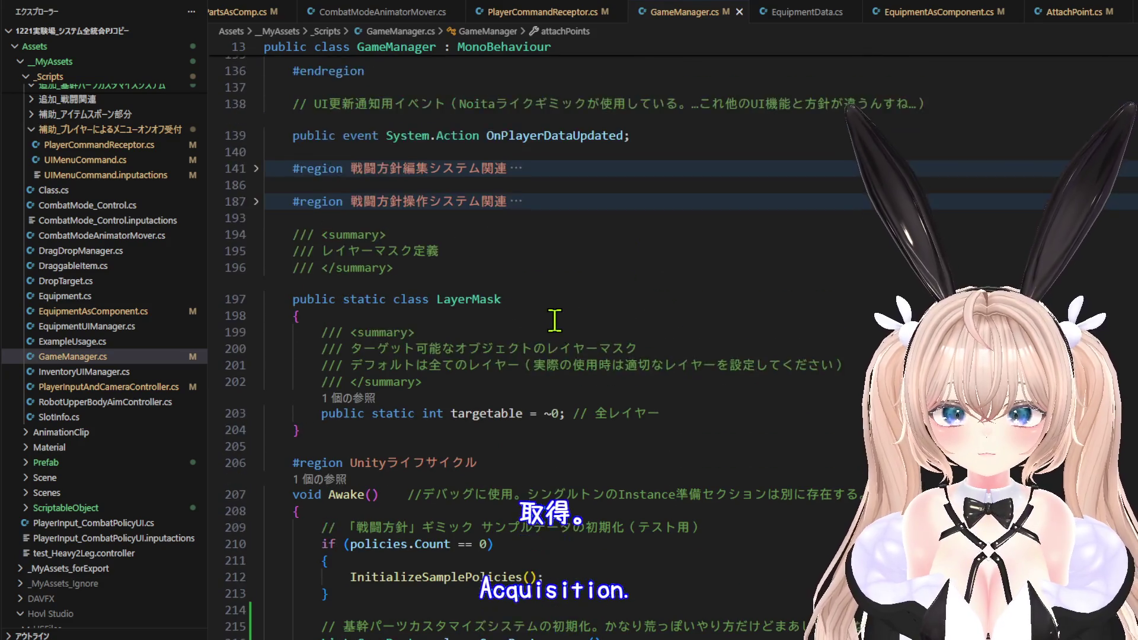
{"action": "scroll", "coordinate": [557, 323], "scroll_direction": "up", "scroll_amount": 6}
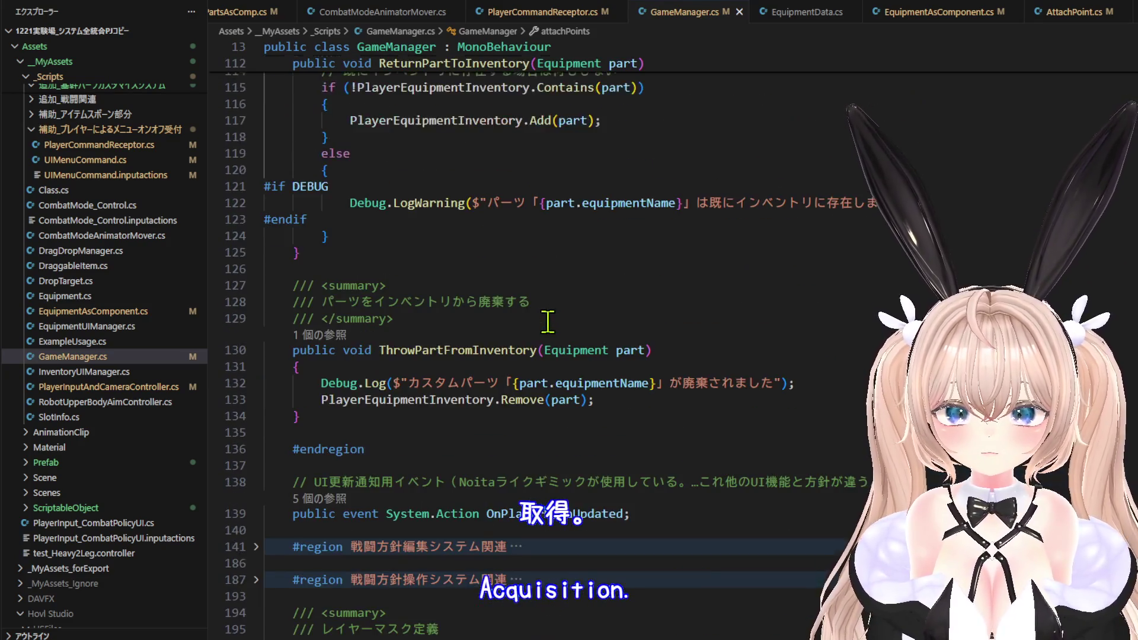
{"action": "scroll", "coordinate": [579, 328], "scroll_direction": "up", "scroll_amount": 5}
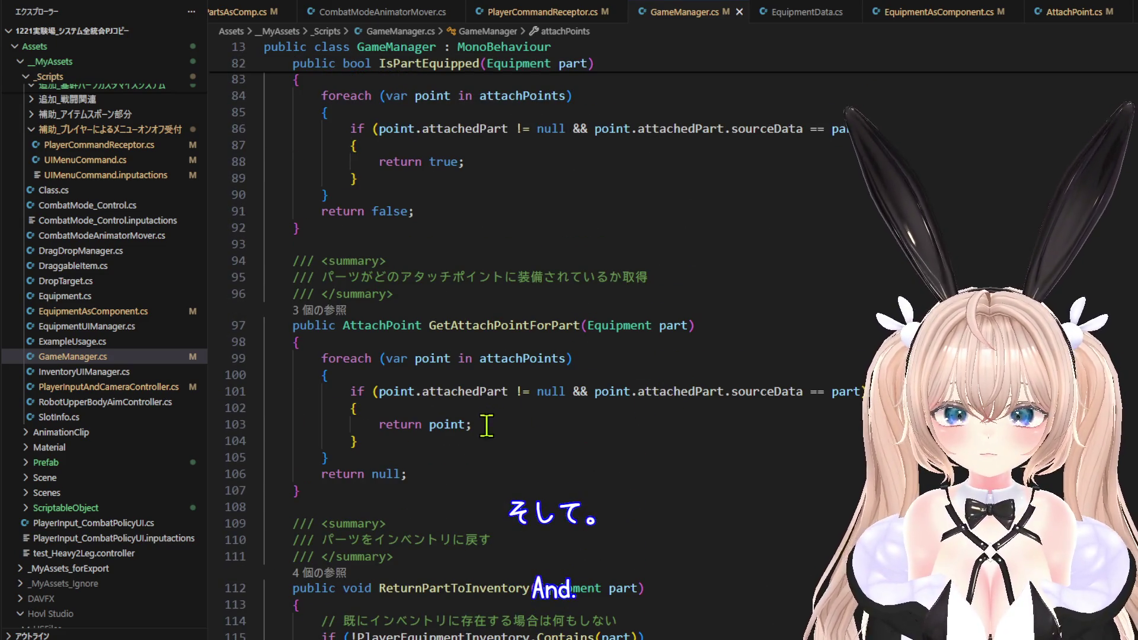
{"action": "left_click", "coordinate": [444, 426]}
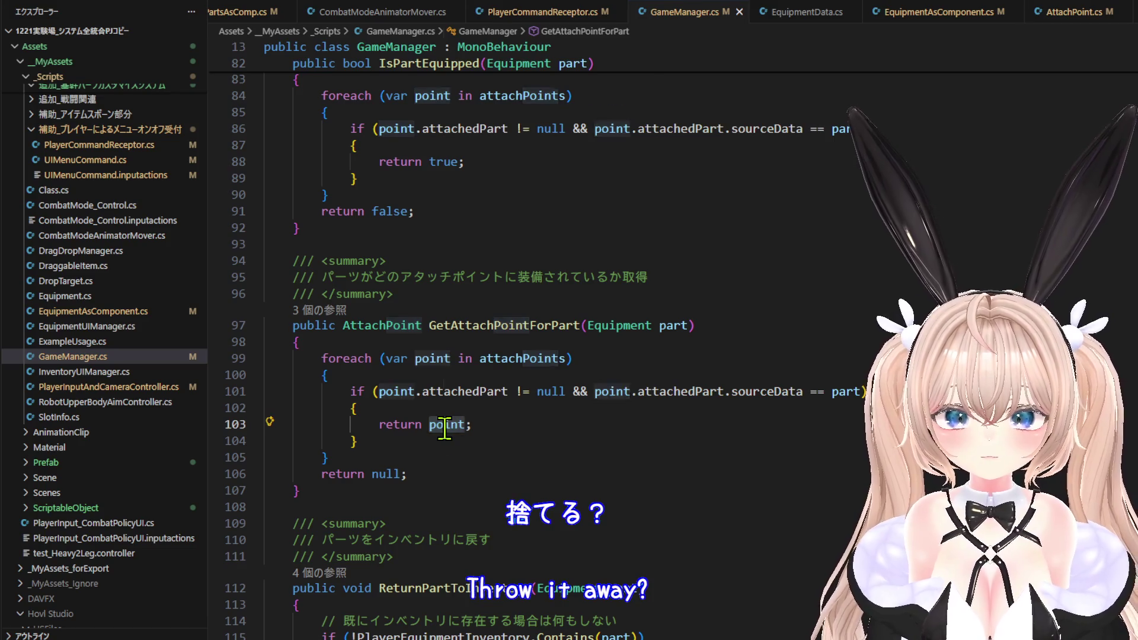
{"action": "right_click", "coordinate": [446, 426]}
{"action": "key", "text": "Escape"}
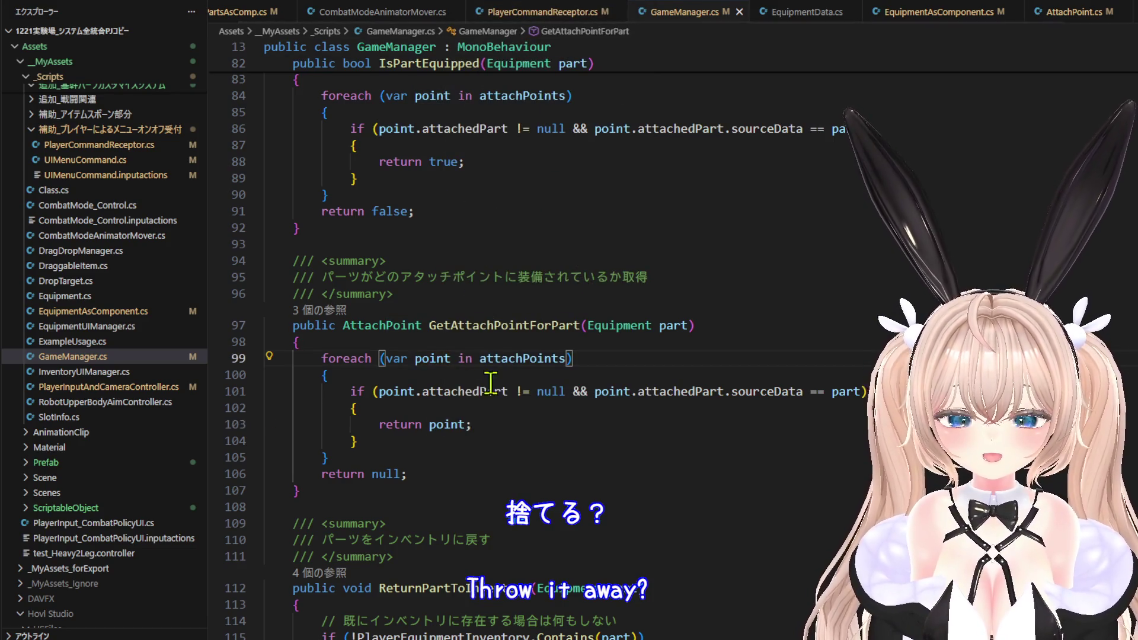
{"action": "right_click", "coordinate": [456, 420]}
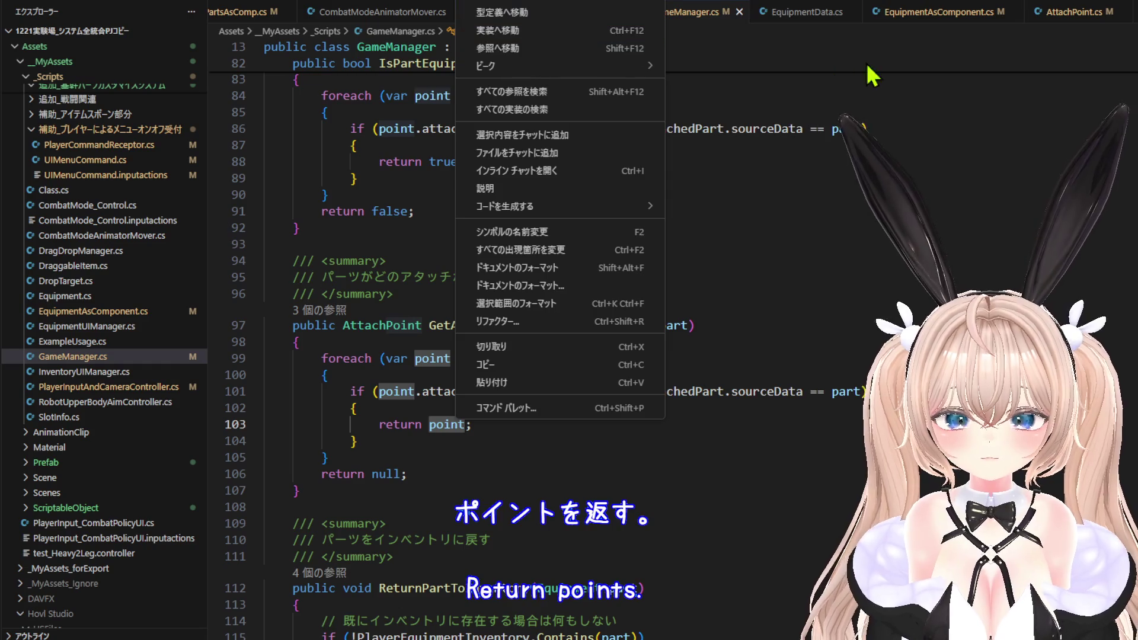
Jump from the GetAttachPointForPart references to its call in PartsCustomizeUIManager.cs.
{"action": "key", "text": "Escape"}
{"action": "left_click", "coordinate": [328, 312]}
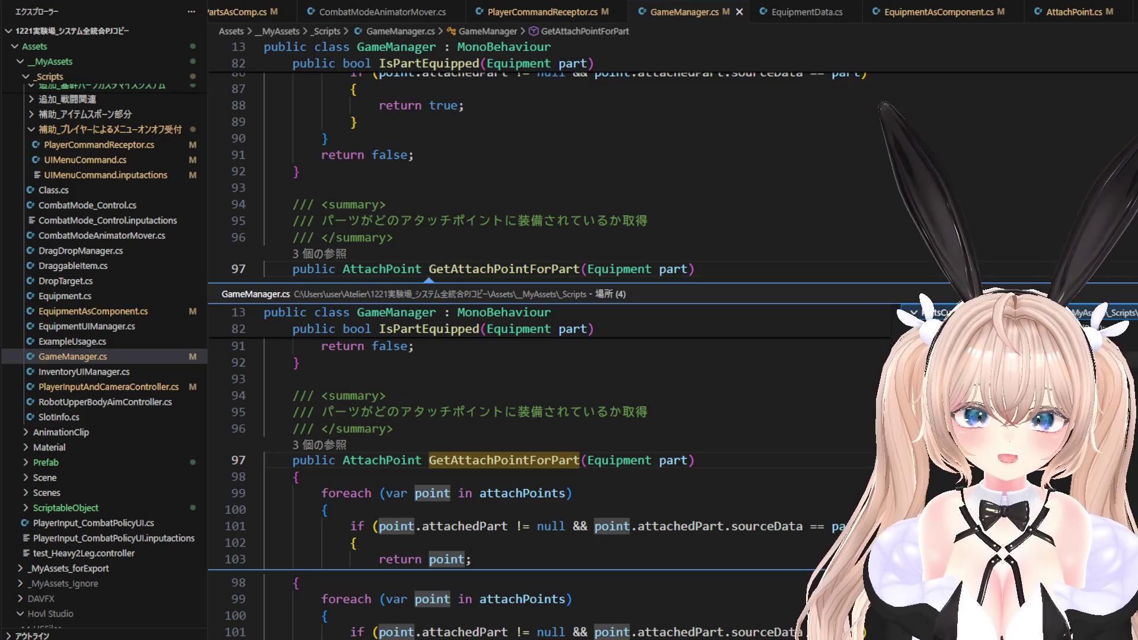
{"action": "key", "text": "F4"}
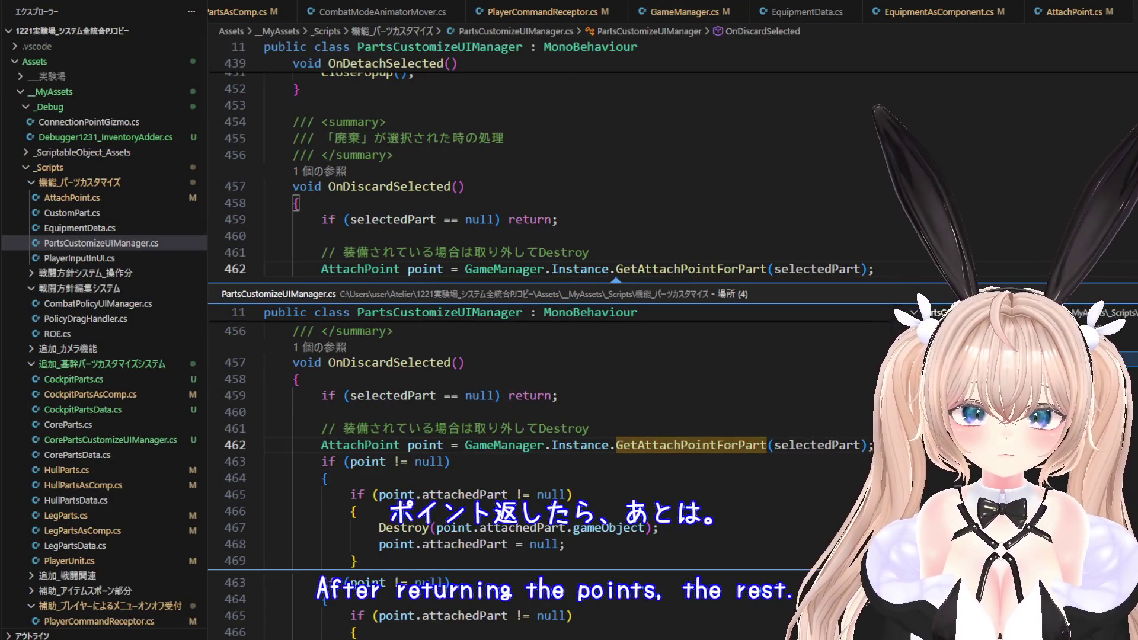
{"action": "key", "text": "Escape"}
Review the OnAttachPointSelected and OnDetachSelected methods in PartsCustomizeUIManager.cs.
{"action": "scroll", "coordinate": [602, 341], "scroll_direction": "up", "scroll_amount": 5}
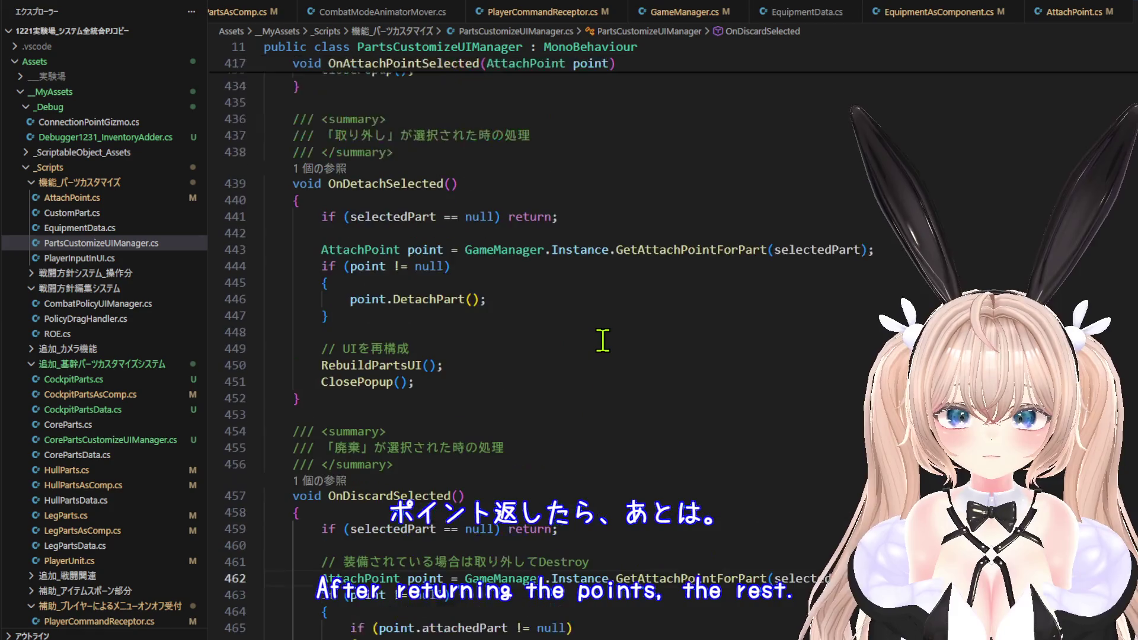
{"action": "scroll", "coordinate": [602, 340], "scroll_direction": "up", "scroll_amount": 1}
{"action": "scroll", "coordinate": [516, 352], "scroll_direction": "down", "scroll_amount": 6}
{"action": "scroll", "coordinate": [472, 395], "scroll_direction": "up", "scroll_amount": 6}
{"action": "left_click", "coordinate": [478, 366]}
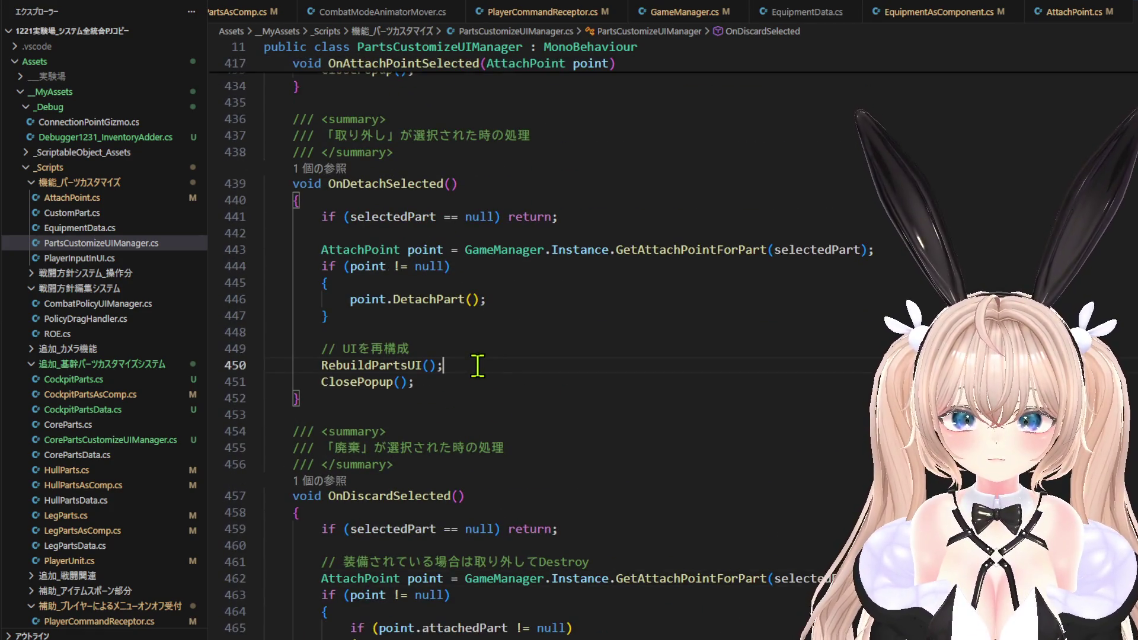
{"action": "scroll", "coordinate": [483, 343], "scroll_direction": "up", "scroll_amount": 8}
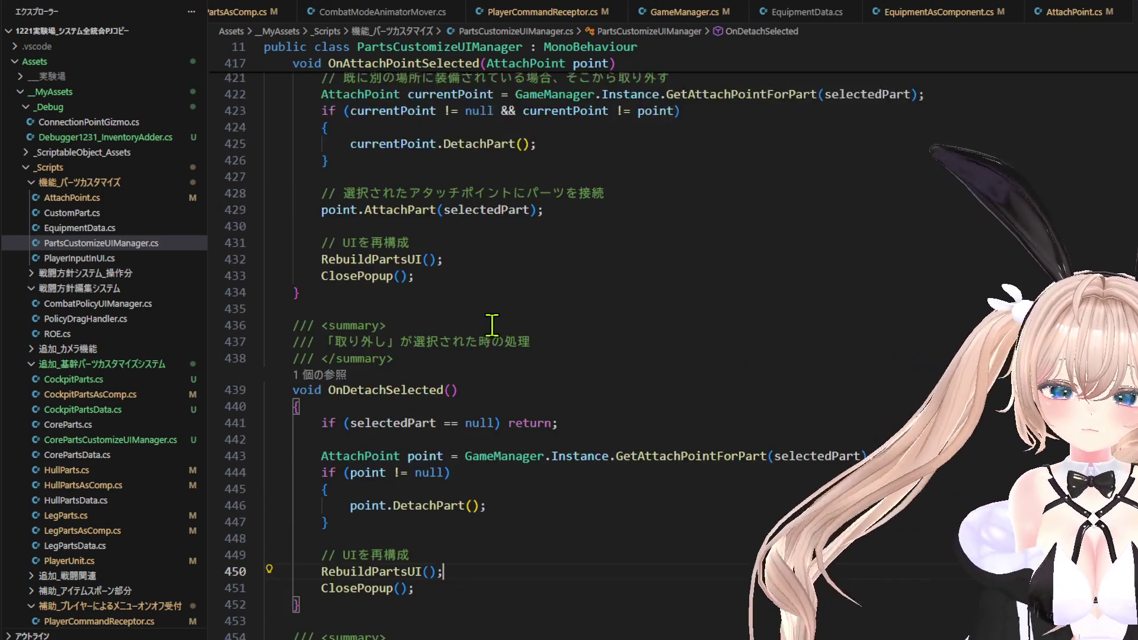
{"action": "scroll", "coordinate": [775, 250], "scroll_direction": "up", "scroll_amount": 5}
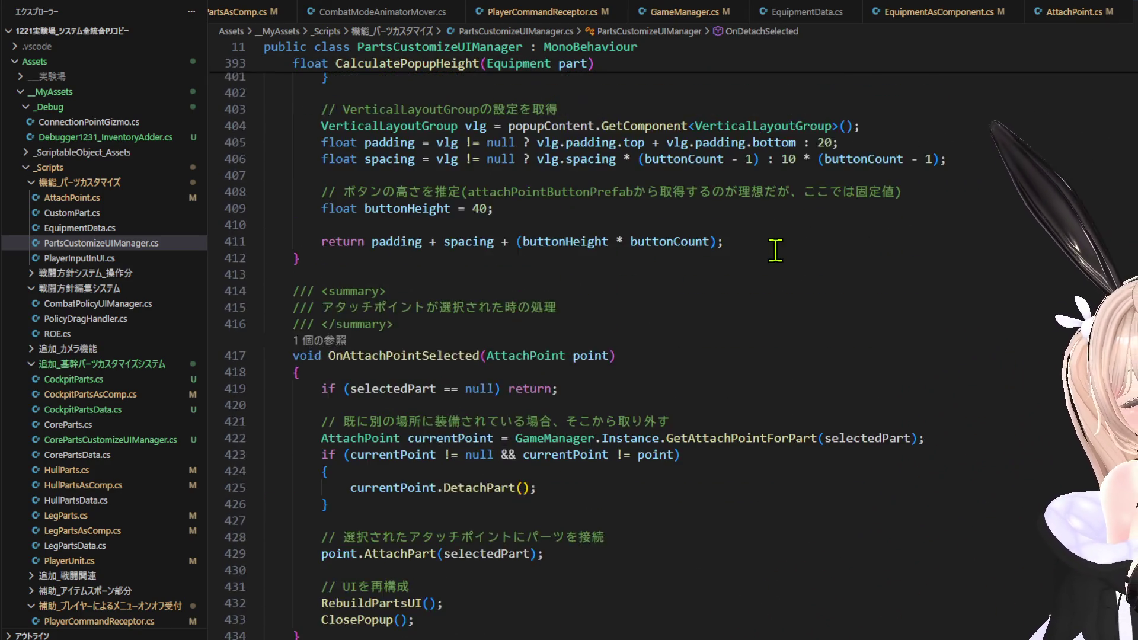
{"action": "scroll", "coordinate": [801, 242], "scroll_direction": "down", "scroll_amount": 4}
{"action": "scroll", "coordinate": [801, 242], "scroll_direction": "down", "scroll_amount": 6}
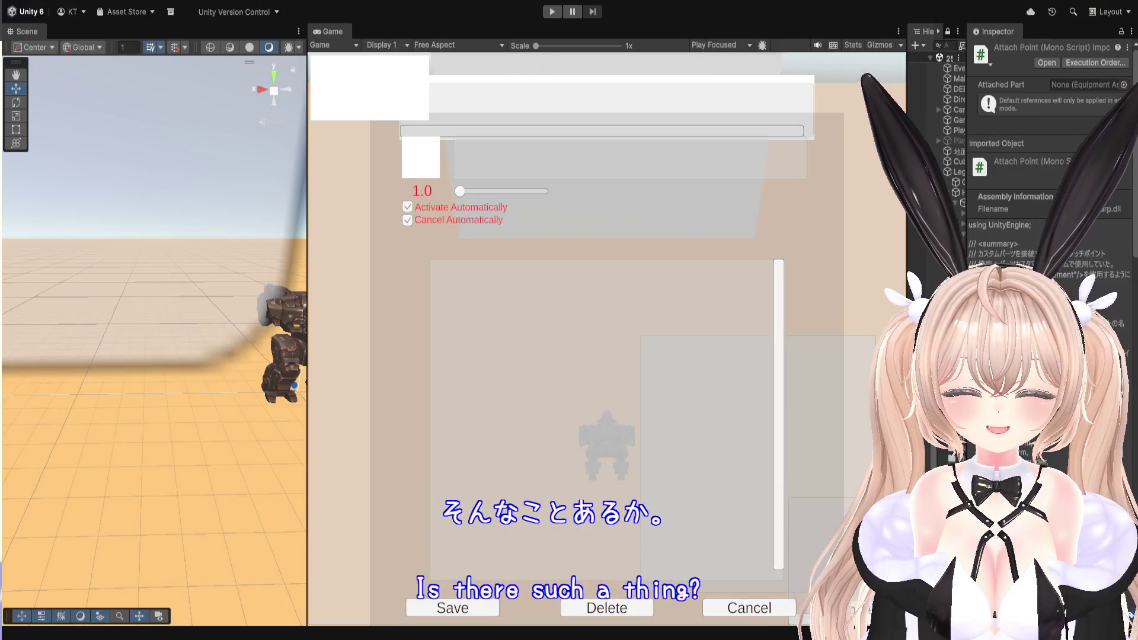
Start play mode and equip a weapon on the mech's Left slot.
{"action": "left_click", "coordinate": [557, 12]}
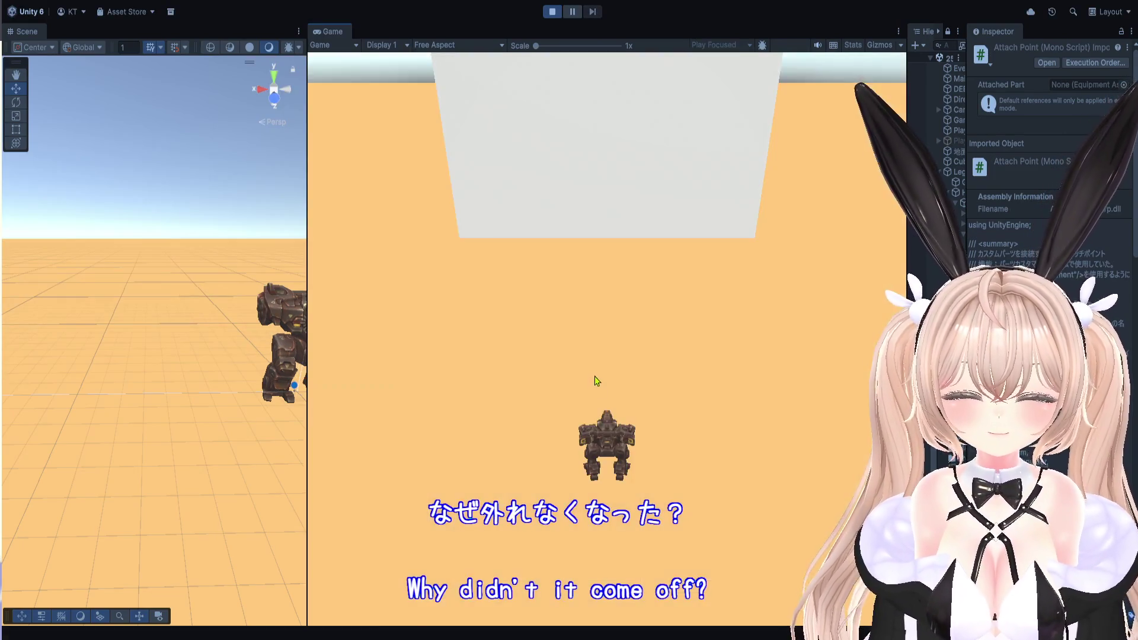
{"action": "left_click", "coordinate": [720, 373]}
{"action": "left_click", "coordinate": [753, 361]}
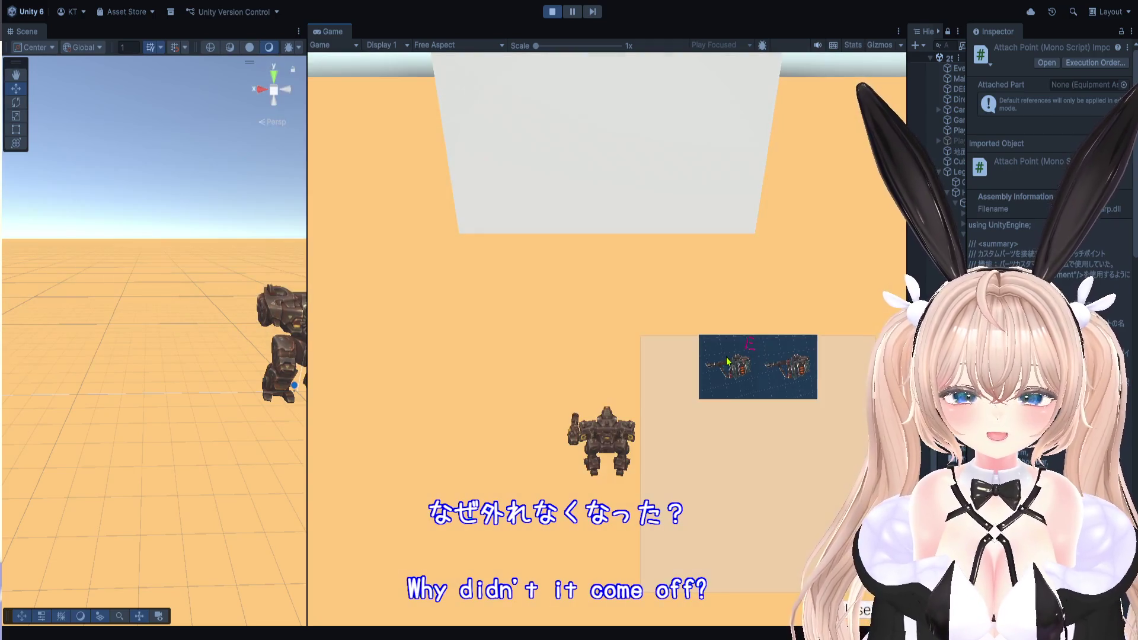
{"action": "left_click", "coordinate": [729, 362]}
{"action": "left_click", "coordinate": [771, 413]}
{"action": "left_click", "coordinate": [731, 368]}
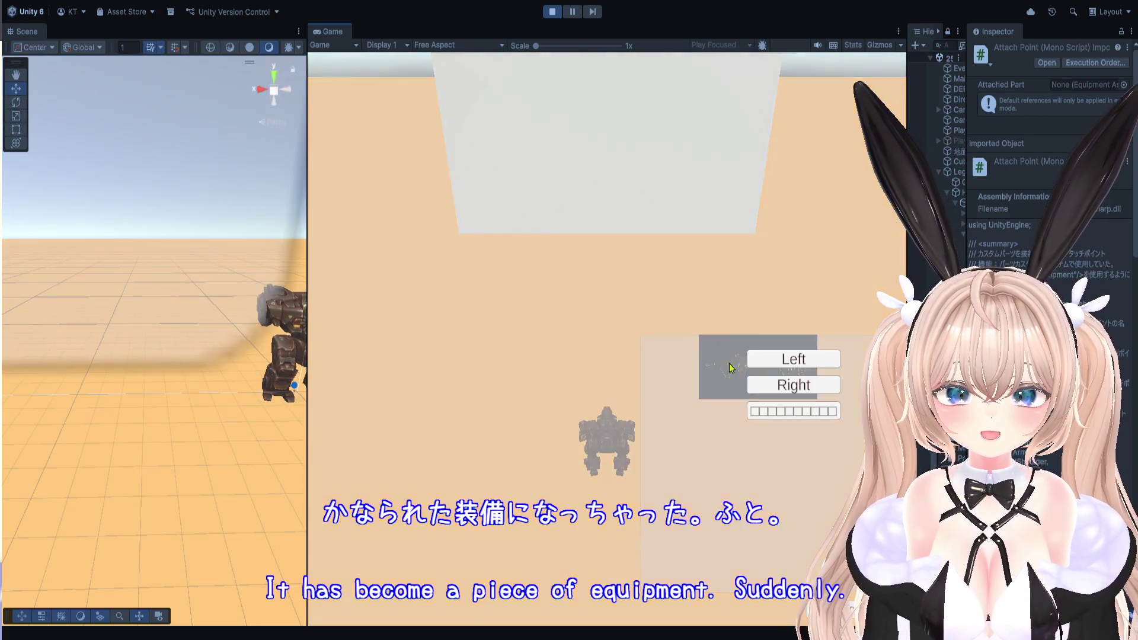
{"action": "left_click", "coordinate": [759, 360]}
Equip the second weapon on the mech's Right slot.
{"action": "left_click", "coordinate": [744, 370]}
{"action": "left_click", "coordinate": [760, 407]}
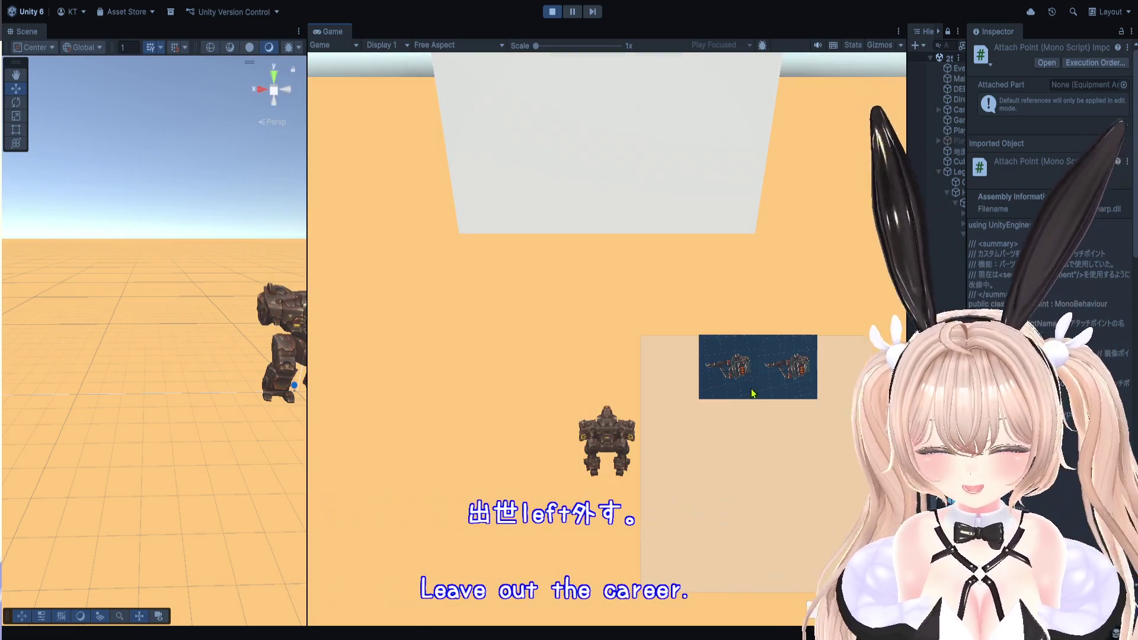
{"action": "left_click", "coordinate": [752, 377]}
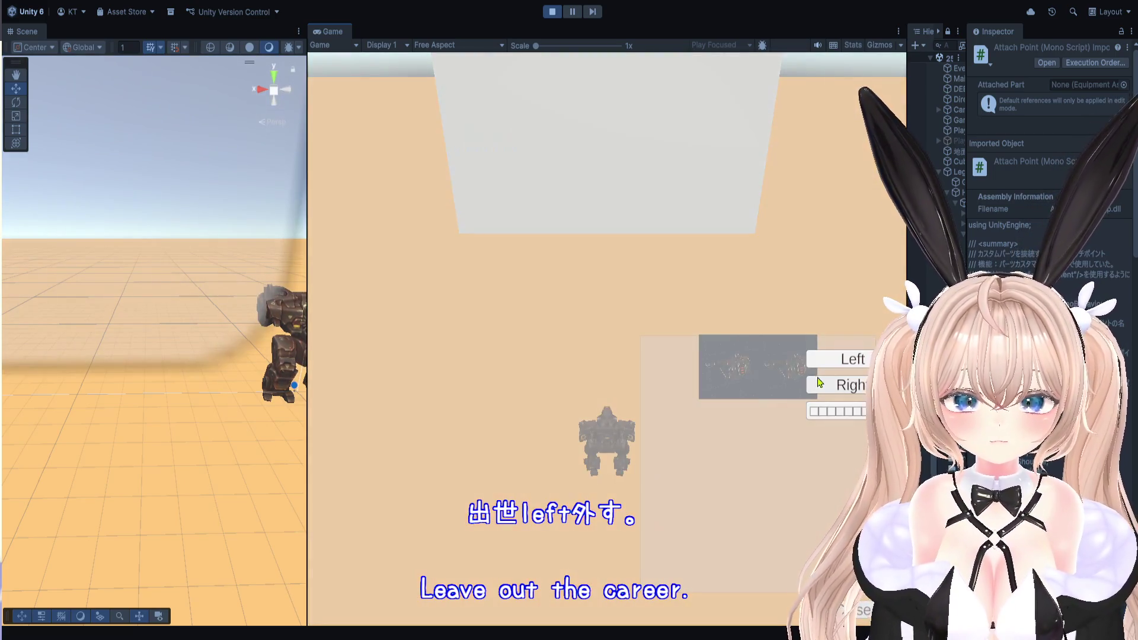
{"action": "left_click", "coordinate": [829, 385]}
{"action": "left_click", "coordinate": [749, 364]}
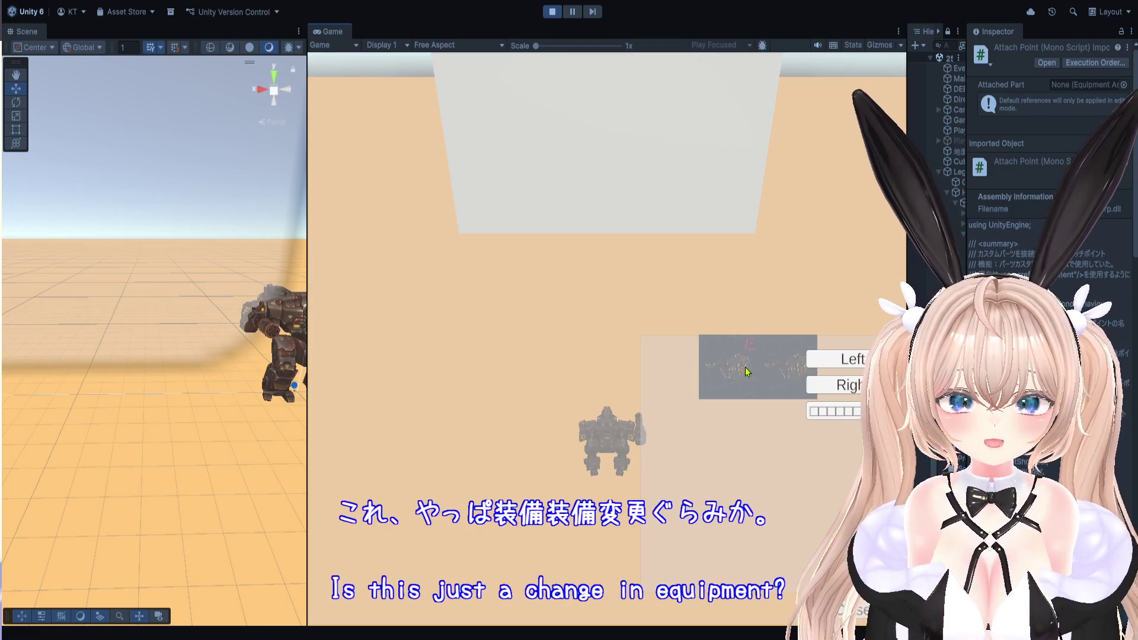
{"action": "left_click", "coordinate": [788, 372]}
{"action": "left_click", "coordinate": [800, 377]}
{"action": "left_click", "coordinate": [871, 357]}
{"action": "left_click", "coordinate": [809, 377]}
{"action": "left_click", "coordinate": [824, 362]}
Detach one weapon and remount the second weapon on the right side.
{"action": "key", "text": "i"}
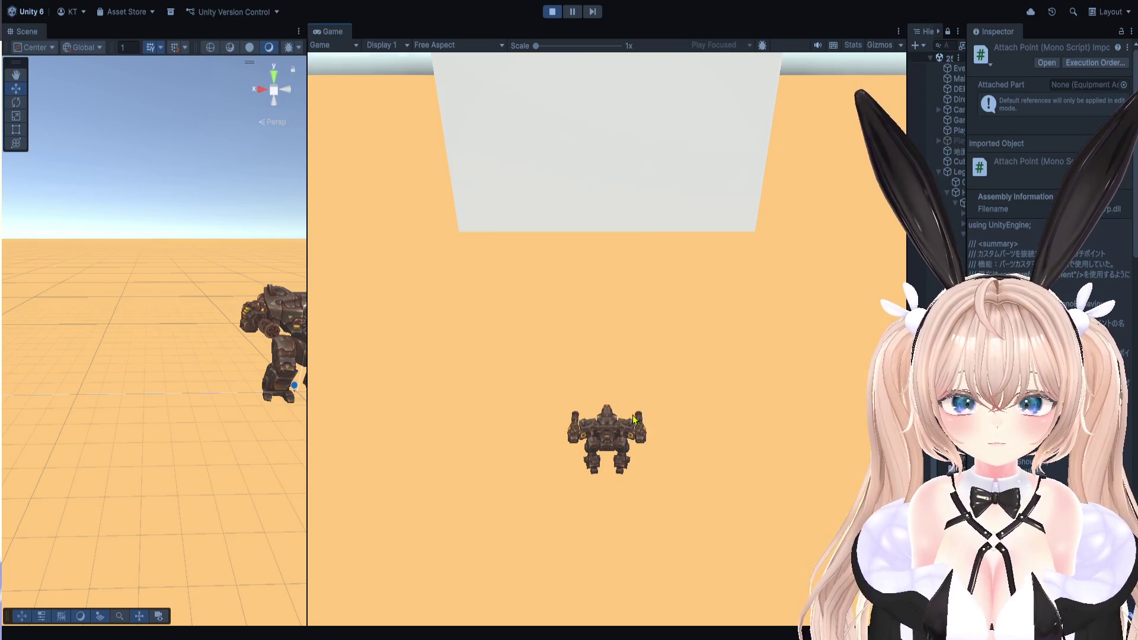
{"action": "key", "text": "i"}
{"action": "left_click", "coordinate": [767, 396]}
{"action": "left_click", "coordinate": [771, 410]}
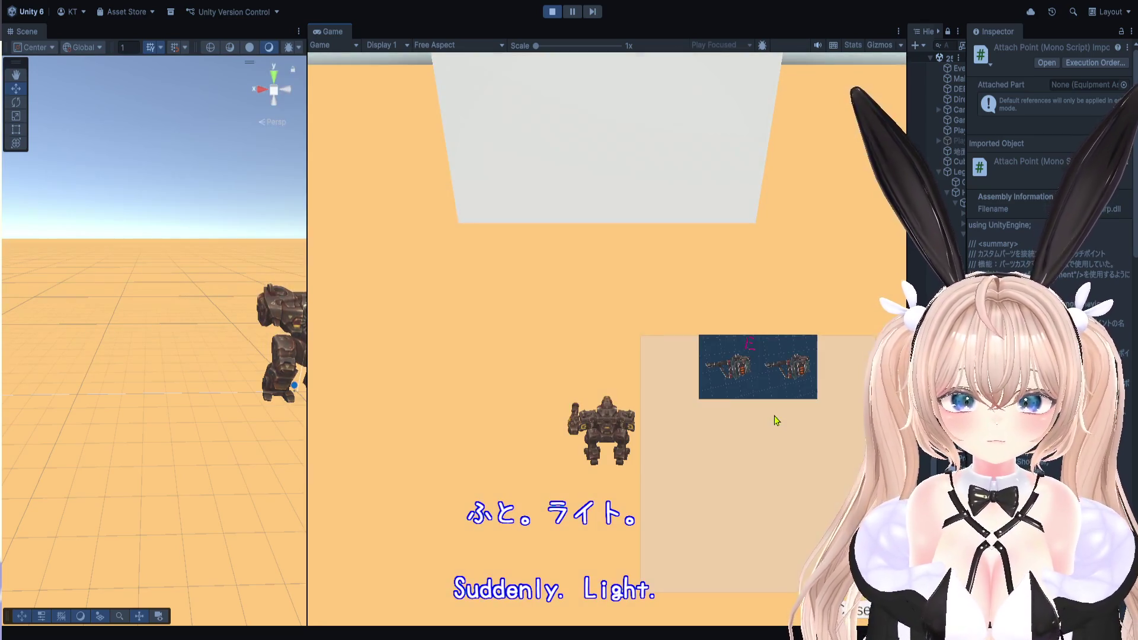
{"action": "left_click", "coordinate": [790, 366]}
{"action": "left_click", "coordinate": [828, 384]}
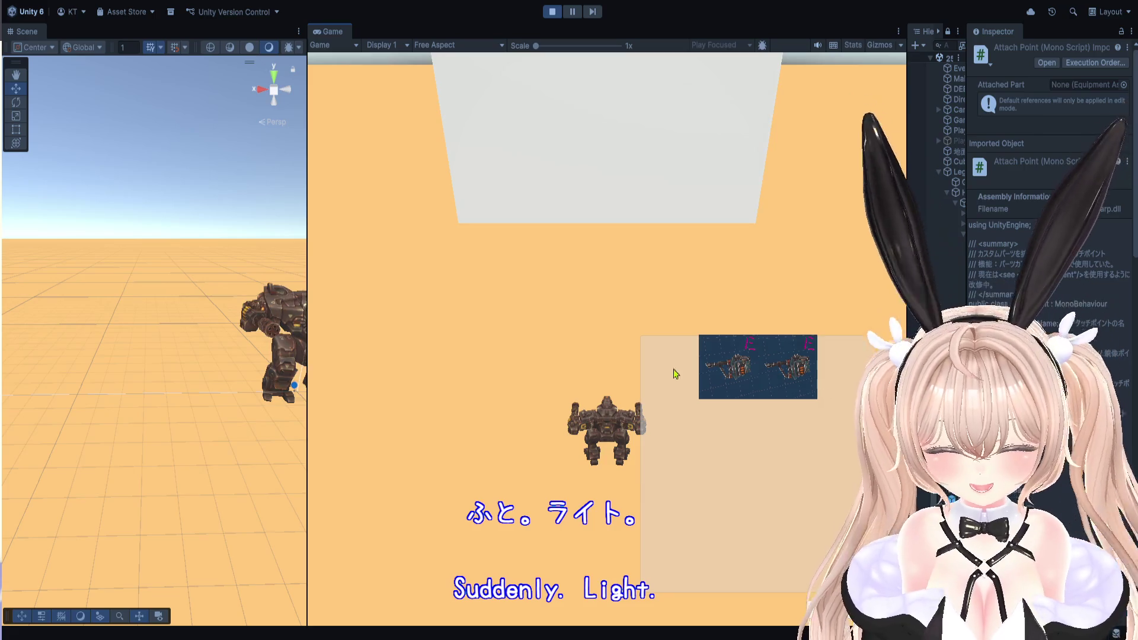
{"action": "key", "text": "i"}
Swap in a different armour part from the parts inventory.
{"action": "key", "text": "i"}
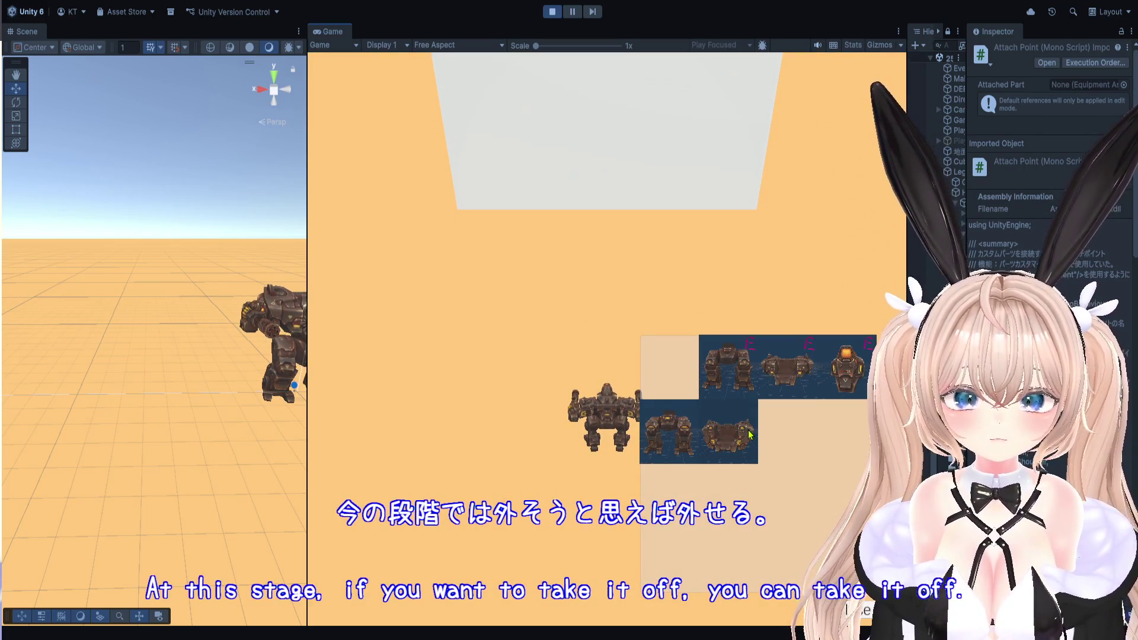
{"action": "left_click", "coordinate": [750, 435]}
{"action": "left_click", "coordinate": [782, 426]}
{"action": "key", "text": "i"}
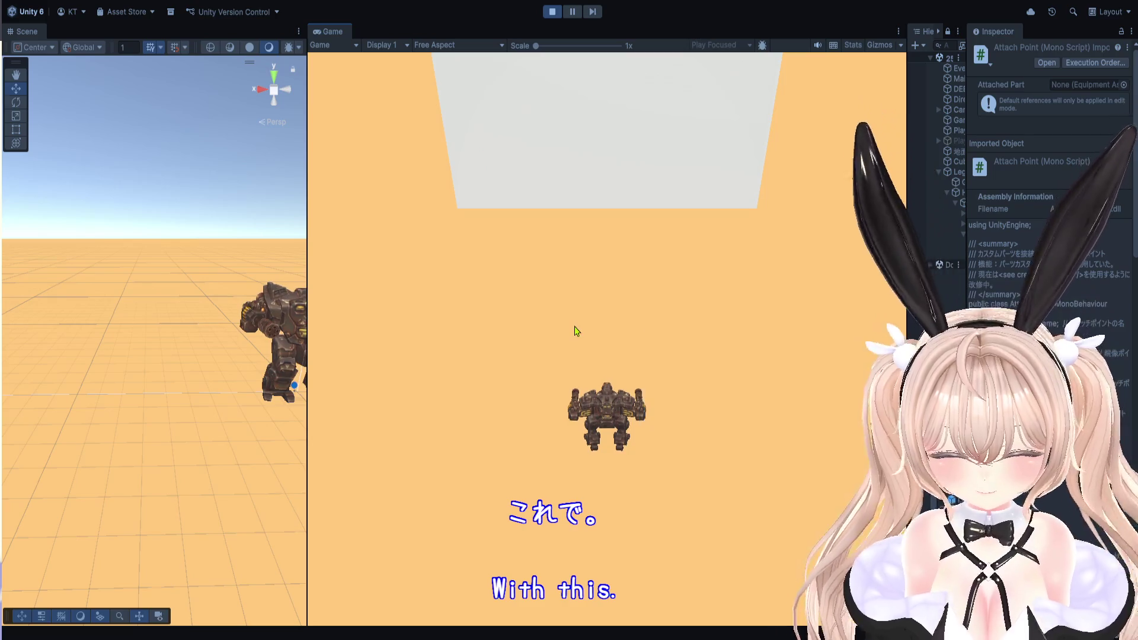
{"action": "key", "text": "i"}
Try detaching a weapon three times, confirm it stays attached, and stop the game.
{"action": "left_click", "coordinate": [784, 370]}
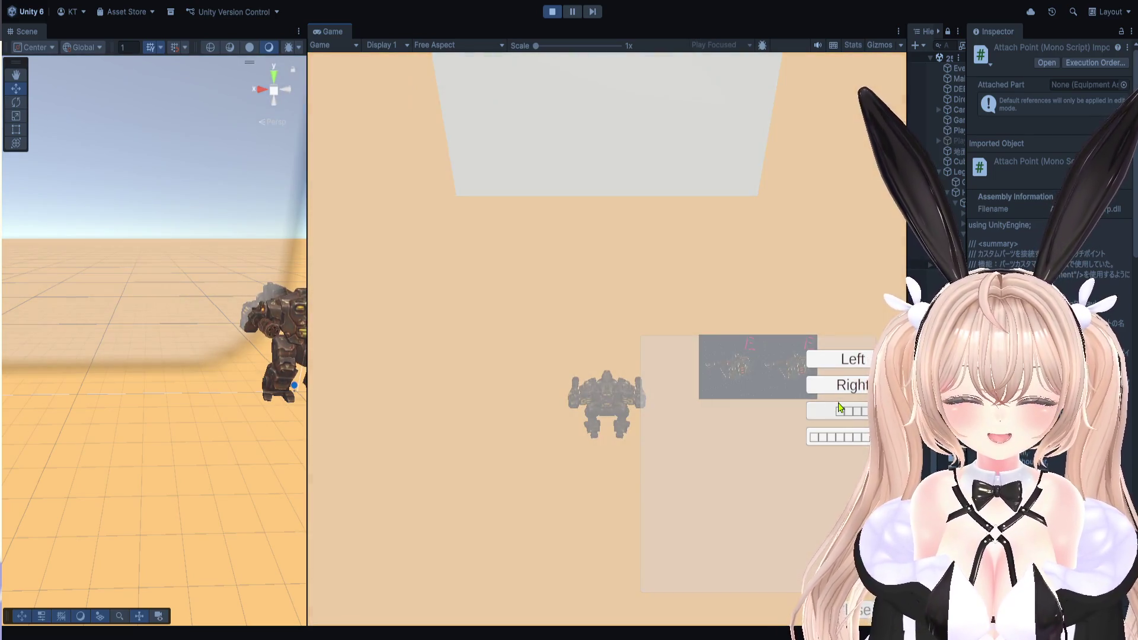
{"action": "left_click", "coordinate": [841, 409]}
{"action": "left_click", "coordinate": [805, 374]}
{"action": "left_click", "coordinate": [838, 412]}
{"action": "left_click", "coordinate": [809, 391]}
{"action": "left_click", "coordinate": [836, 422]}
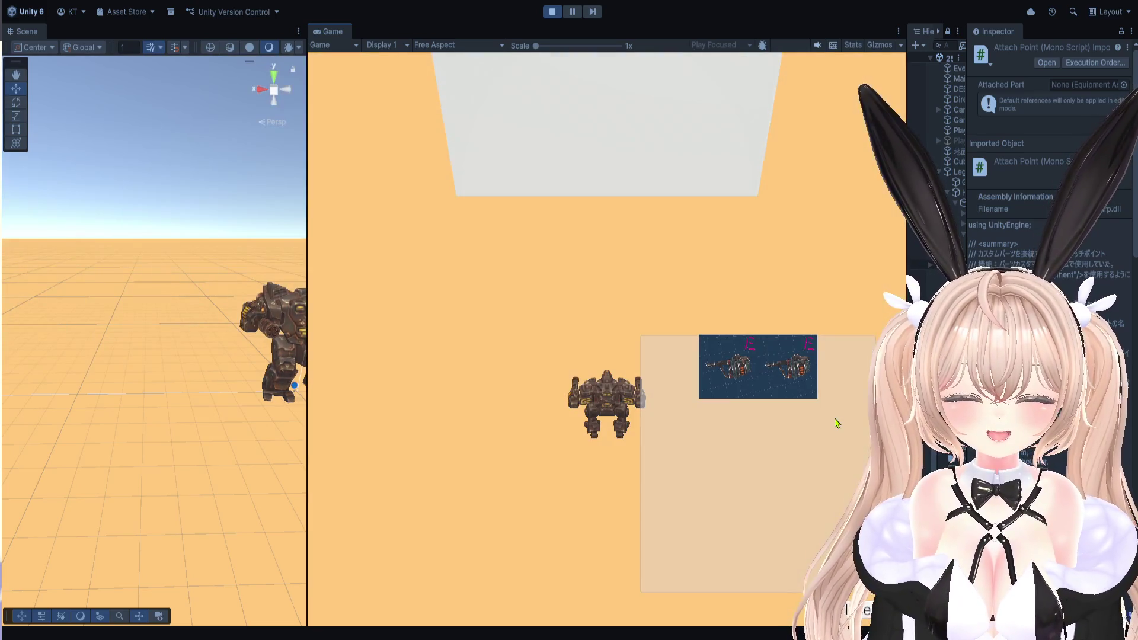
{"action": "left_click", "coordinate": [562, 18]}
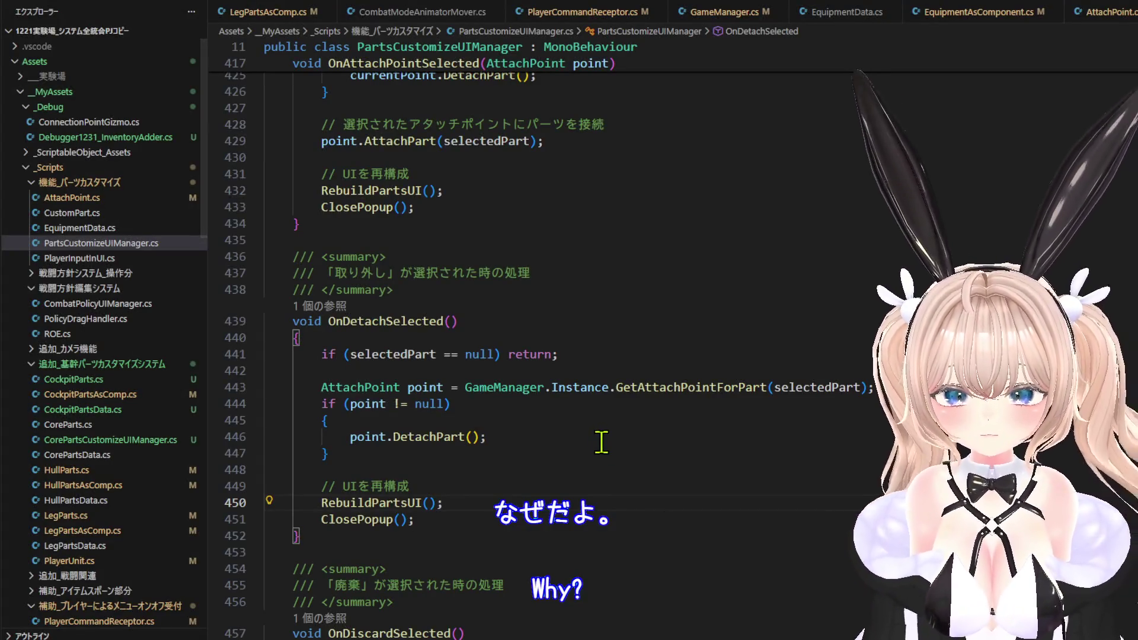
Go to the definition of GetAttachPointForPart from its call in GameManager.cs.
{"action": "scroll", "coordinate": [574, 427], "scroll_direction": "up", "scroll_amount": 2}
{"action": "scroll", "coordinate": [623, 468], "scroll_direction": "down", "scroll_amount": 1}
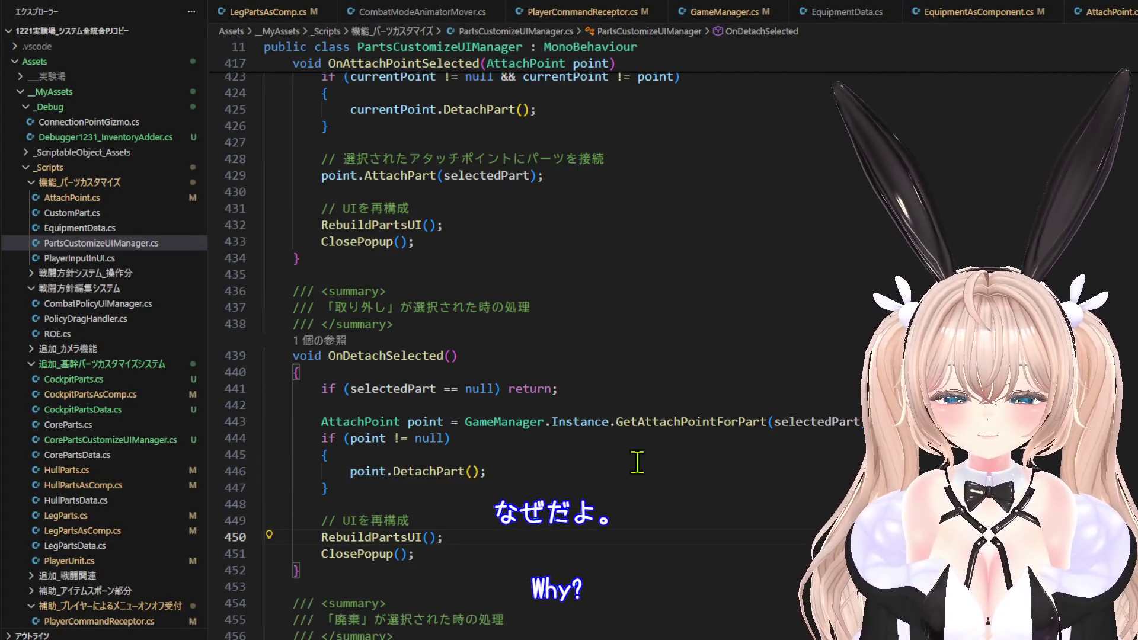
{"action": "left_click", "coordinate": [724, 422]}
{"action": "right_click", "coordinate": [724, 422]}
{"action": "left_click", "coordinate": [771, 12]}
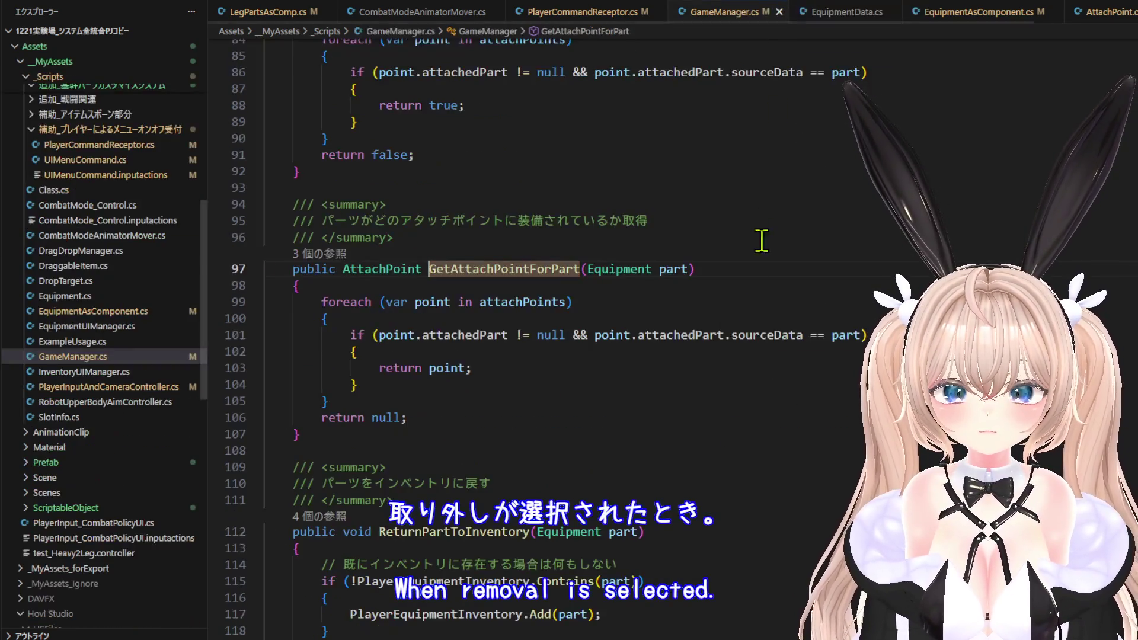
{"action": "mouse_move", "coordinate": [675, 335]}
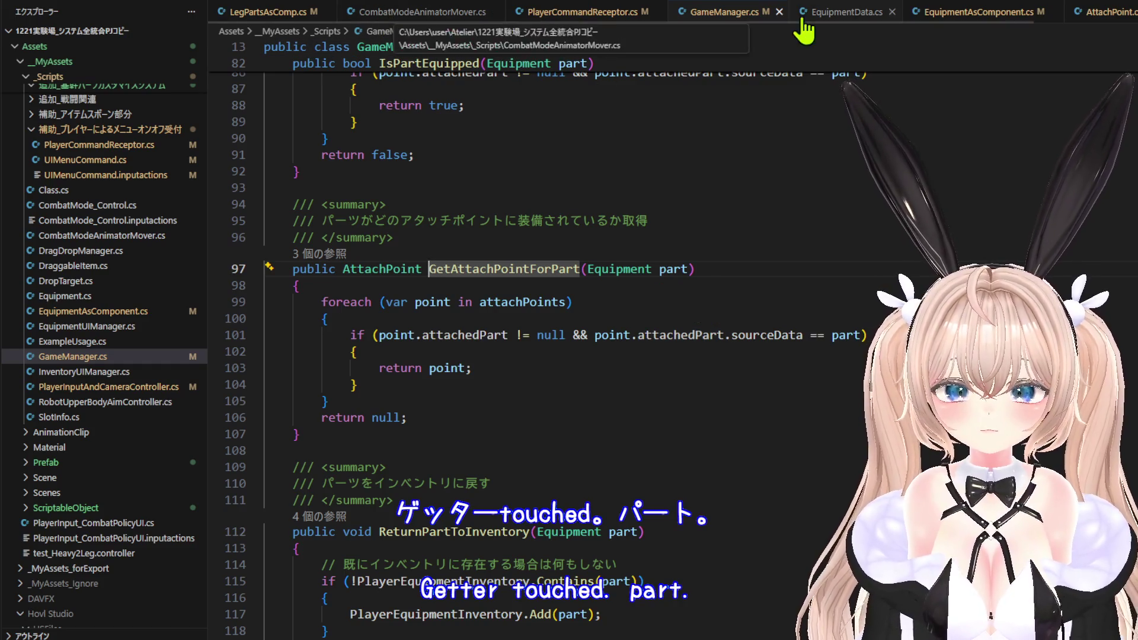
Read the DetachPart and attach code in AttachPoint.cs around lines 73–82.
{"action": "left_click", "coordinate": [1087, 17]}
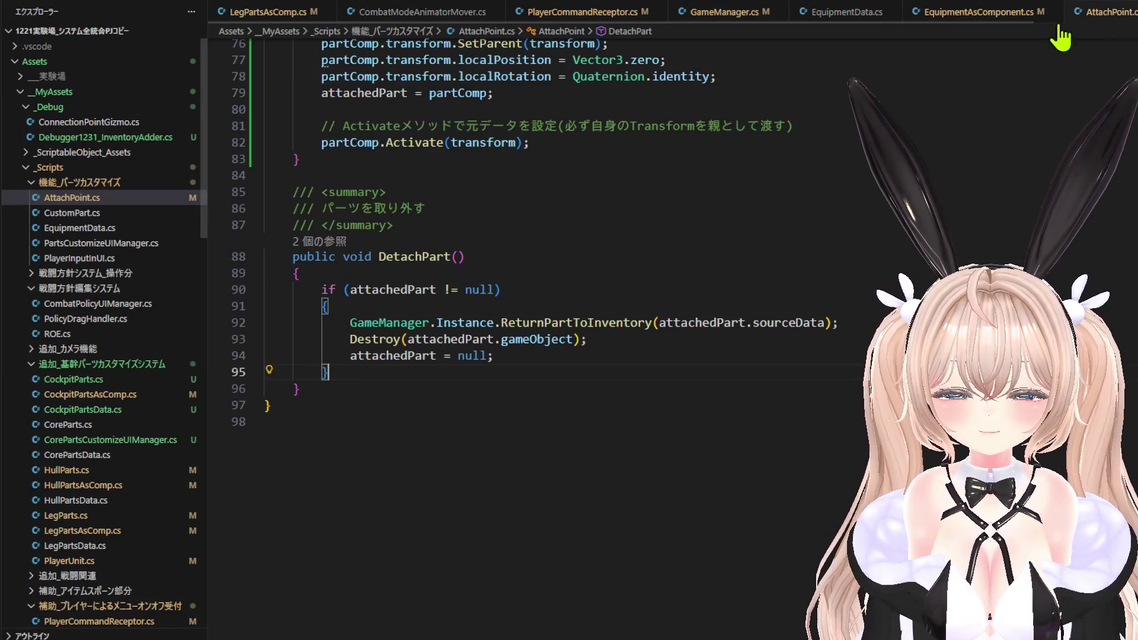
{"action": "scroll", "coordinate": [729, 297], "scroll_direction": "up", "scroll_amount": 4}
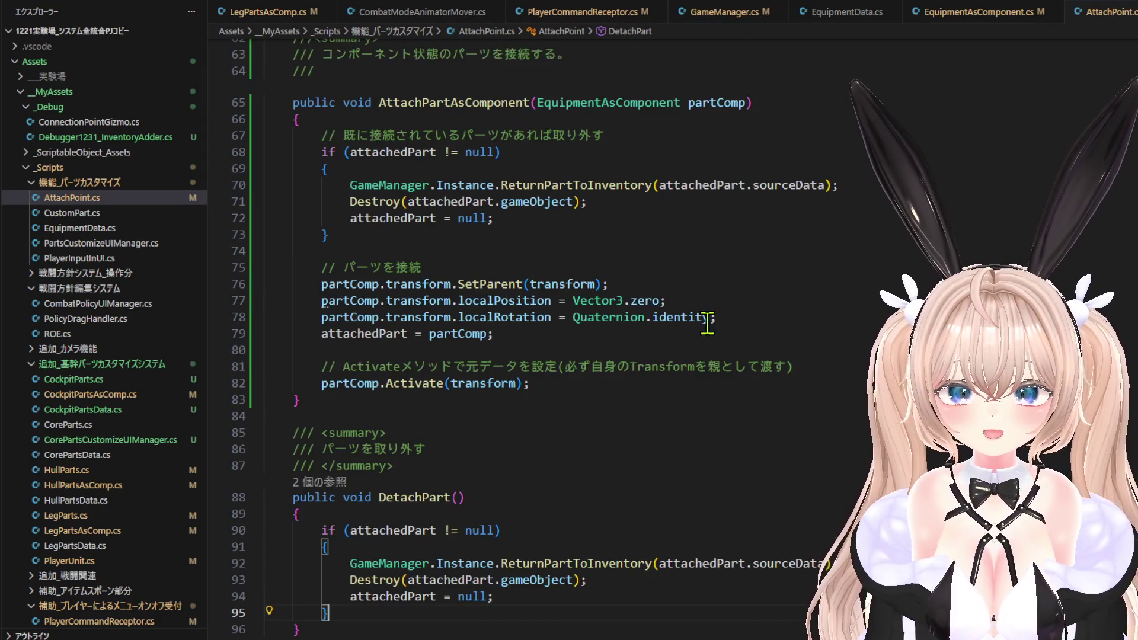
{"action": "scroll", "coordinate": [705, 325], "scroll_direction": "up", "scroll_amount": 1}
{"action": "left_click", "coordinate": [555, 421]}
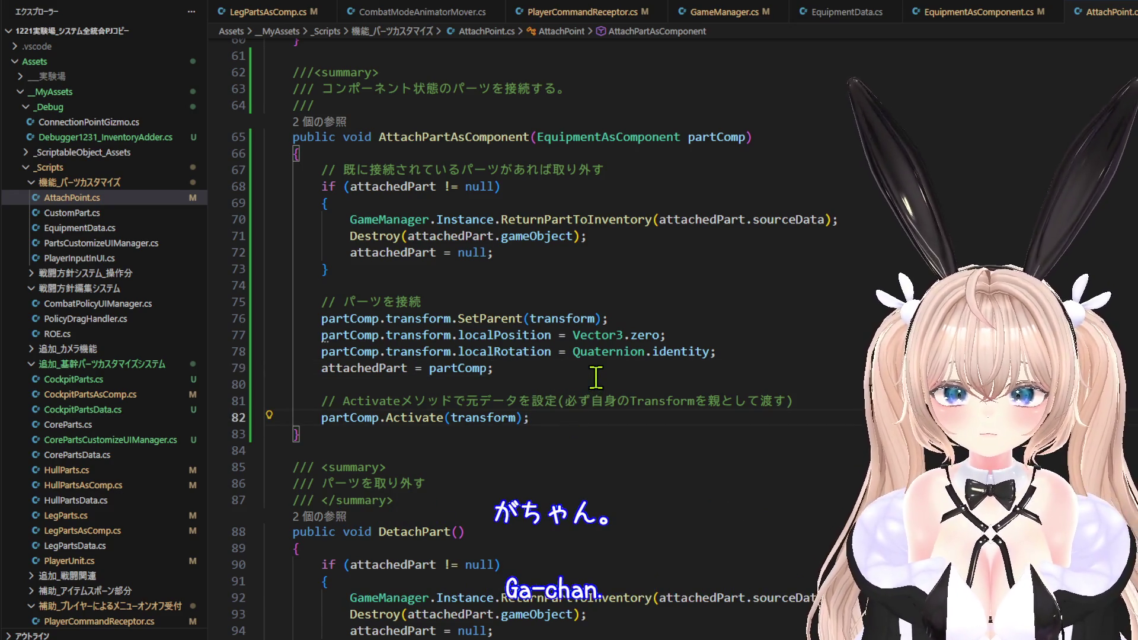
{"action": "scroll", "coordinate": [596, 379], "scroll_direction": "up", "scroll_amount": 2}
{"action": "left_click", "coordinate": [522, 341]}
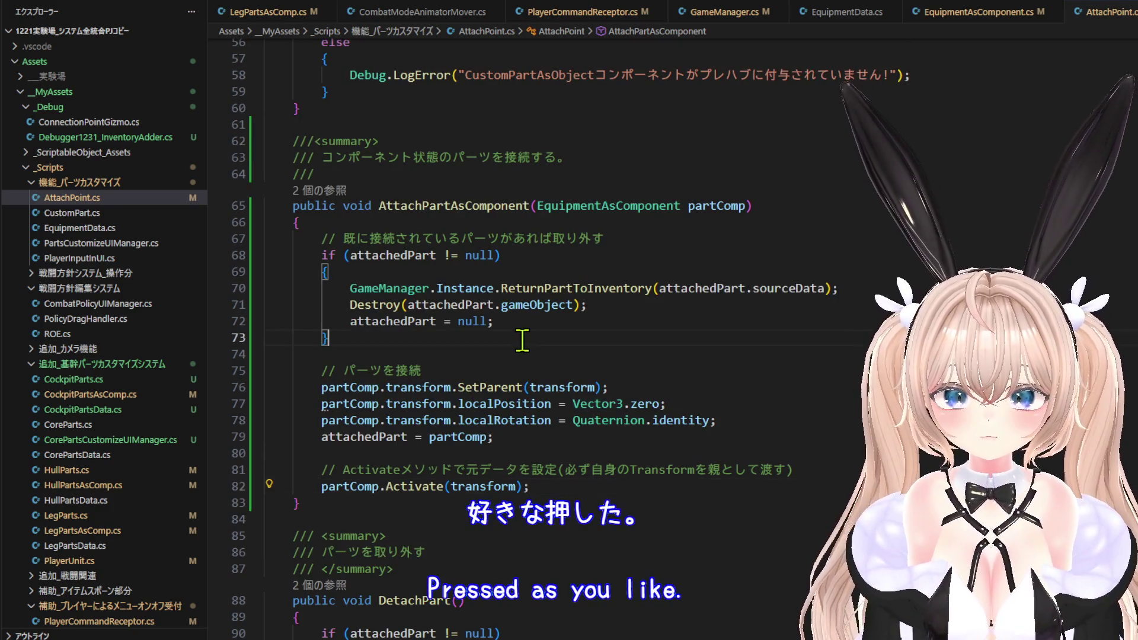
{"action": "left_click", "coordinate": [560, 422]}
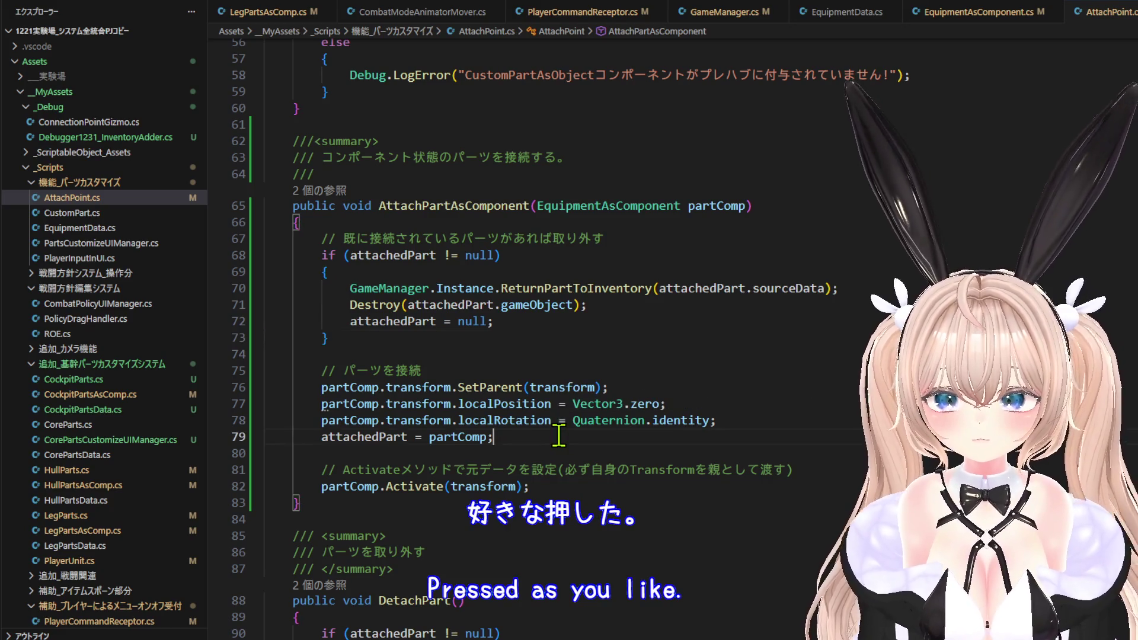
Highlight every use of partComp and attachedPart, then move on to PlayerUnit.cs.
{"action": "left_click", "coordinate": [469, 436]}
{"action": "double_click", "coordinate": [371, 433]}
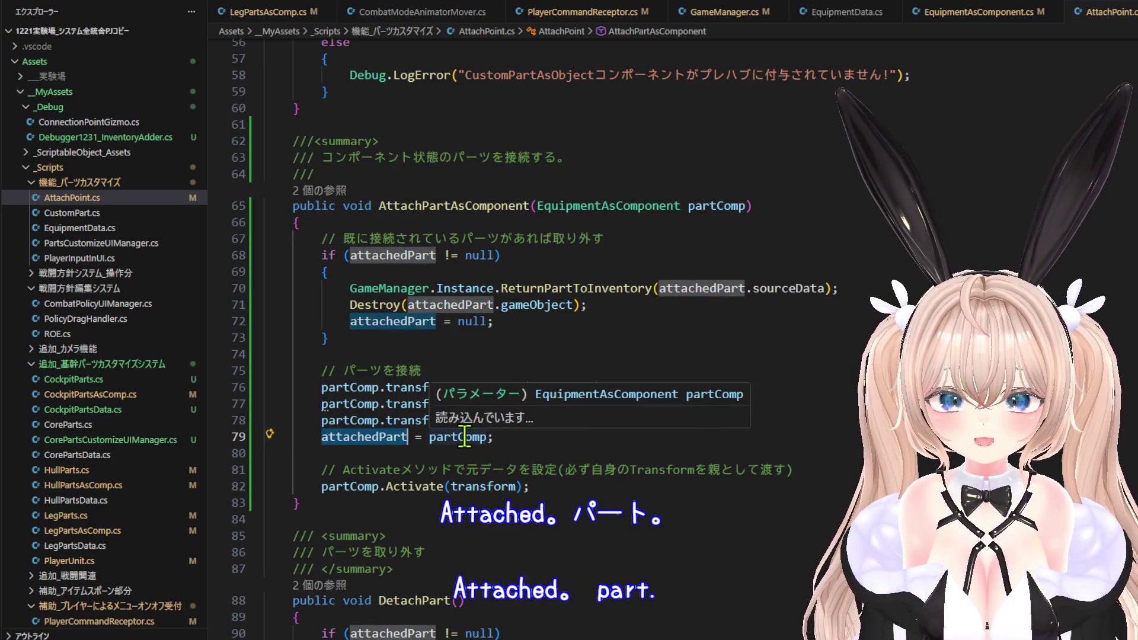
{"action": "scroll", "coordinate": [474, 433], "scroll_direction": "up", "scroll_amount": 4}
{"action": "scroll", "coordinate": [477, 429], "scroll_direction": "down", "scroll_amount": 1}
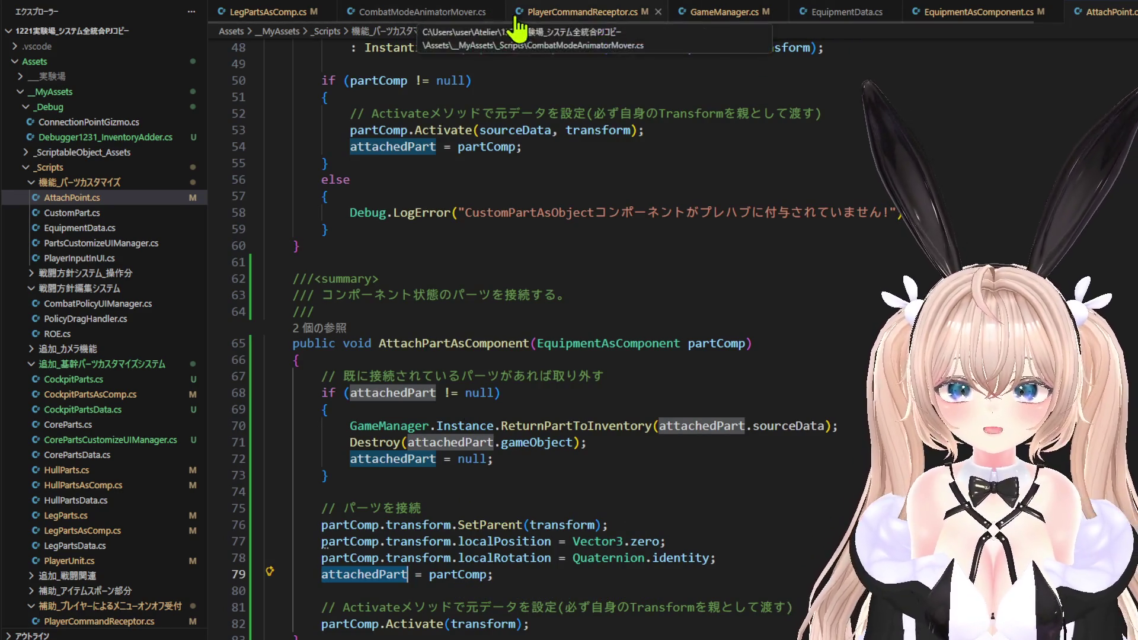
{"action": "scroll", "coordinate": [670, 14], "scroll_direction": "down", "scroll_amount": 2}
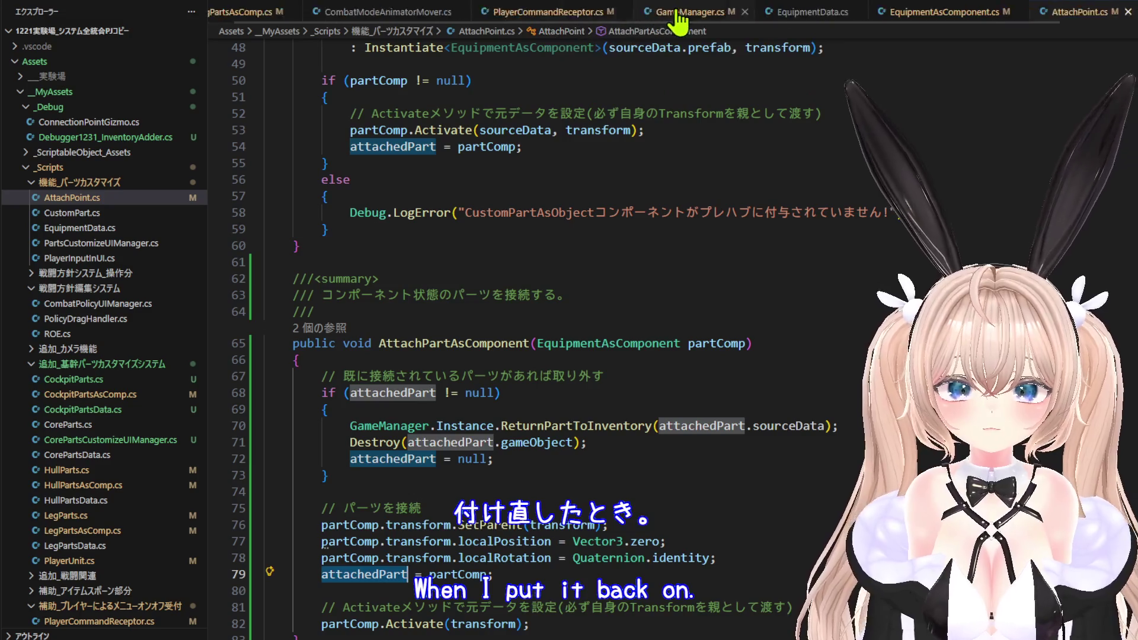
{"action": "left_click", "coordinate": [1066, 13]}
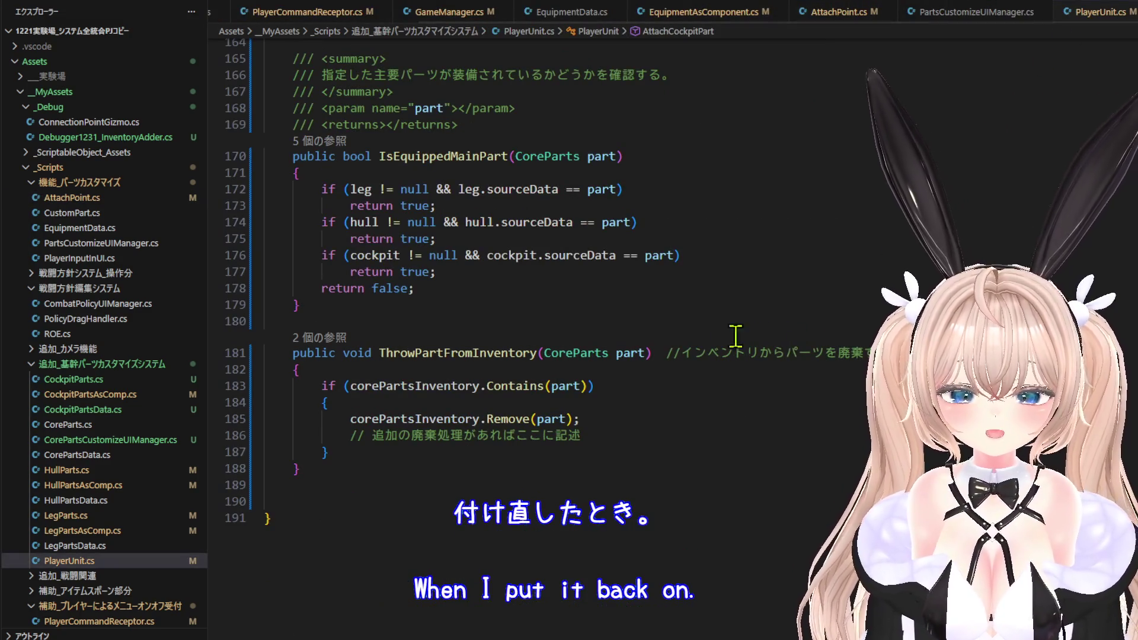
Scroll up from ThrowPartFromInventory through AttachCockpitPart and AttachHullPart to CorePartsStatusUpdate.
{"action": "scroll", "coordinate": [622, 349], "scroll_direction": "up", "scroll_amount": 2}
{"action": "scroll", "coordinate": [622, 349], "scroll_direction": "up", "scroll_amount": 1}
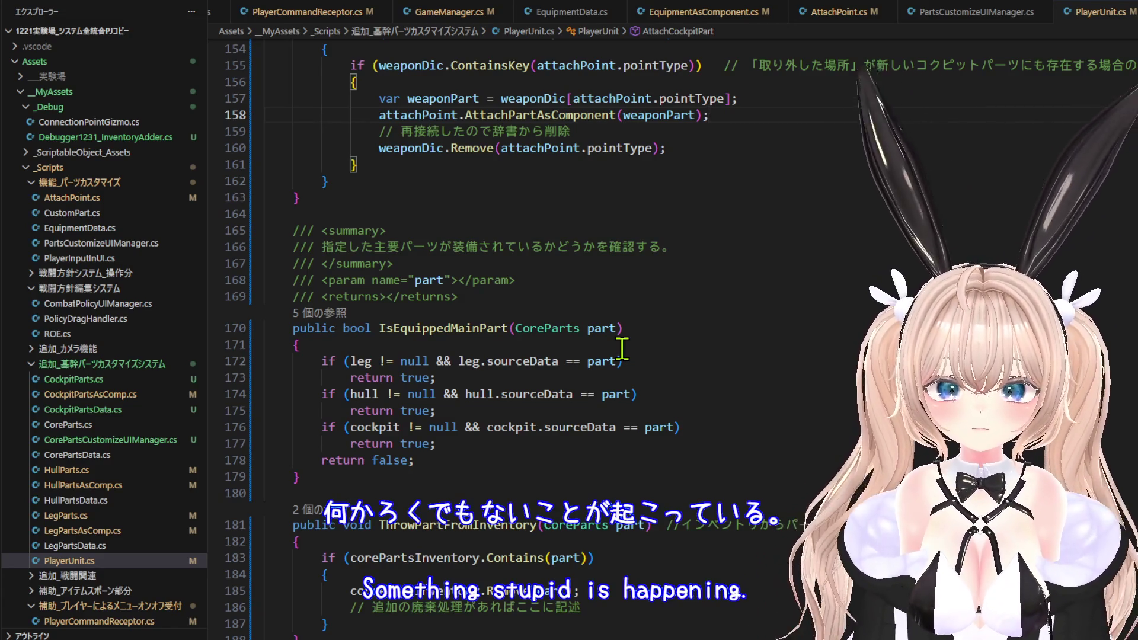
{"action": "scroll", "coordinate": [622, 348], "scroll_direction": "up", "scroll_amount": 5}
{"action": "scroll", "coordinate": [541, 331], "scroll_direction": "up", "scroll_amount": 6}
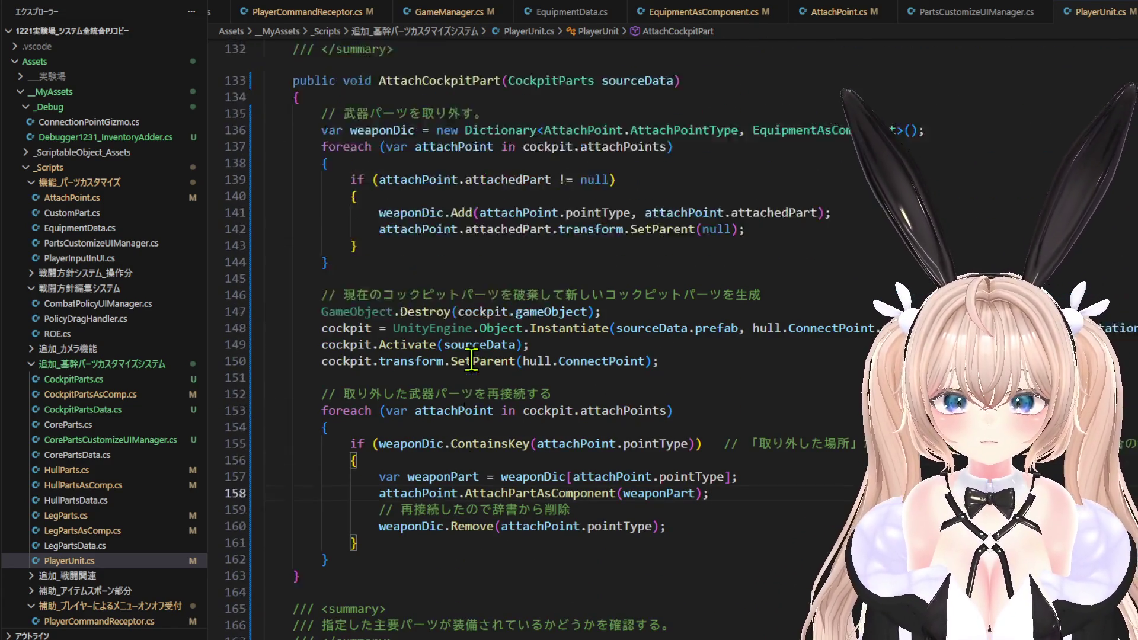
{"action": "scroll", "coordinate": [471, 358], "scroll_direction": "up", "scroll_amount": 15}
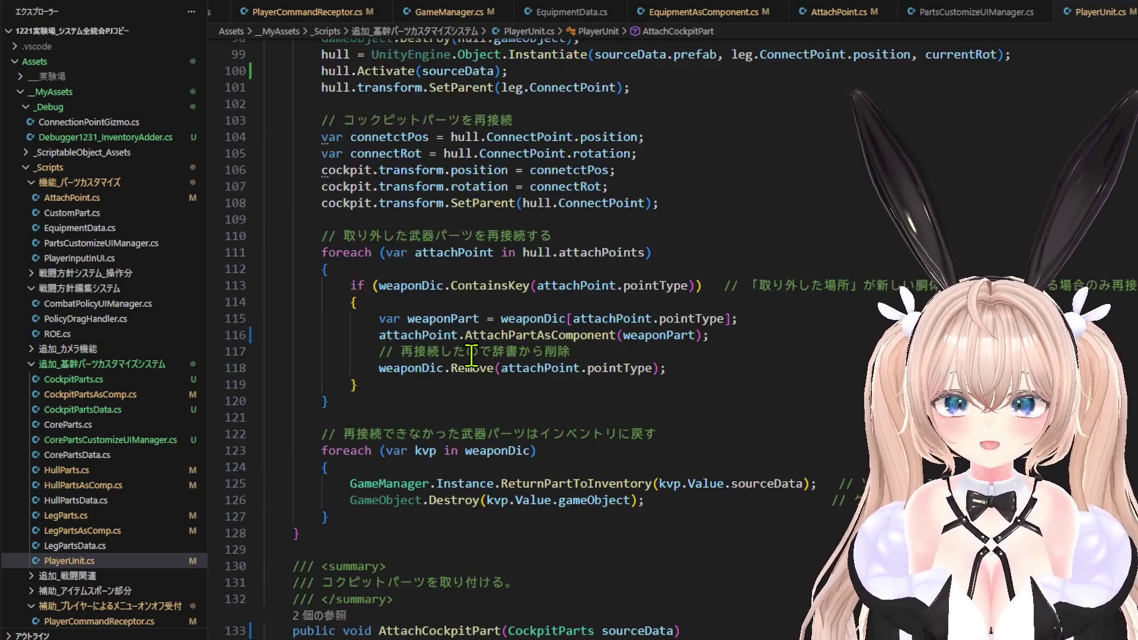
{"action": "scroll", "coordinate": [471, 355], "scroll_direction": "up", "scroll_amount": 12}
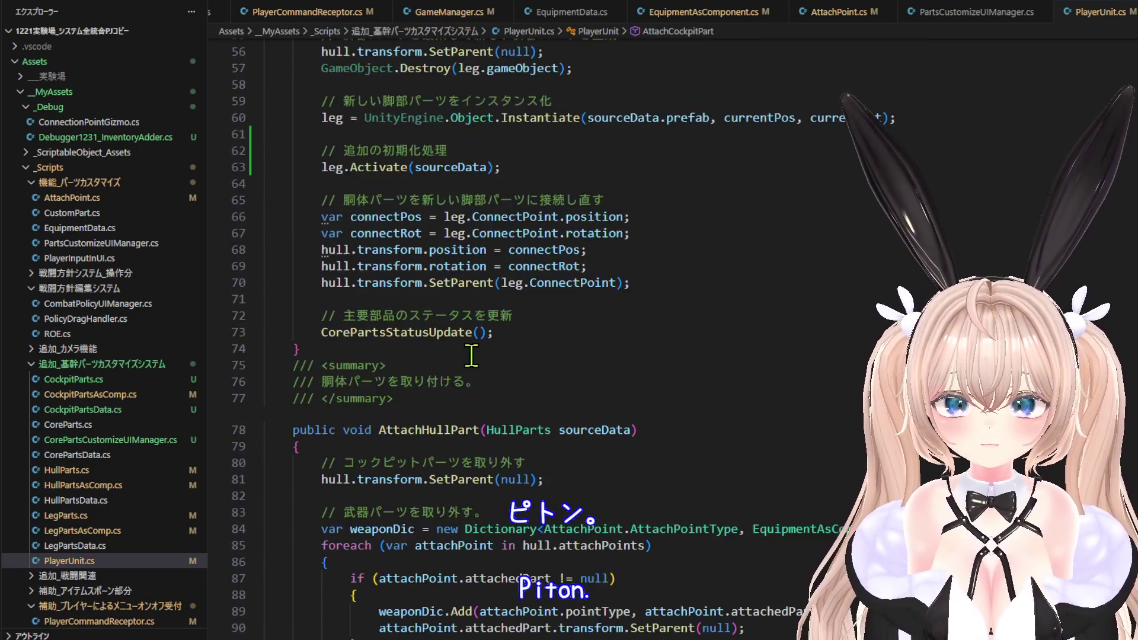
{"action": "scroll", "coordinate": [471, 356], "scroll_direction": "up", "scroll_amount": 2}
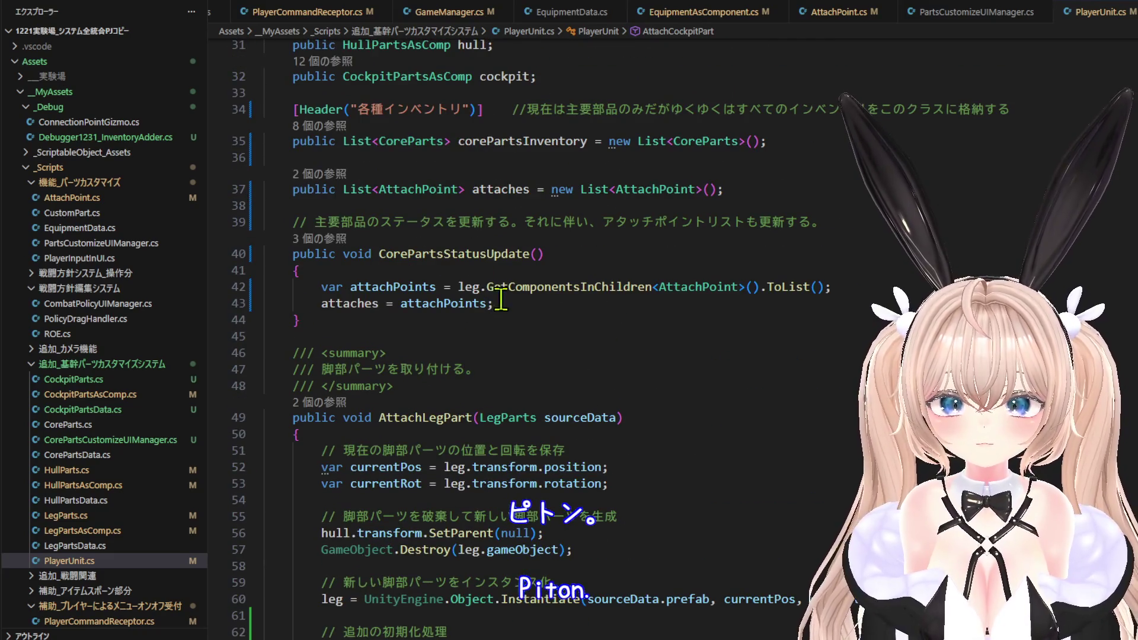